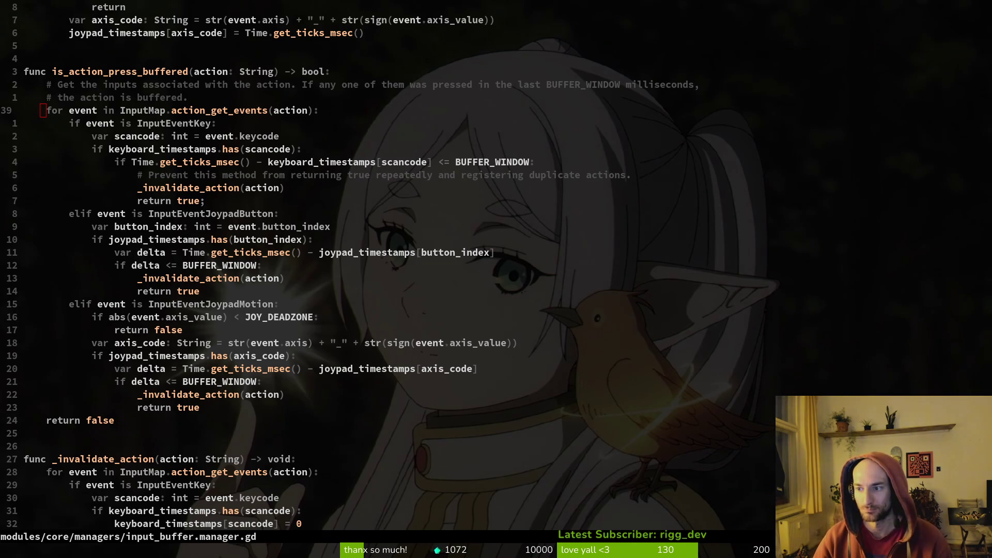
- Review is_action_press_buffered in Neovim, with the Claude input-buffer chat moved to the right edge
key(k)
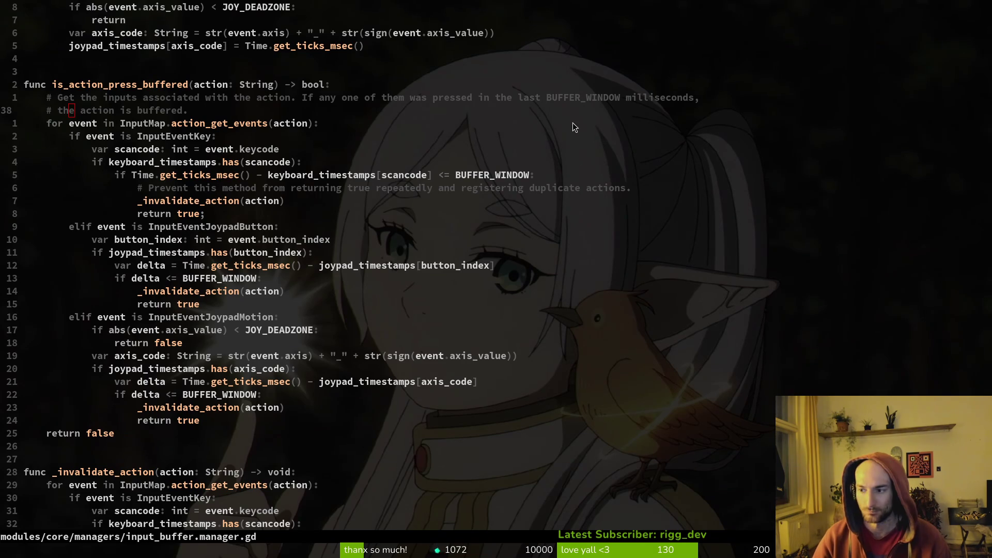
key(alt+Tab)
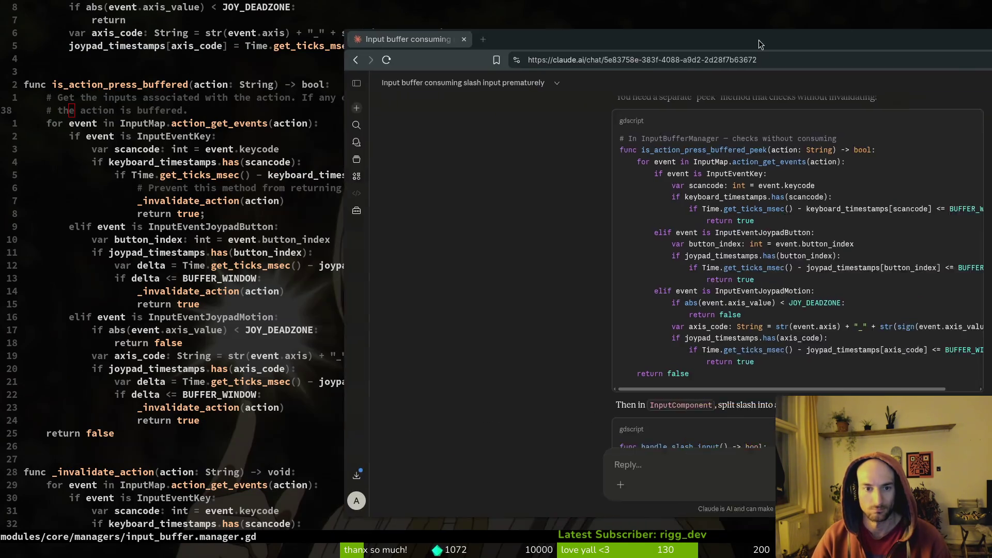
drag(759, 44, 991, 54)
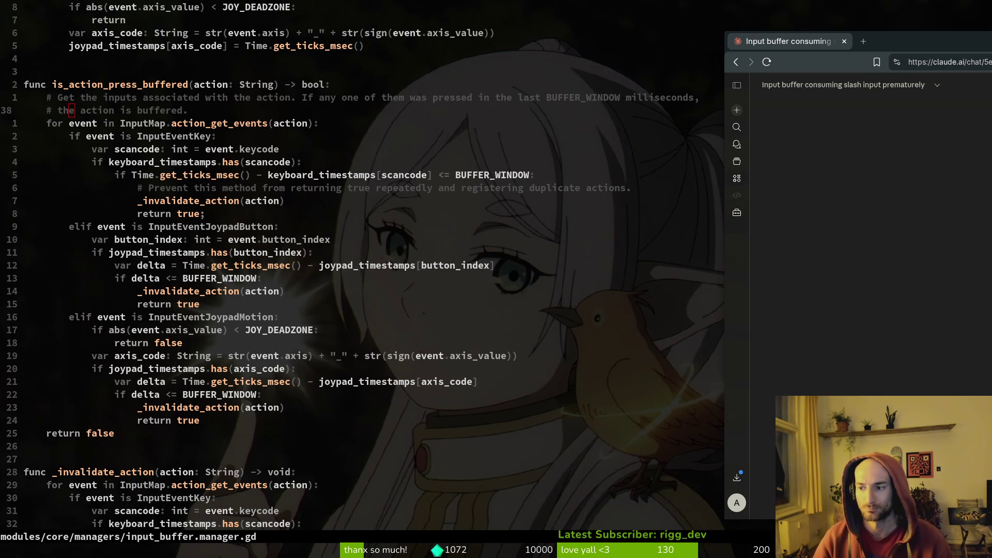
- Move the Claude chat over the code and read through its suggested peek-and-consume fix
mouse_move(903, 41)
mouse_down()
mouse_move(257, 42)
mouse_move(274, 37)
mouse_up()
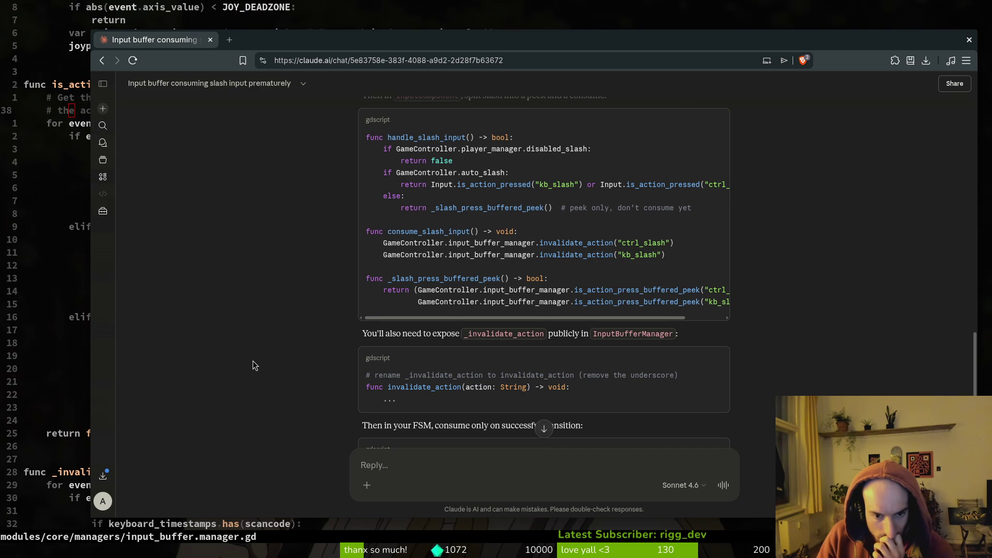
scroll(279, 330, down, 2)
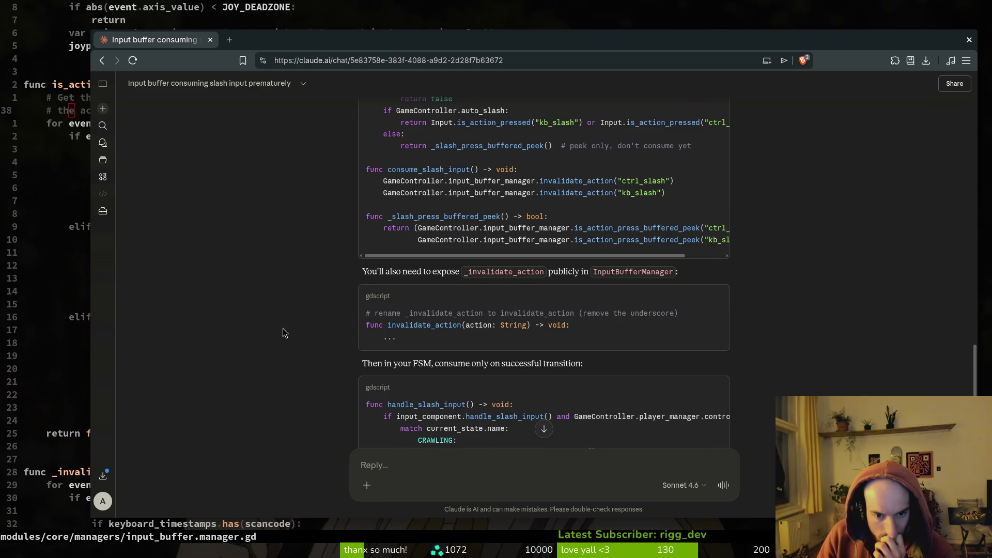
scroll(284, 330, down, 3)
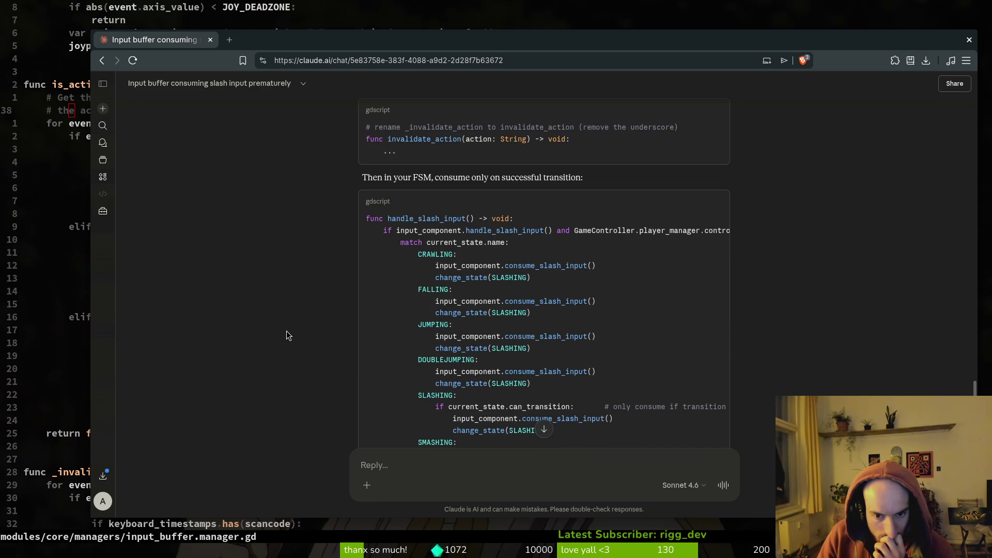
scroll(287, 333, down, 1)
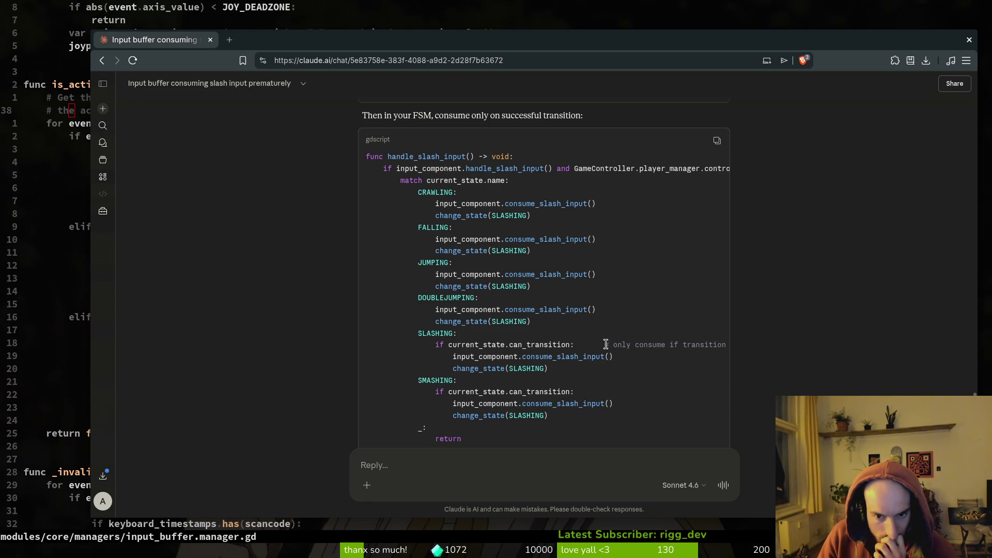
scroll(615, 317, down, 1)
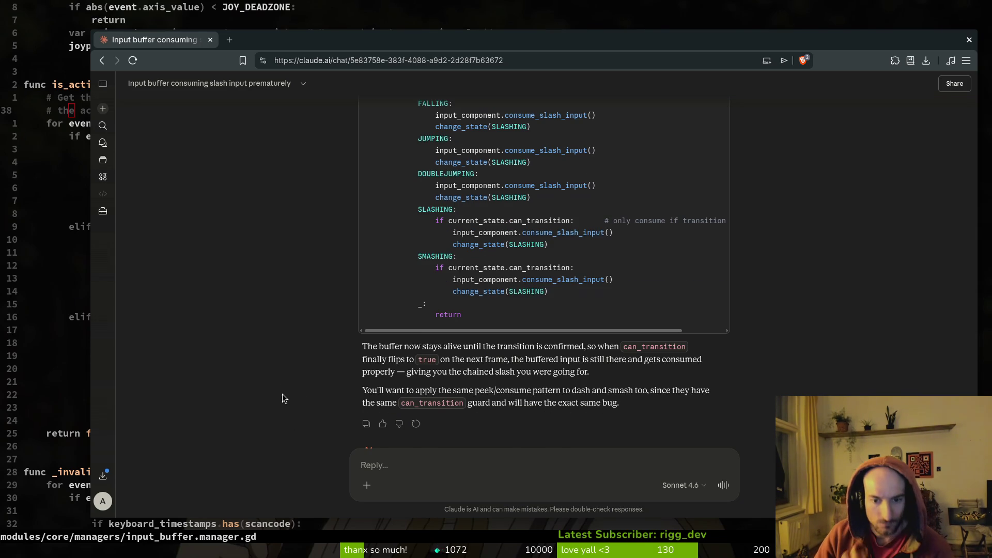
scroll(543, 341, up, 3)
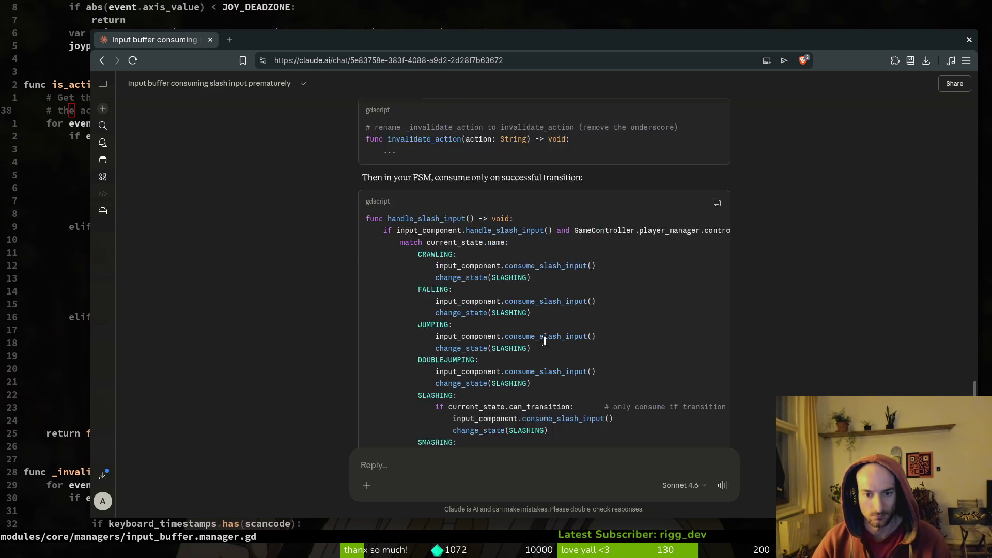
scroll(547, 346, up, 1)
scroll(549, 322, up, 2)
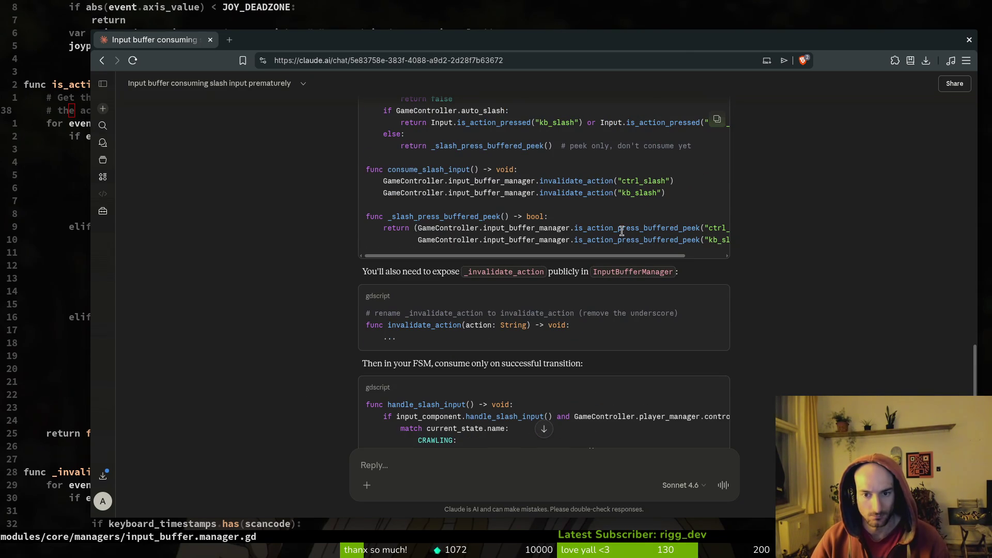
scroll(537, 285, up, 2)
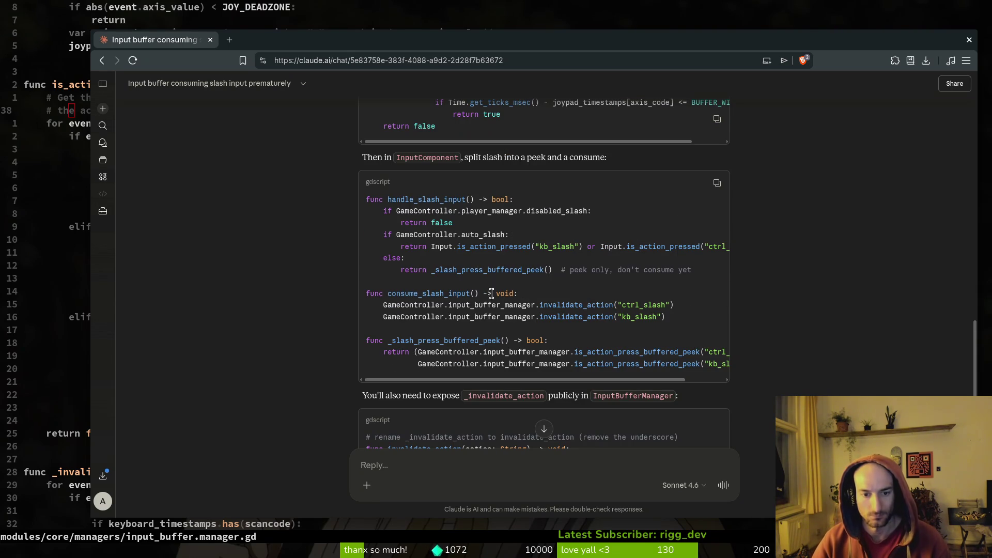
scroll(503, 356, right, 2)
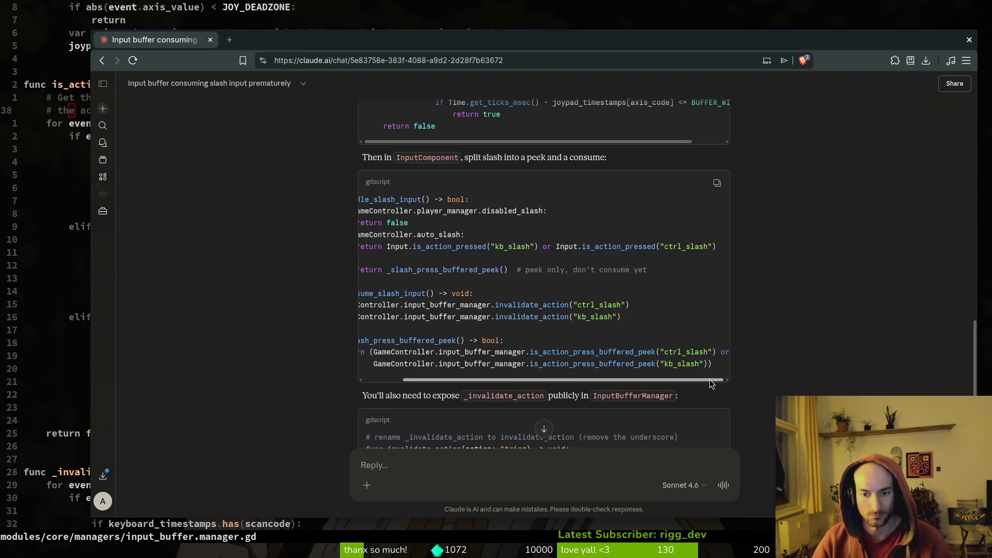
scroll(465, 382, left, 2)
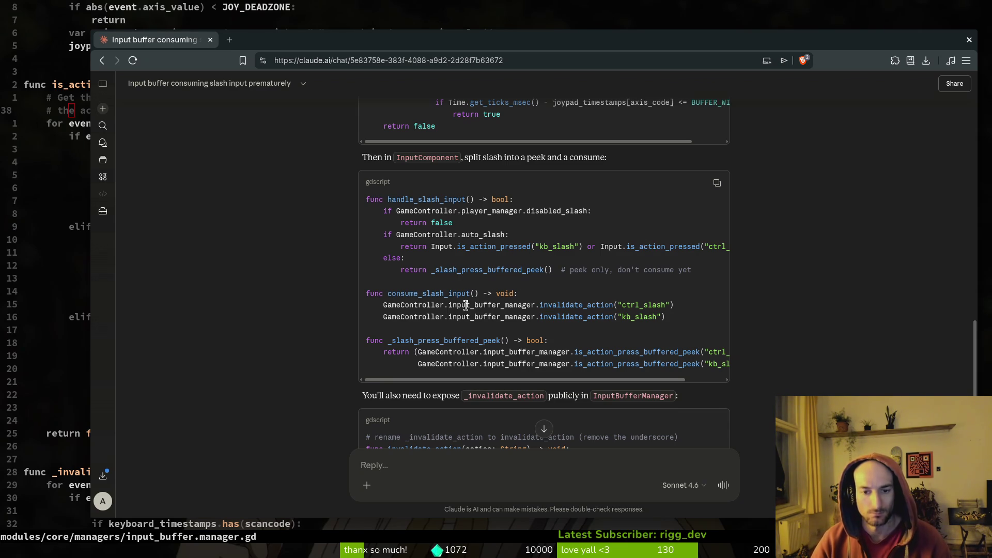
- Highlight consume_slash_input in Claude's answer, then return to the code editor
double_click(403, 294)
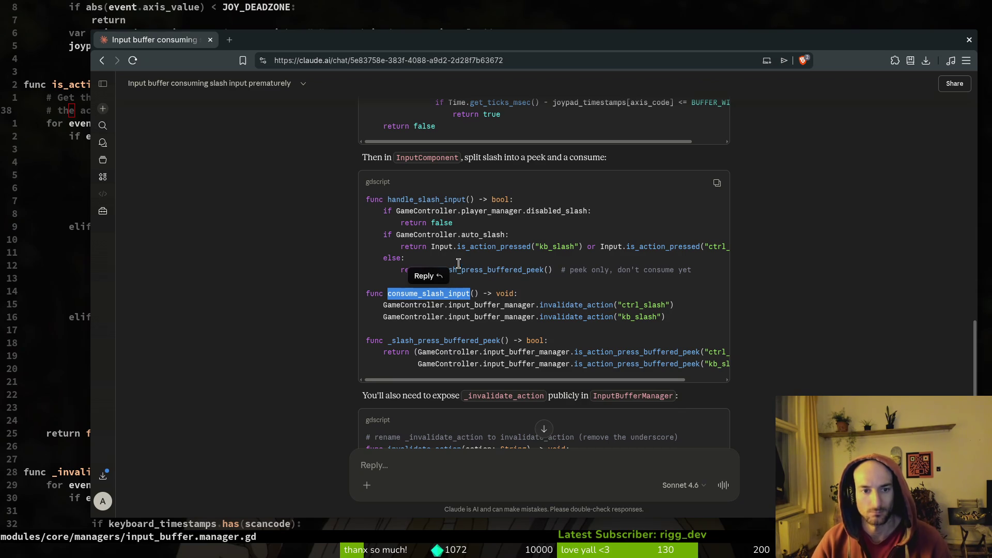
scroll(480, 231, down, 3)
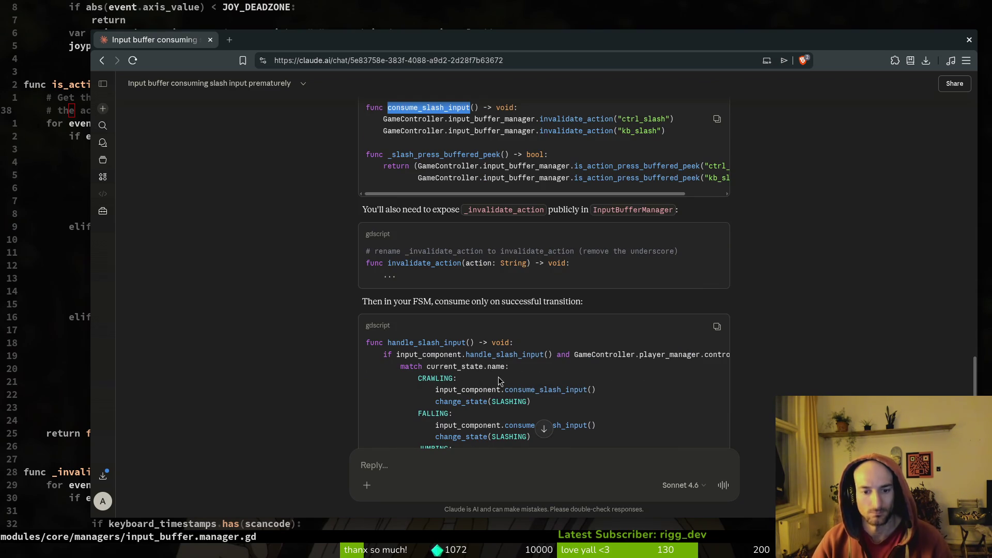
scroll(553, 390, up, 3)
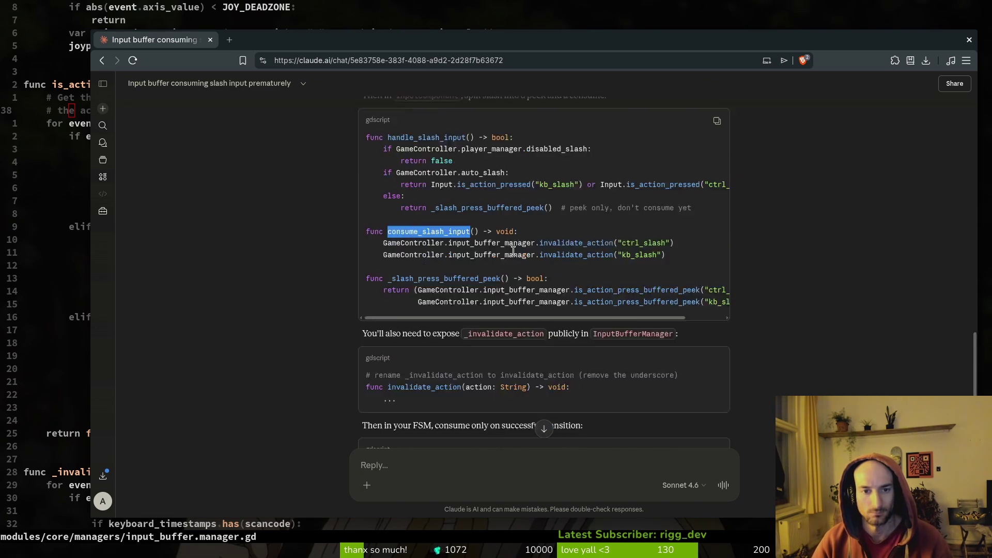
click(565, 316)
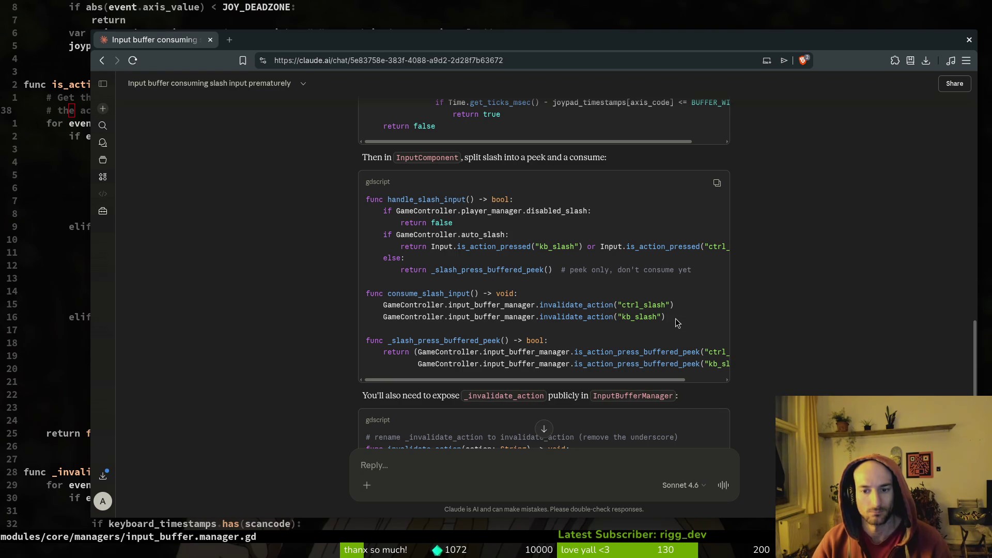
scroll(658, 328, up, 4)
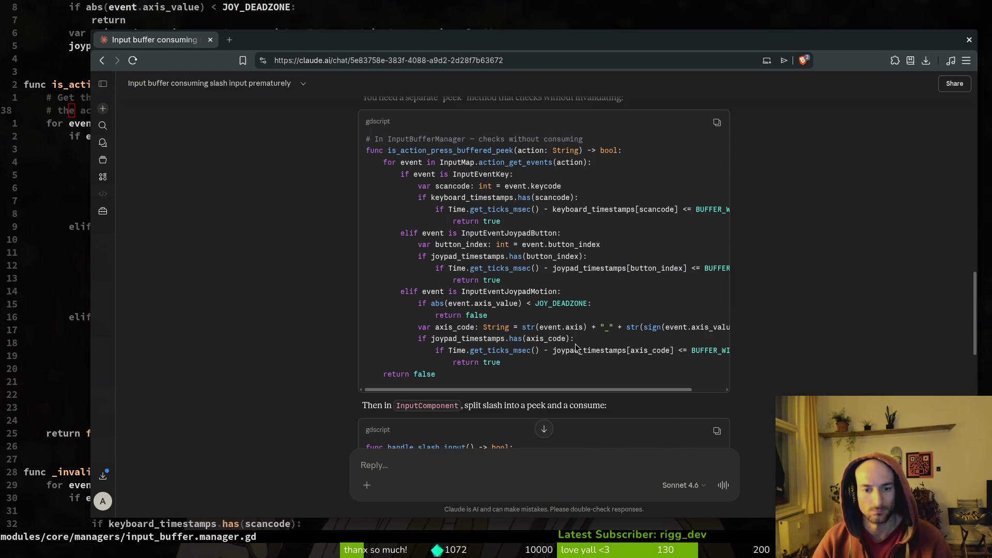
click(56, 333)
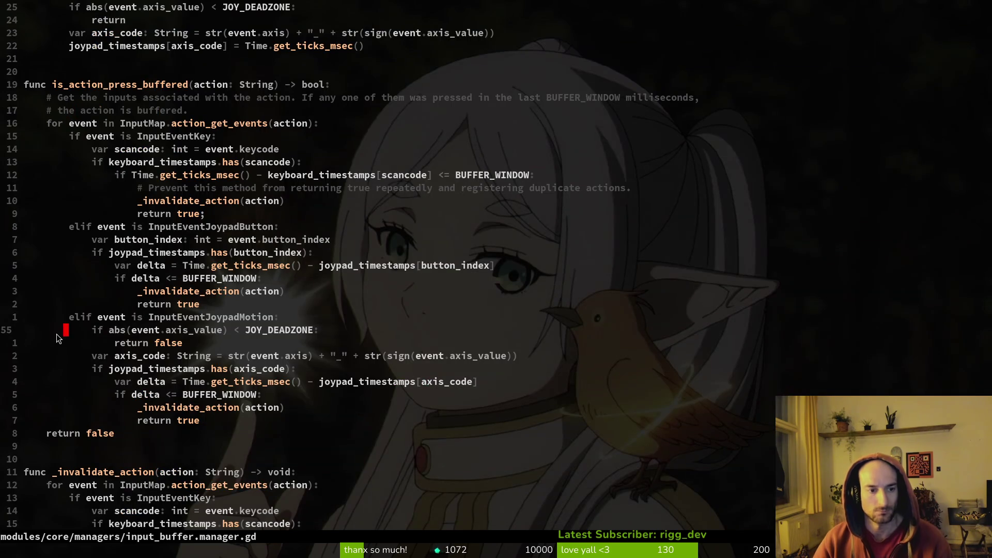
- Place the Claude chat on the right half of the screen beside the code
key(alt+Tab)
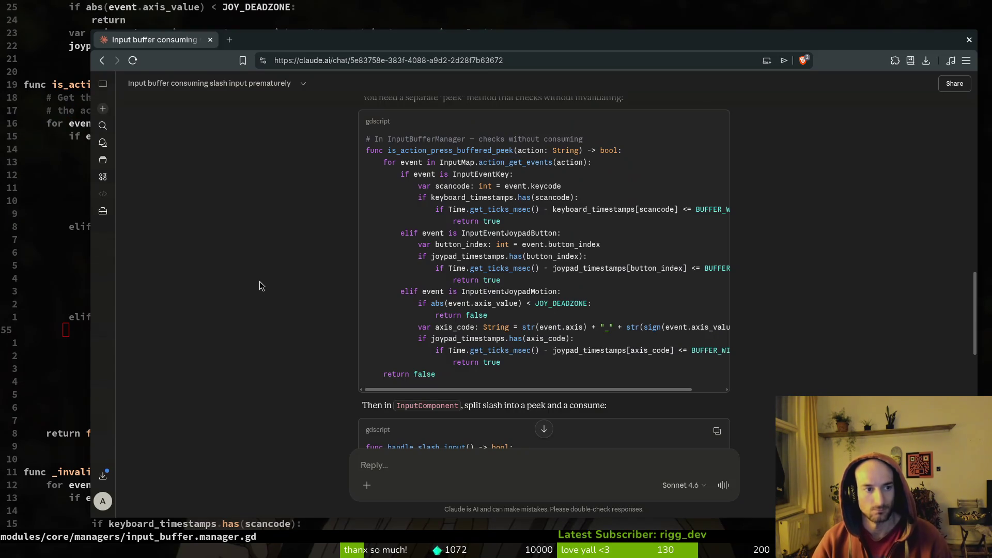
drag(327, 32, 600, 41)
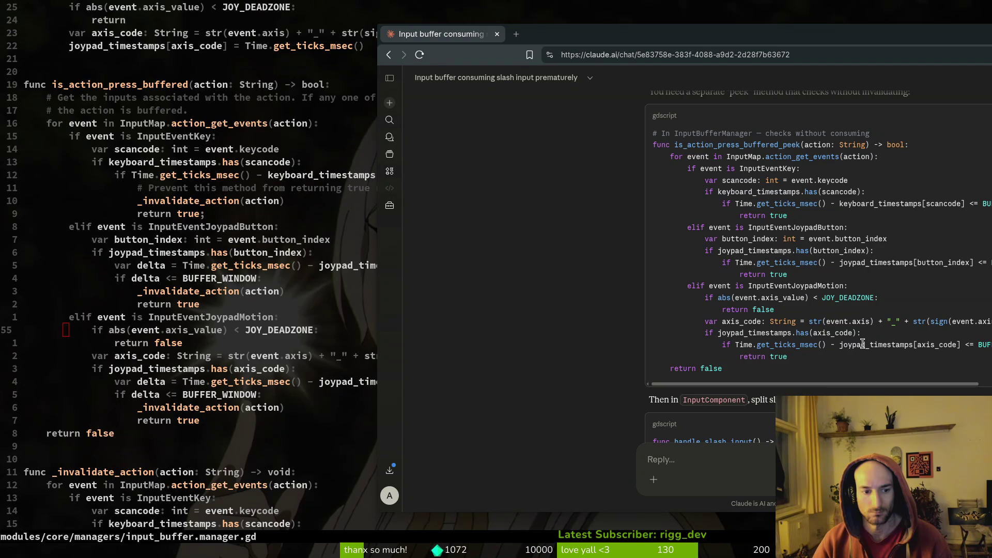
click(709, 463)
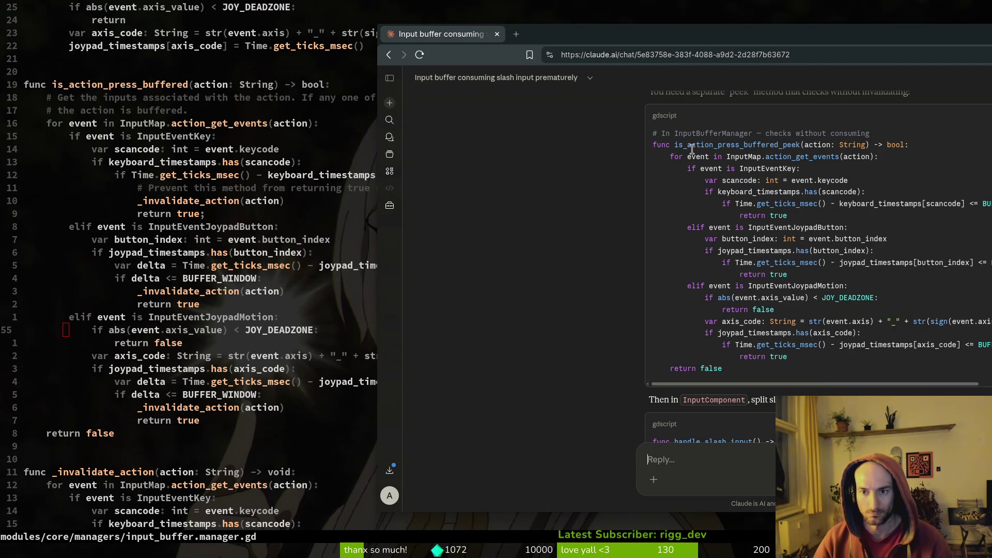
- Rename is_action_press_buffered to is_action_press_buffered_check and save input_buffer.manager.gd
click(110, 86)
key(shift+v)
key(y)
text(ea_check)
key(Escape)
text(:w)
key(Return)
key(alt+Tab)
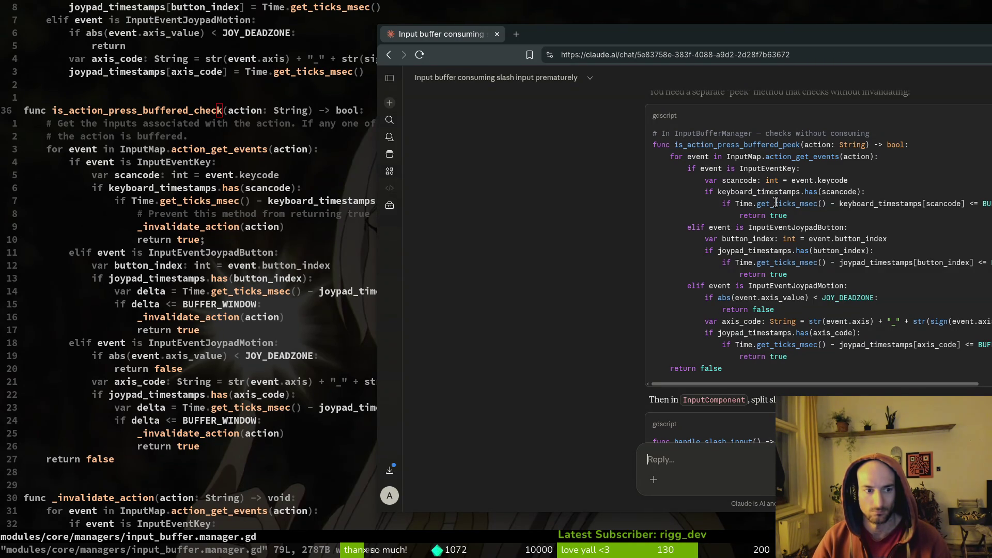
- Delete the keyboard, joypad button and joypad motion _invalidate_action(action) lines, then save
click(197, 229)
key(d)
key(d)
key(6)
key(j)
key(d)
key(d)
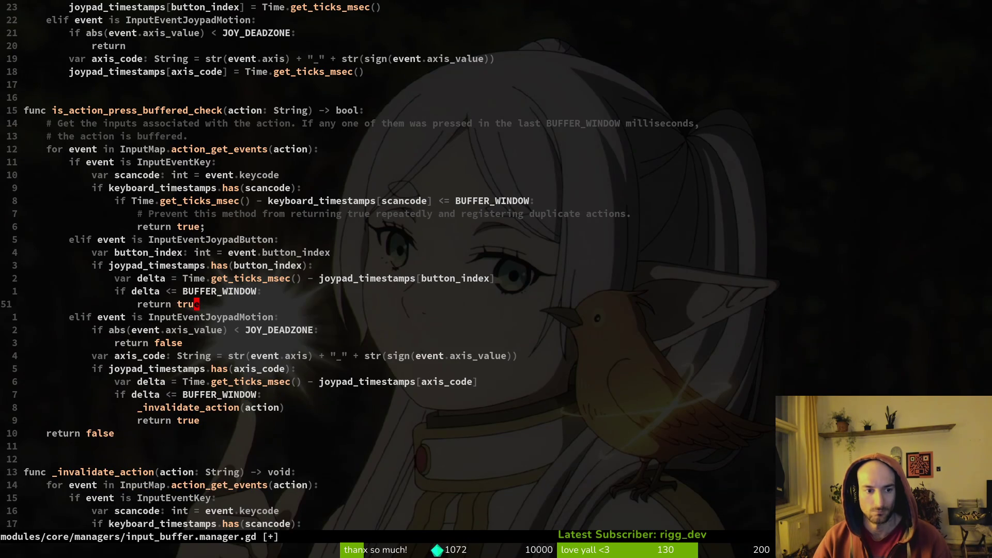
key(8)
key(j)
key(d)
key(d)
text(:write)
key(Return)
key(alt+Tab)
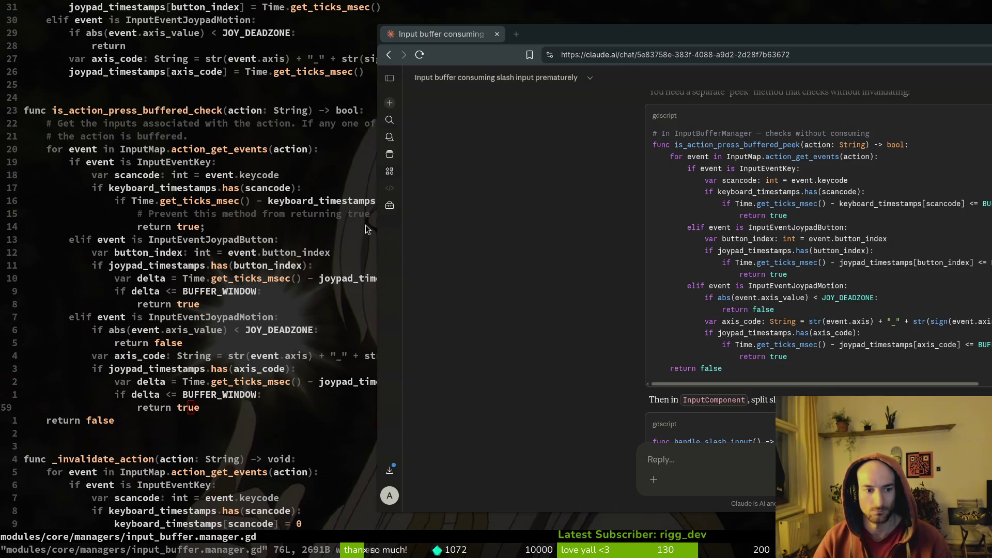
scroll(785, 313, down, 3)
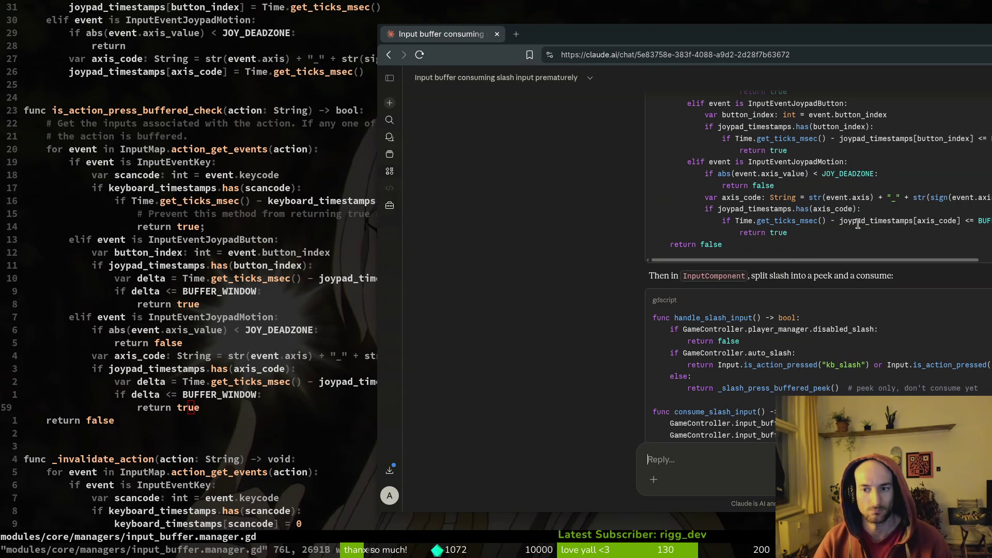
- Select the suggested consume_slash_input function in Claude's InputComponent block, then return to Neovim
mouse_move(813, 45)
mouse_down()
mouse_move(676, 46)
mouse_move(808, 48)
mouse_up()
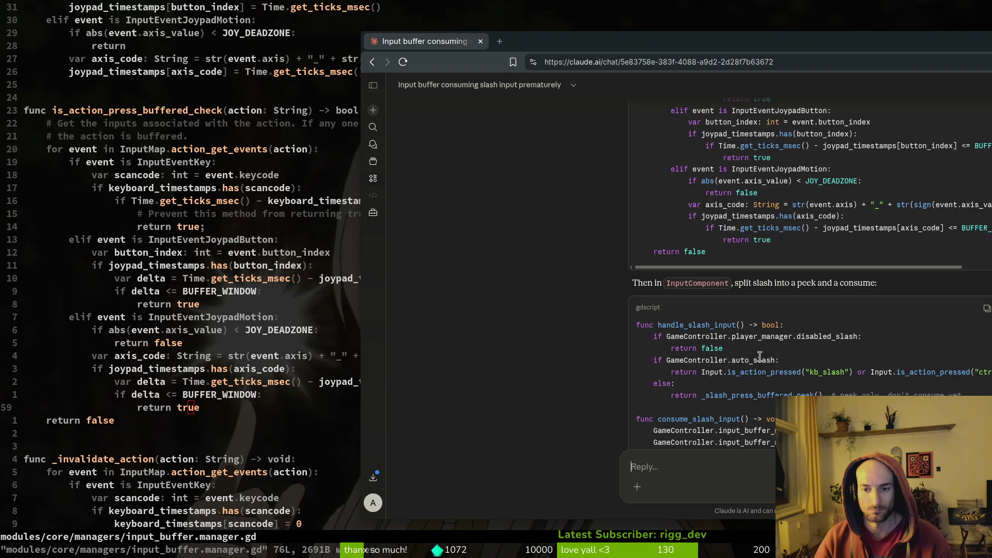
scroll(857, 327, down, 3)
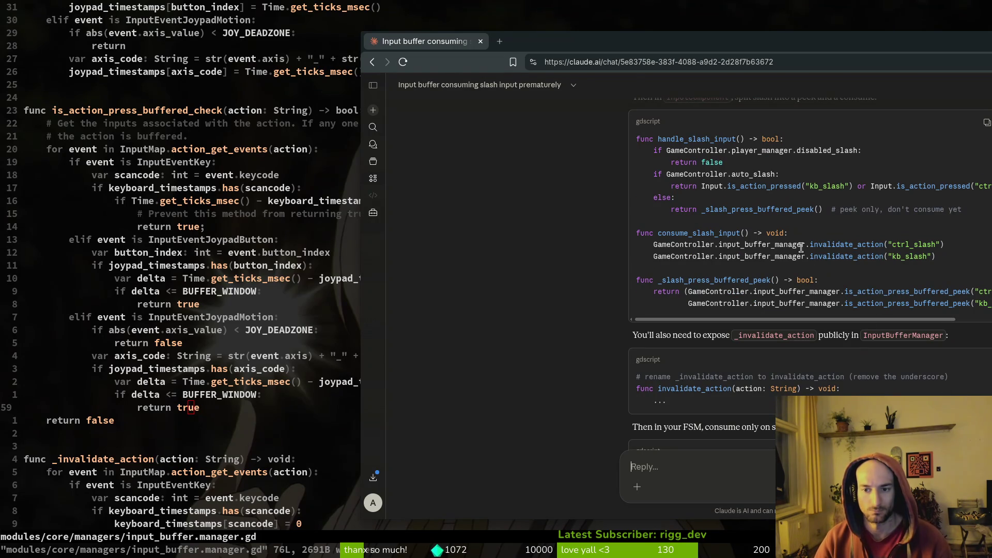
mouse_move(681, 227)
mouse_down()
mouse_move(765, 258)
mouse_move(973, 263)
mouse_move(962, 277)
mouse_up()
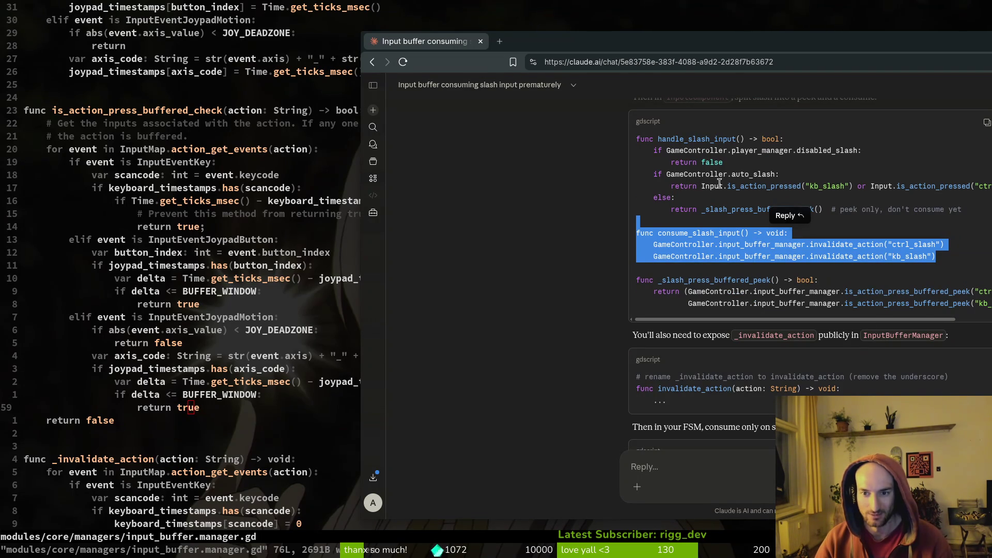
scroll(638, 271, up, 2)
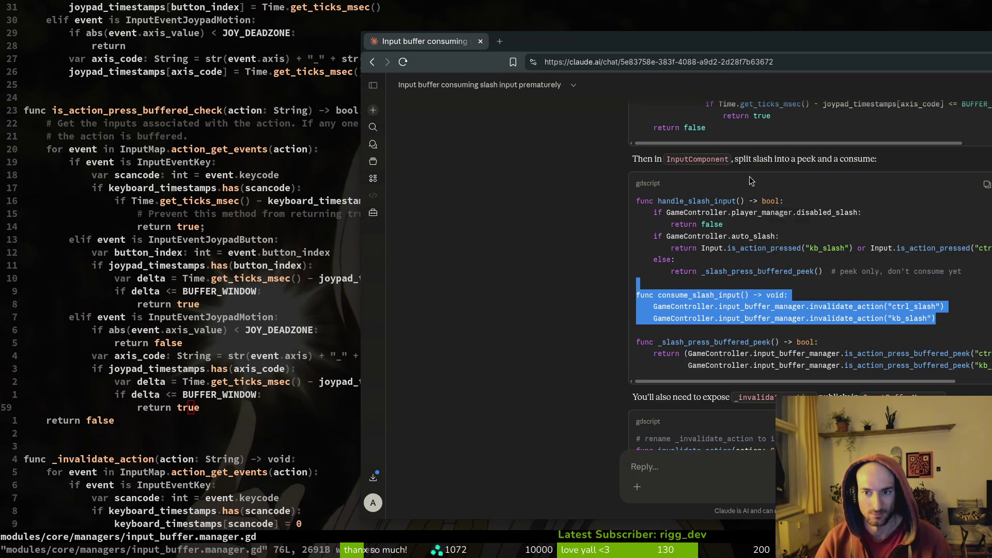
click(162, 266)
- Paste consume_slash_input after _slash_press_buffered_check in input_component.gd and save
key(ctrl+p)
text(inputcomp)
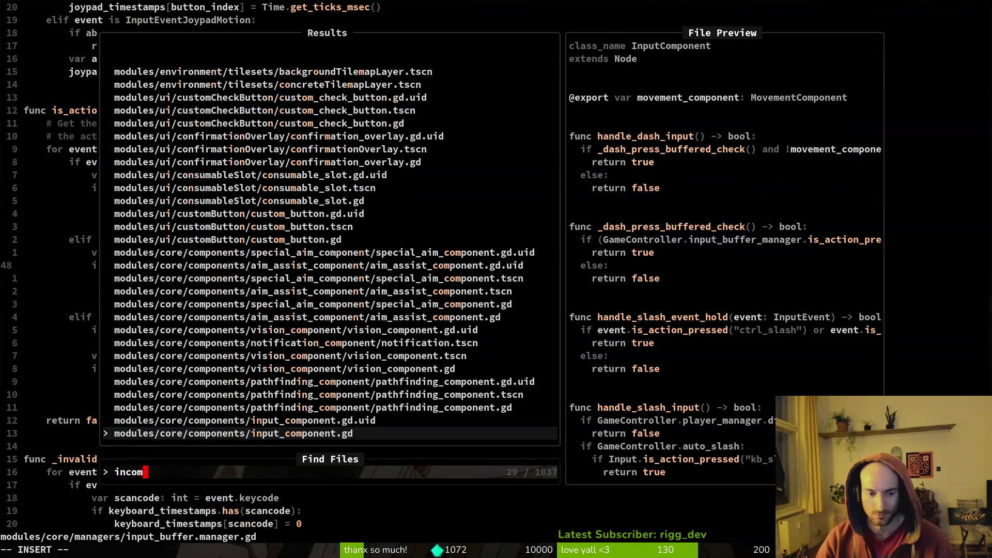
key(Return)
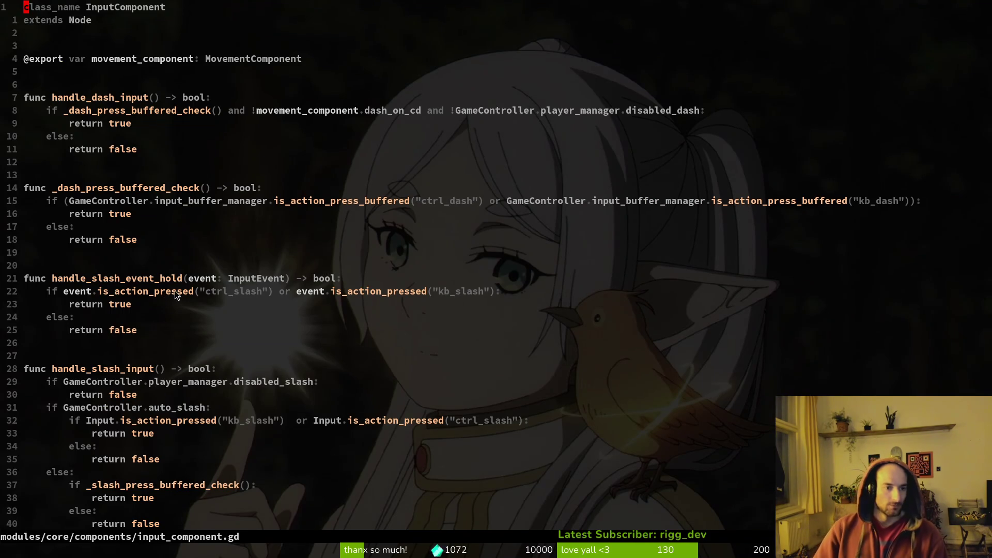
scroll(176, 293, down, 3)
key(braceright)
key(braceright)
key(braceright)
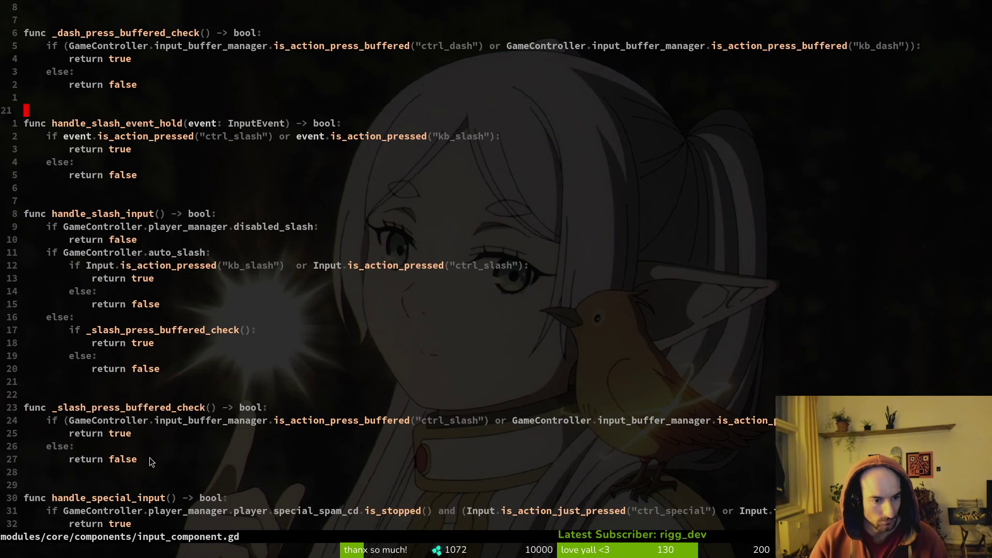
key(p)
key(braceright)
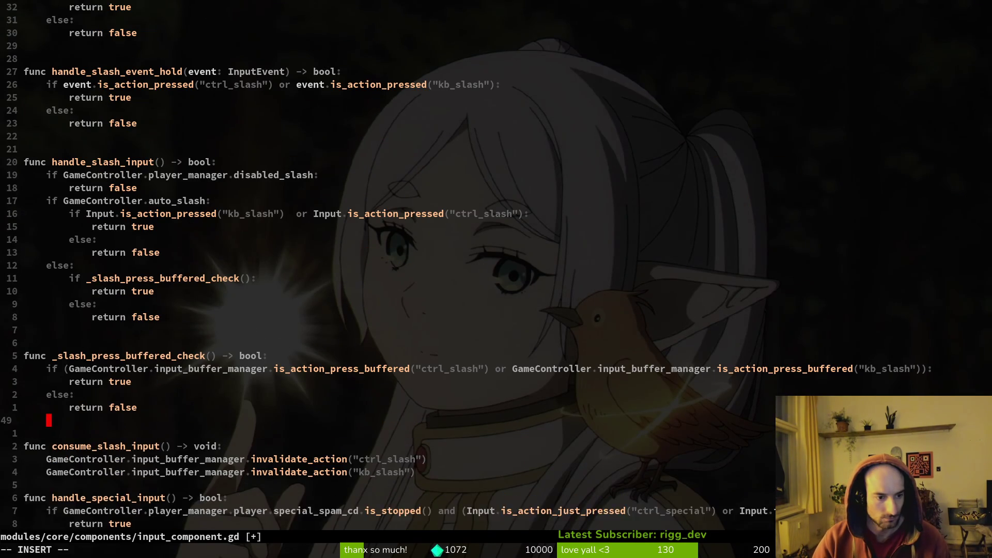
key(o)
key(Escape)
text(:write)
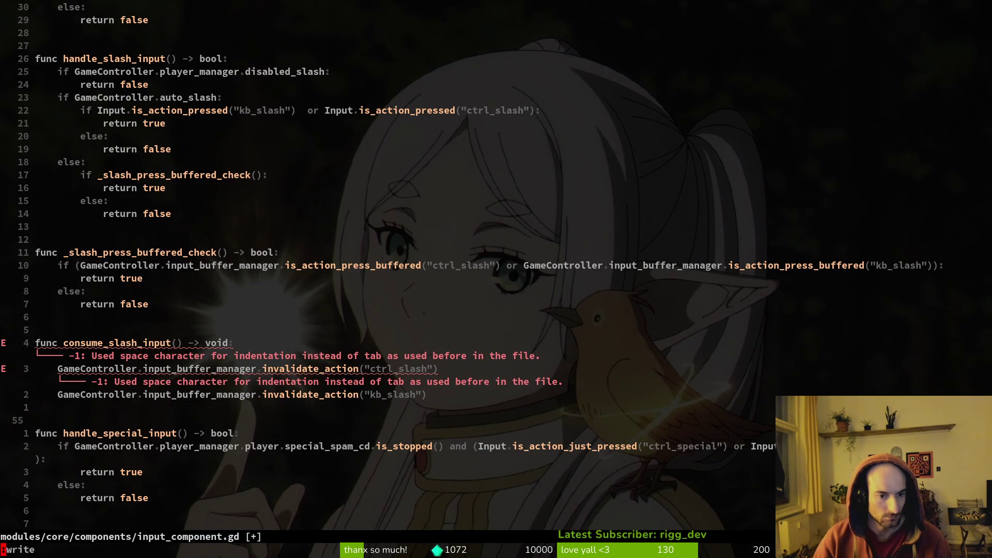
key(Return)
- Rename _invalidate_action to public invalidate_action in the buffer manager and save both files
key(ctrl+6)
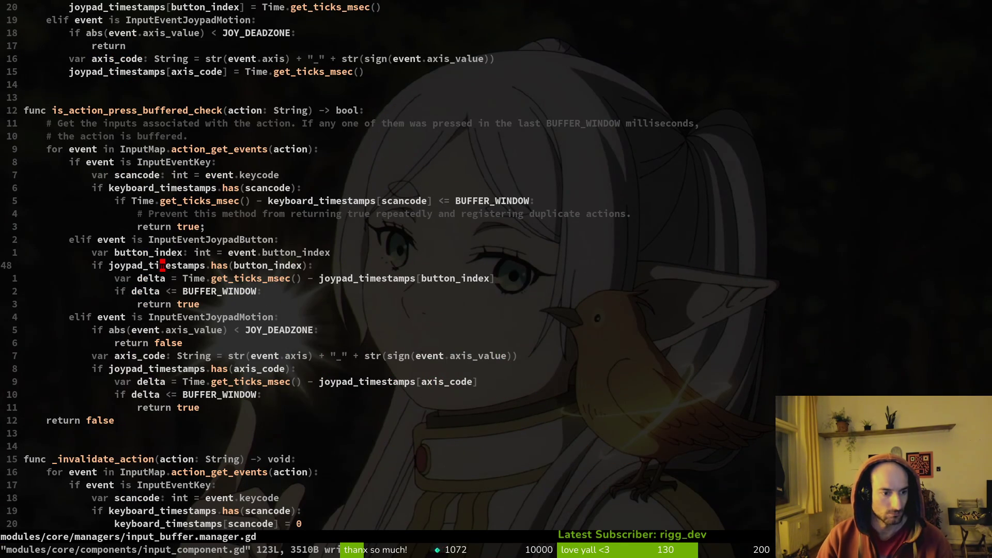
text(15j0wx:write)
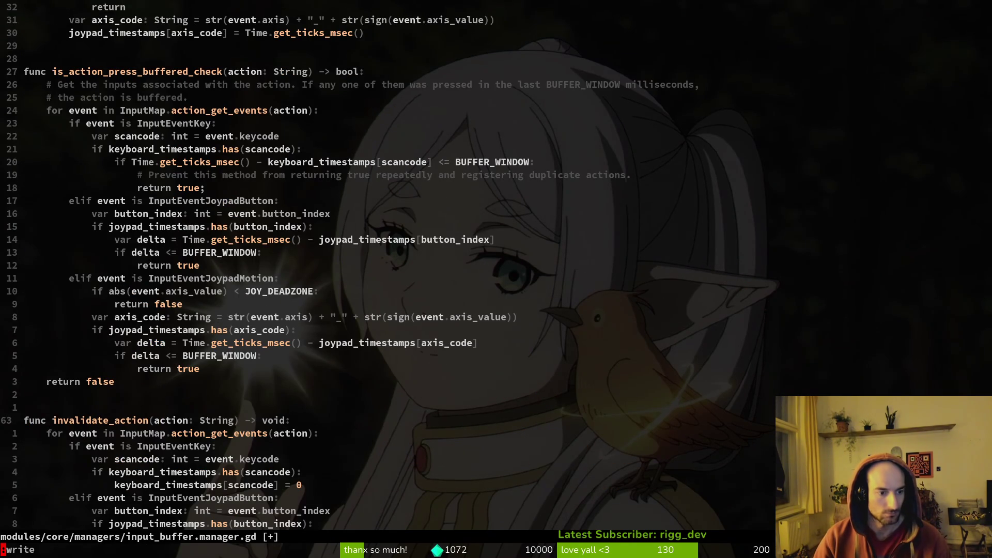
key(Return)
key(ctrl+6)
text(:write)
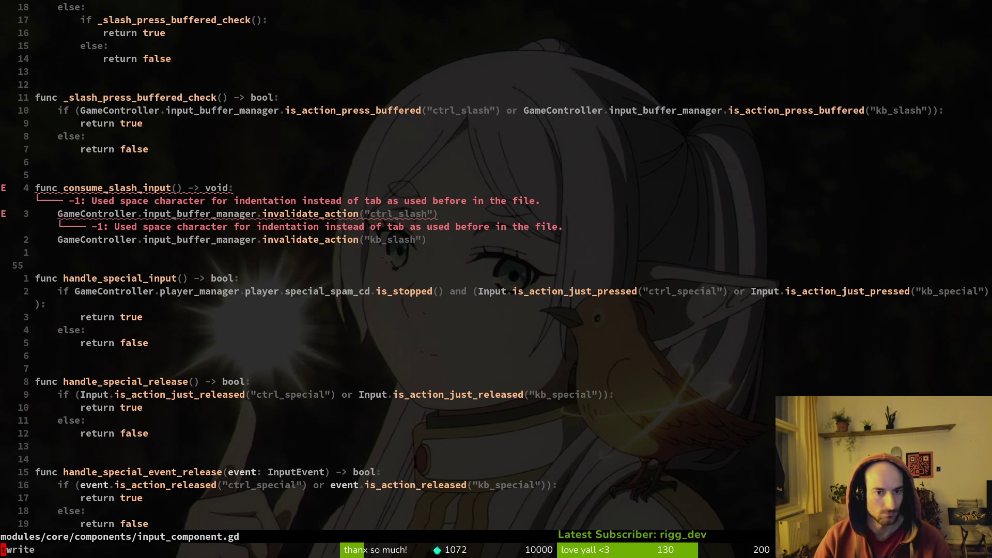
key(Return)
- Replace the space indentation of the ctrl_slash and kb_slash invalidate lines with tabs and save
key(k)
key(k)
key(k)
key(k)
key(k)
key(j)
key(j)
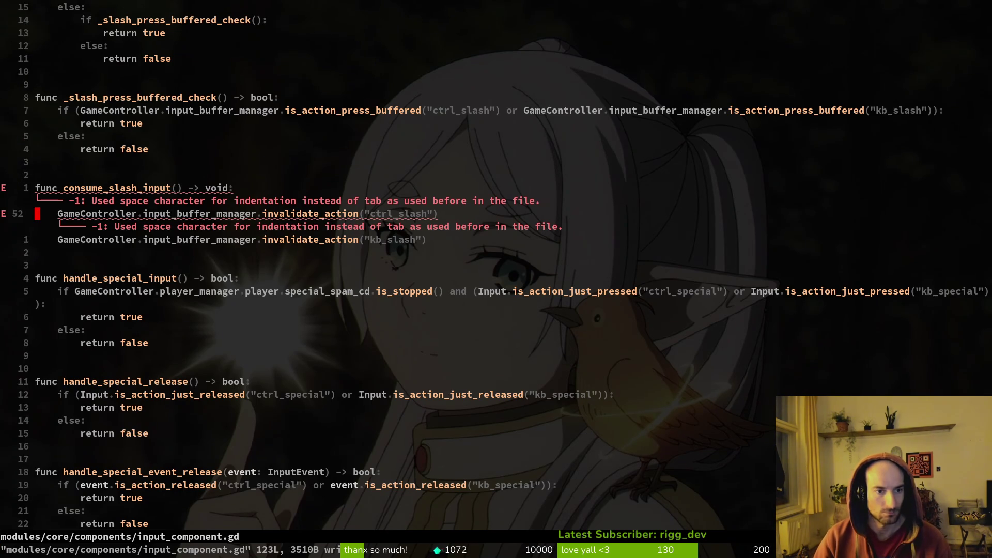
key(I)
key(BackSpace)
key(Tab)
key(Escape)
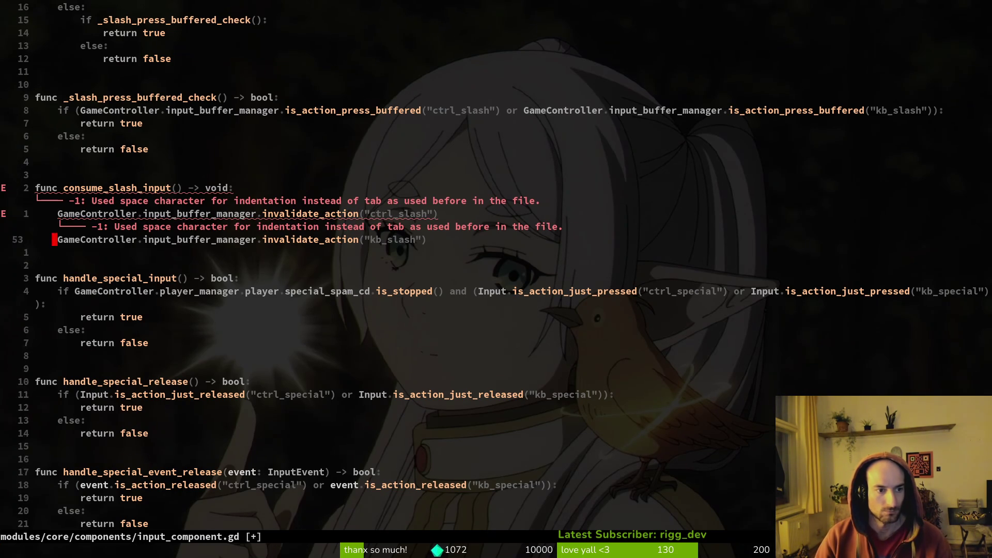
key(j)
key(I)
key(BackSpace)
key(Tab)
key(Escape)
text(:write)
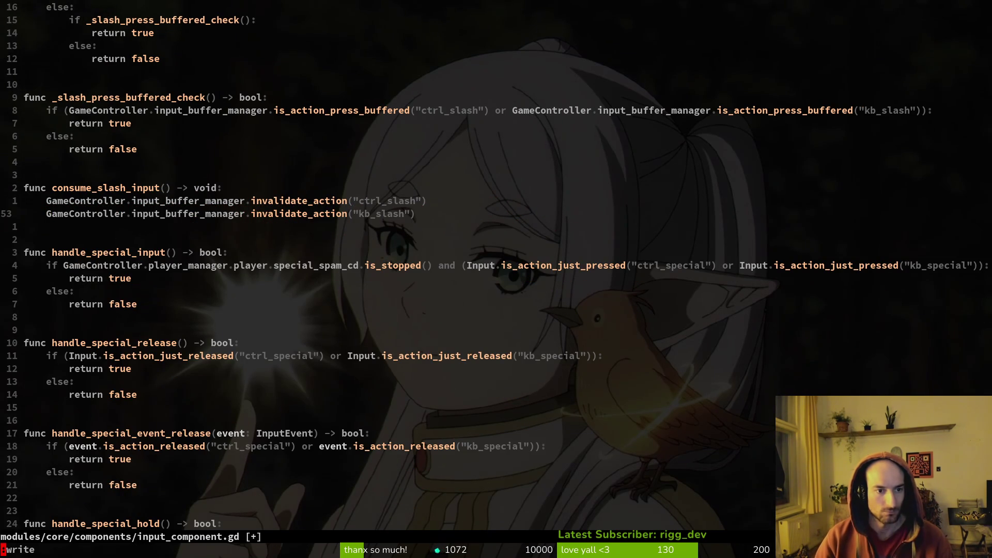
key(Return)
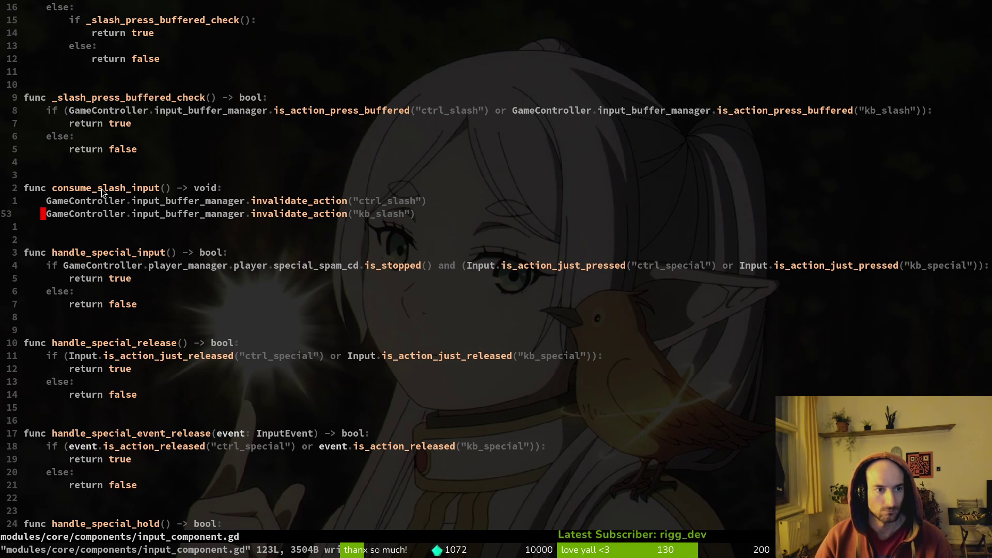
key(alt+Tab)
click(528, 293)
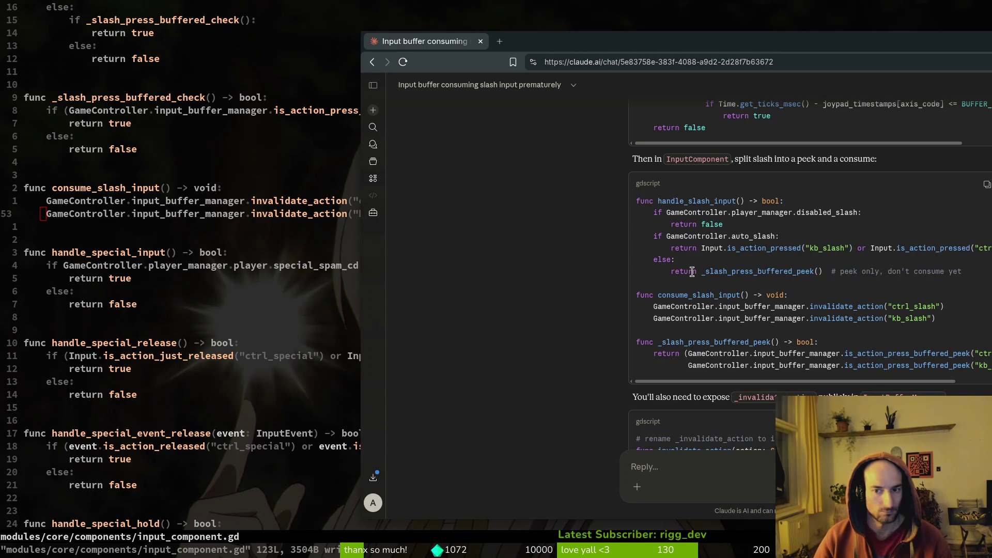
- Scroll up through Claude's peek/consume block, then go to _slash_press_buffered_check in the code
scroll(146, 211, up, 2)
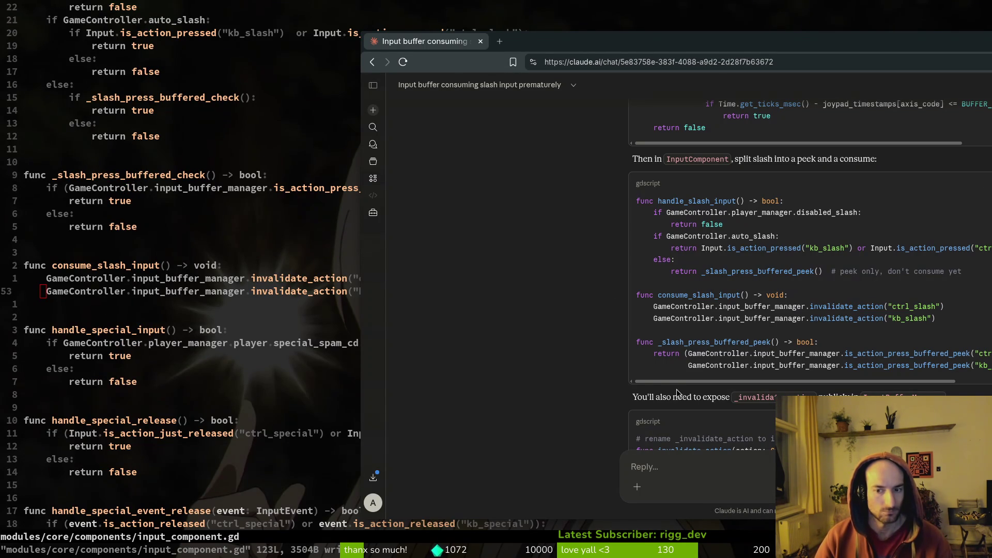
scroll(217, 201, up, 1)
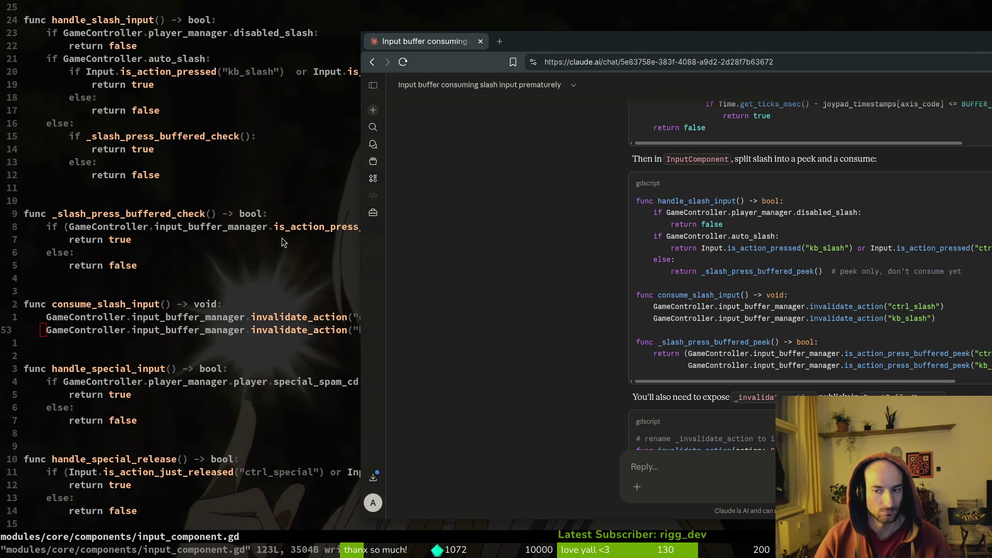
click(246, 217)
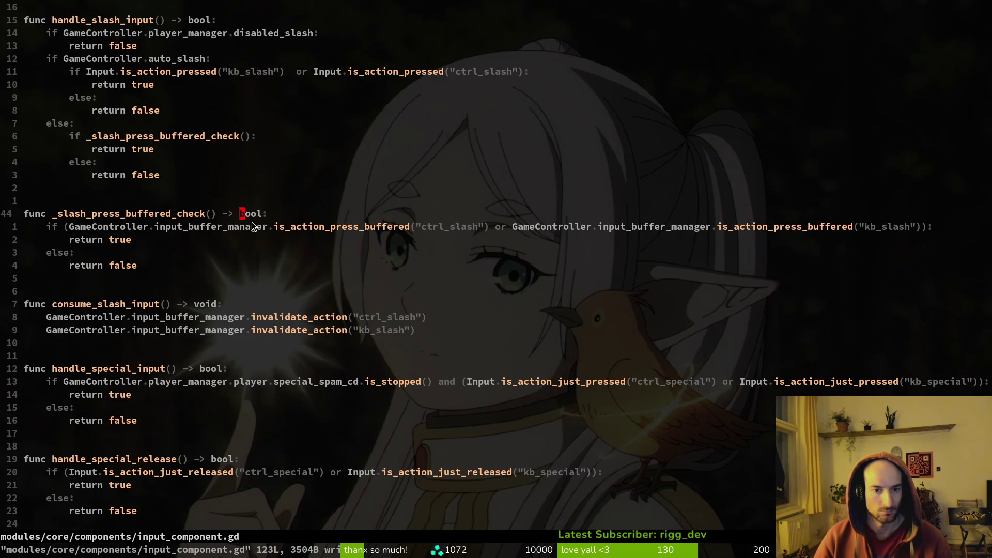
click(281, 212)
- Scan the code block sideways, reposition the chat, and place the cursor at the ctrl_slash argument
key(alt+Tab)
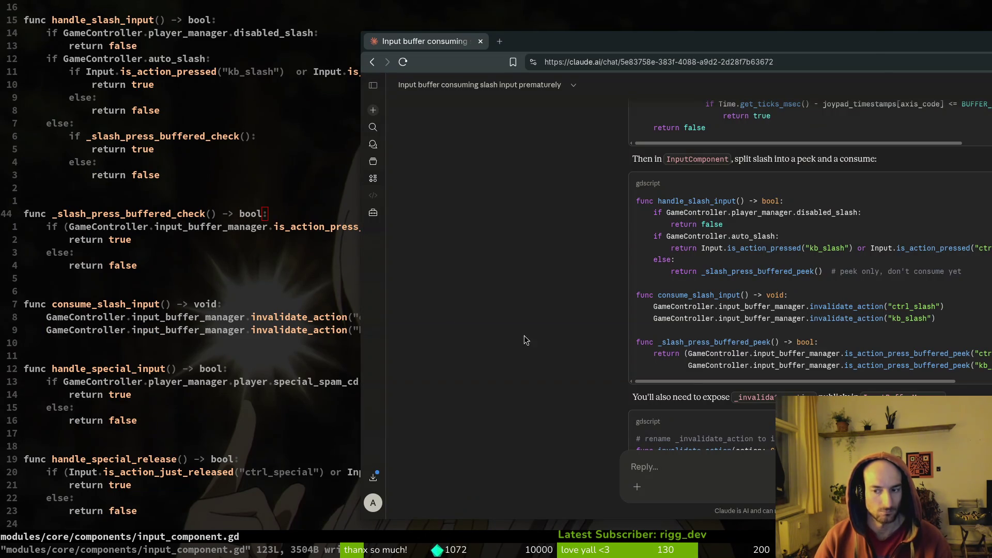
scroll(886, 376, right, 3)
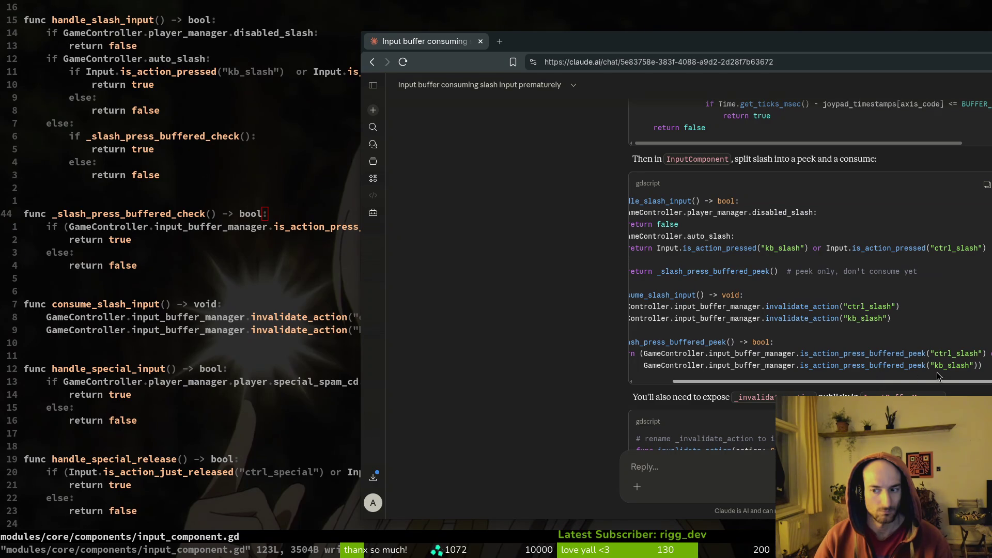
mouse_move(805, 40)
mouse_down()
mouse_move(646, 40)
mouse_move(919, 35)
mouse_move(913, 42)
mouse_up()
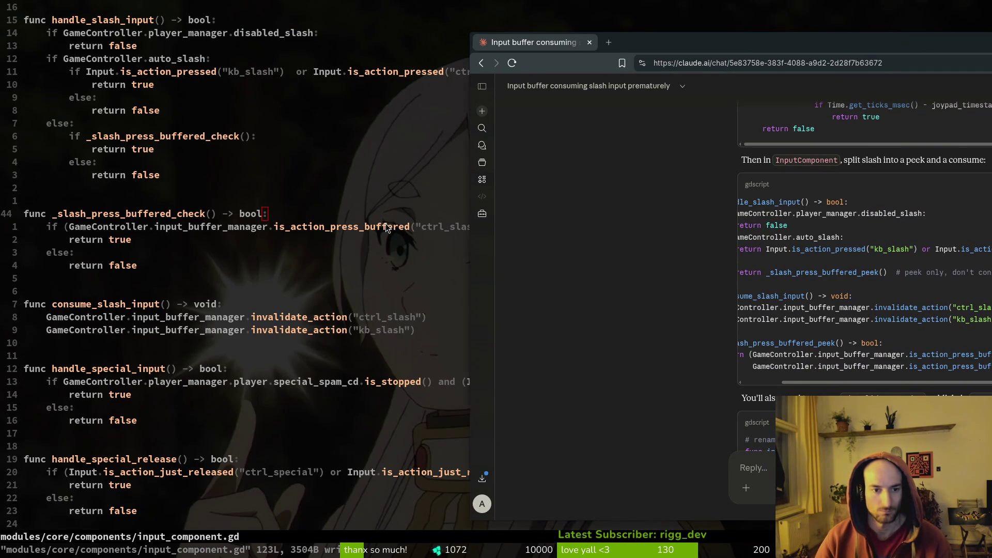
click(385, 226)
key(alt+Tab)
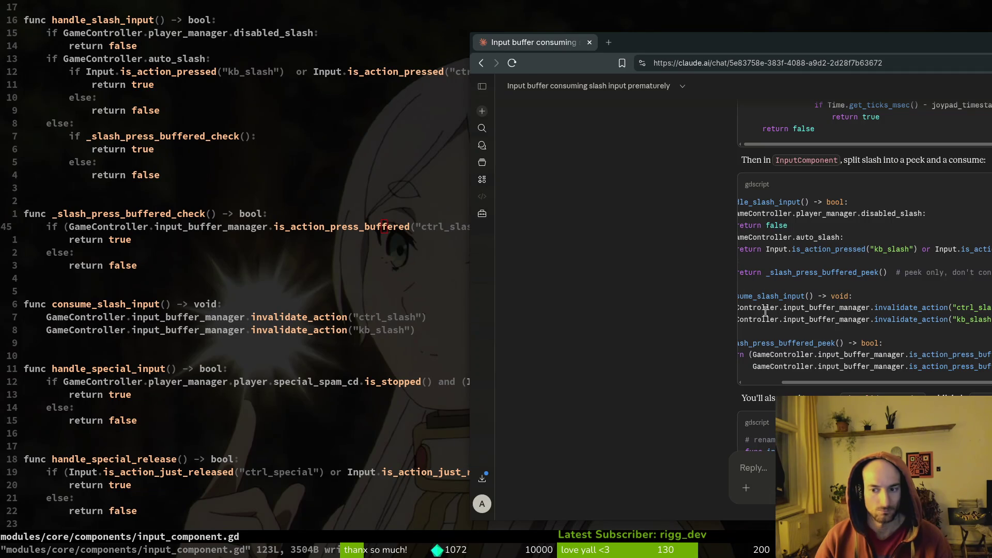
mouse_move(744, 45)
mouse_down()
mouse_move(625, 24)
mouse_move(769, 88)
mouse_up()
click(364, 219)
click(411, 226)
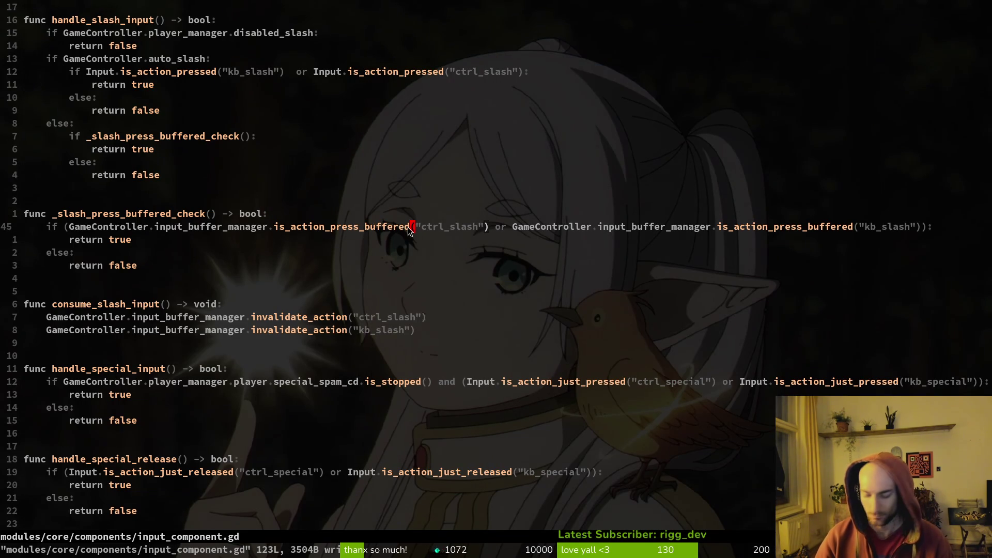
- Change both ctrl_slash and kb_slash calls on line 45 to is_action_press_buffered_check and save
text(i_cehc)
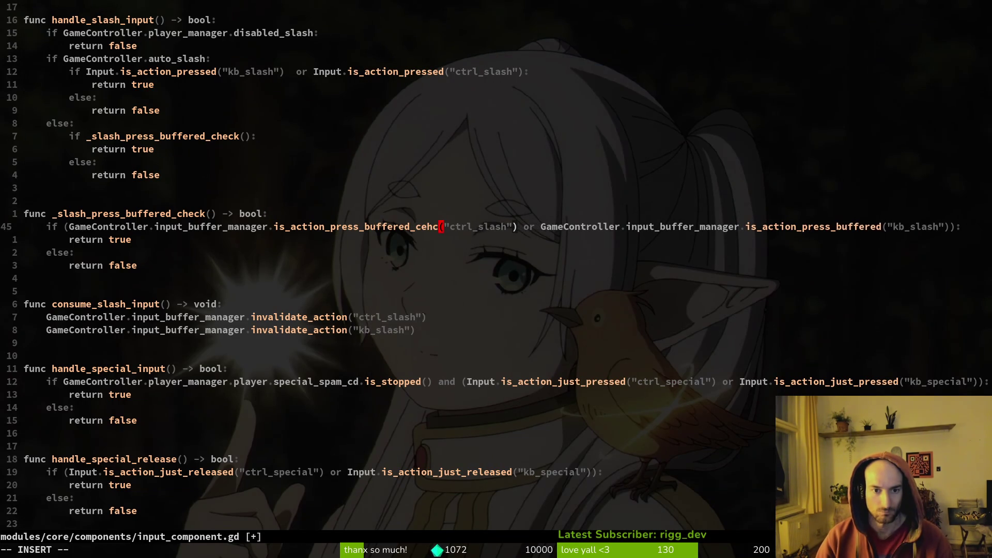
key(BackSpace)
key(BackSpace)
text(heck)
key(Escape)
key(w)
key(w)
key(w)
key(w)
key(w)
text(lhi_check)
key(Escape)
text(:w)
key(Return)
key(alt+Tab)
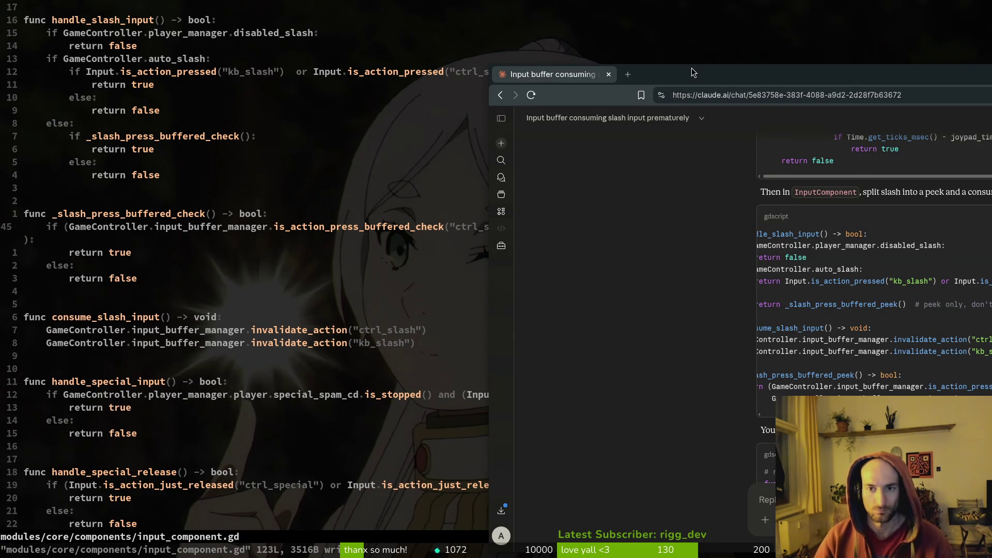
key(super+c)
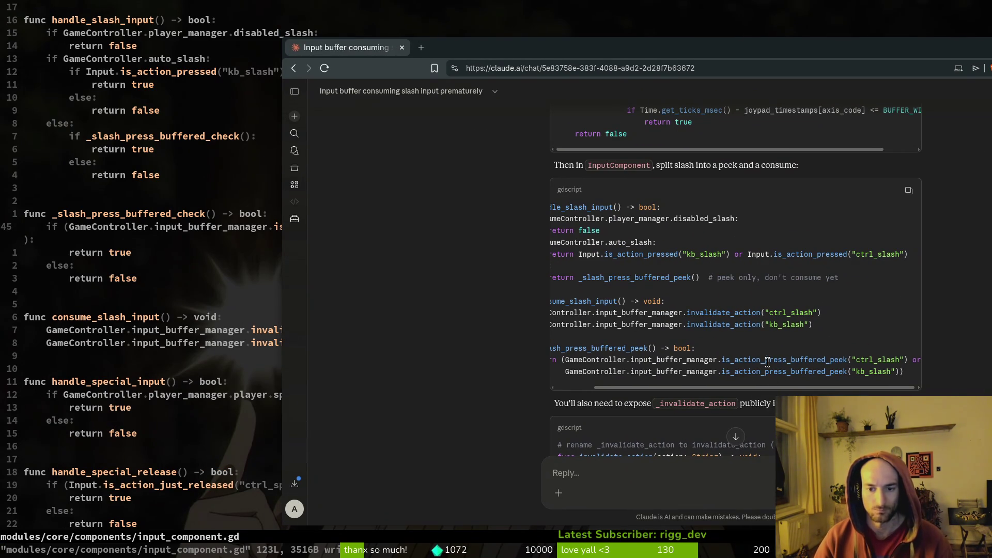
- Read Claude's FSM code, highlighting the CRAWLING consume call and _slash_press_buffered_peek
scroll(676, 385, left, 2)
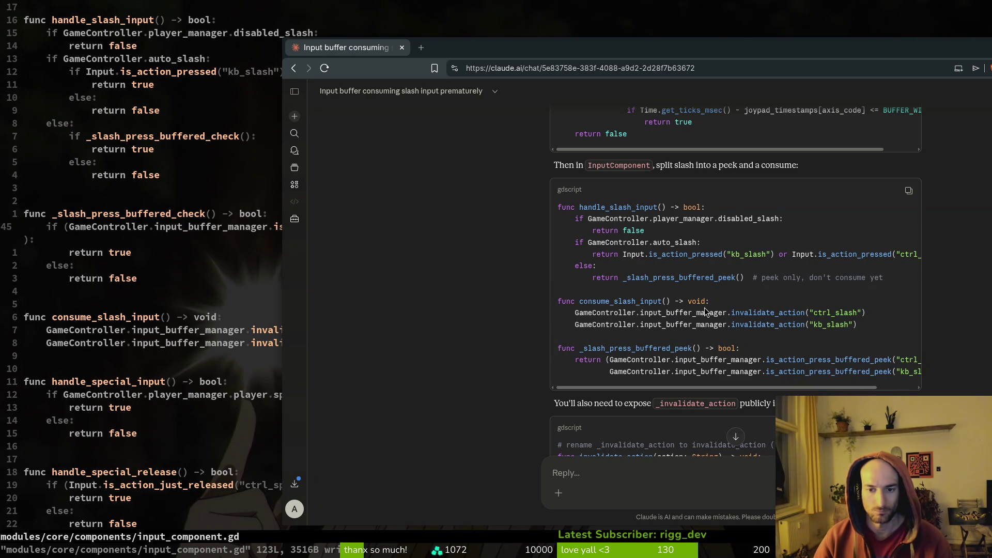
scroll(701, 305, down, 2)
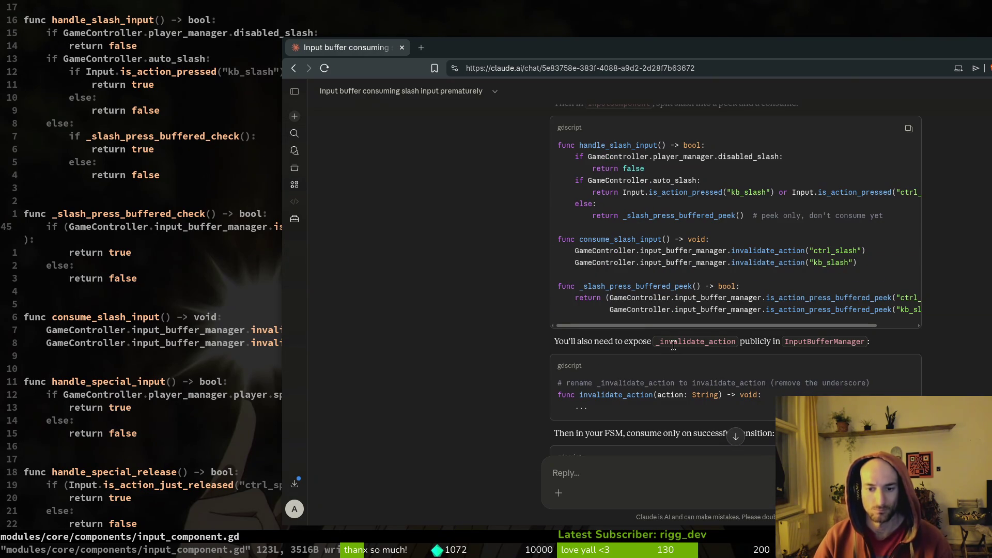
scroll(680, 333, down, 2)
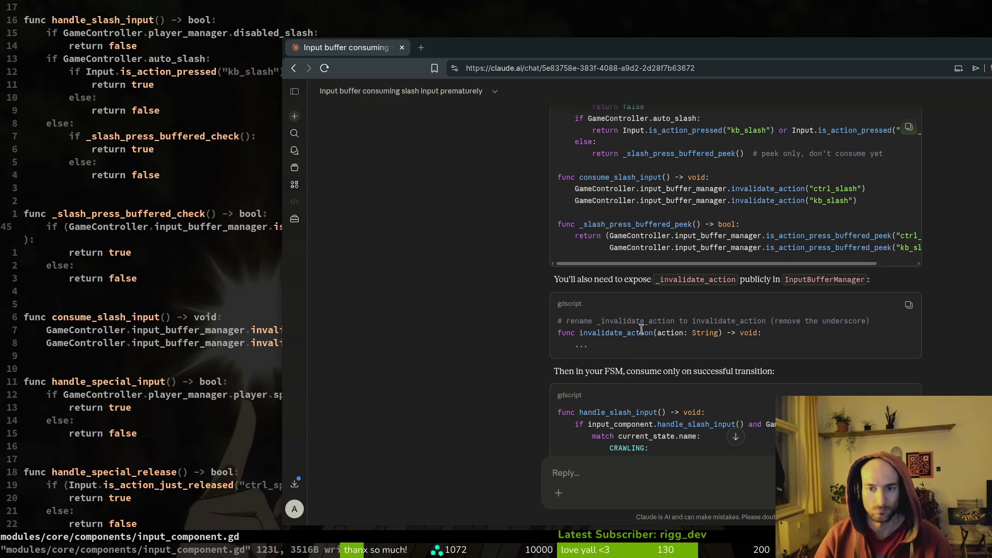
scroll(639, 331, down, 2)
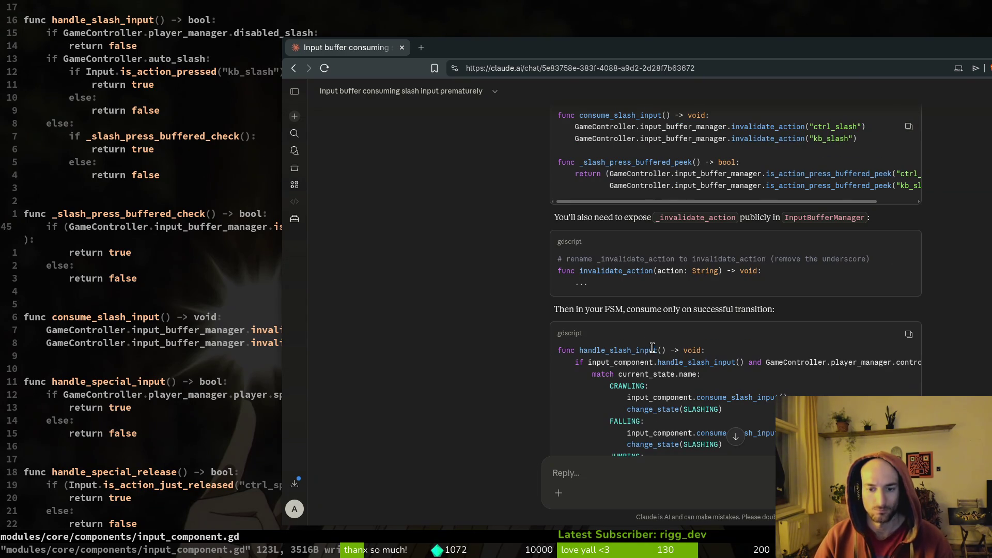
scroll(651, 347, down, 2)
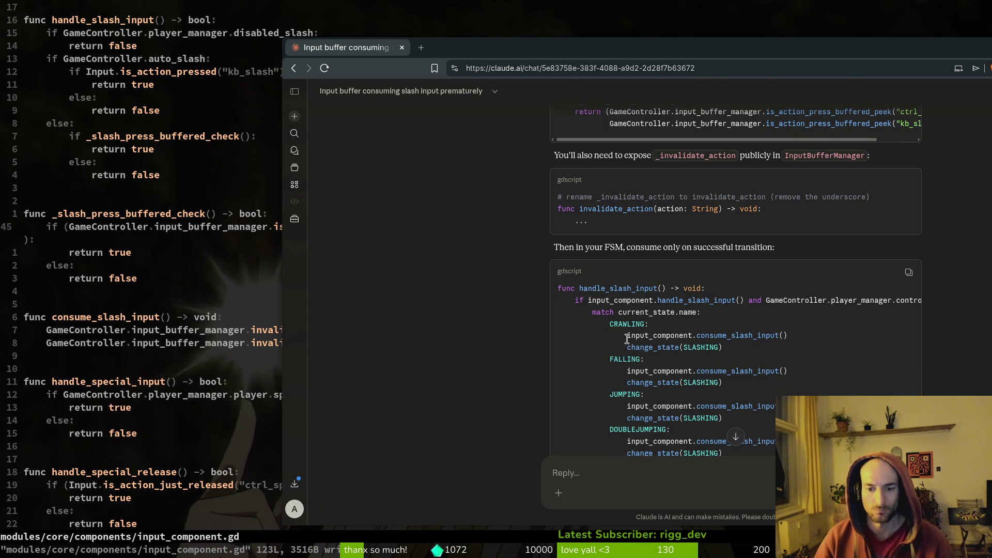
drag(627, 335, 800, 335)
click(542, 278)
scroll(489, 266, up, 8)
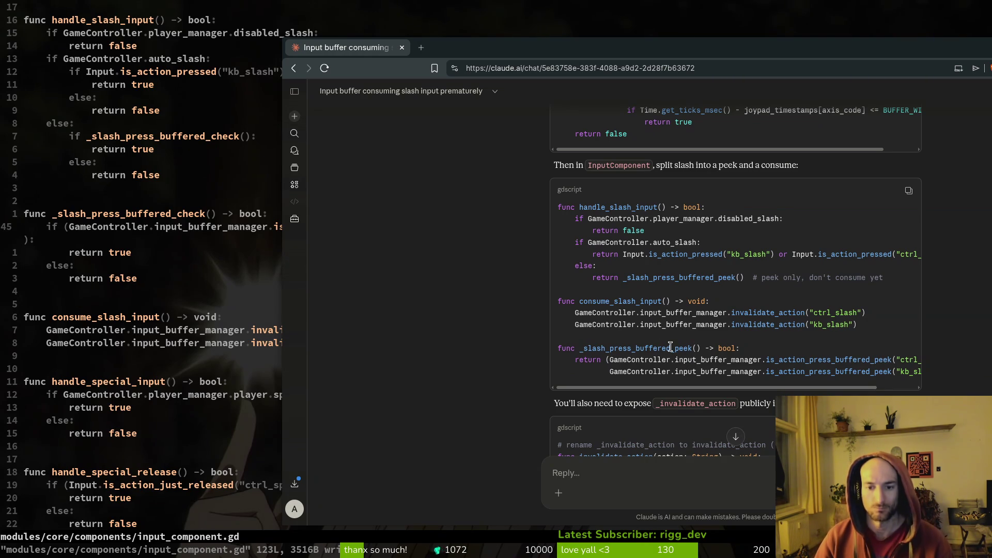
double_click(627, 347)
click(488, 251)
scroll(491, 252, up, 5)
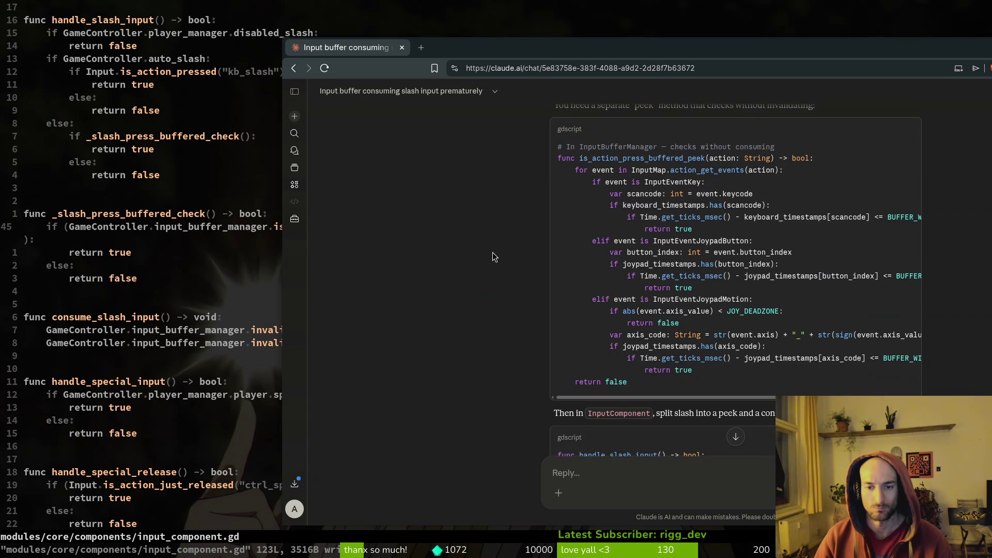
scroll(602, 323, down, 5)
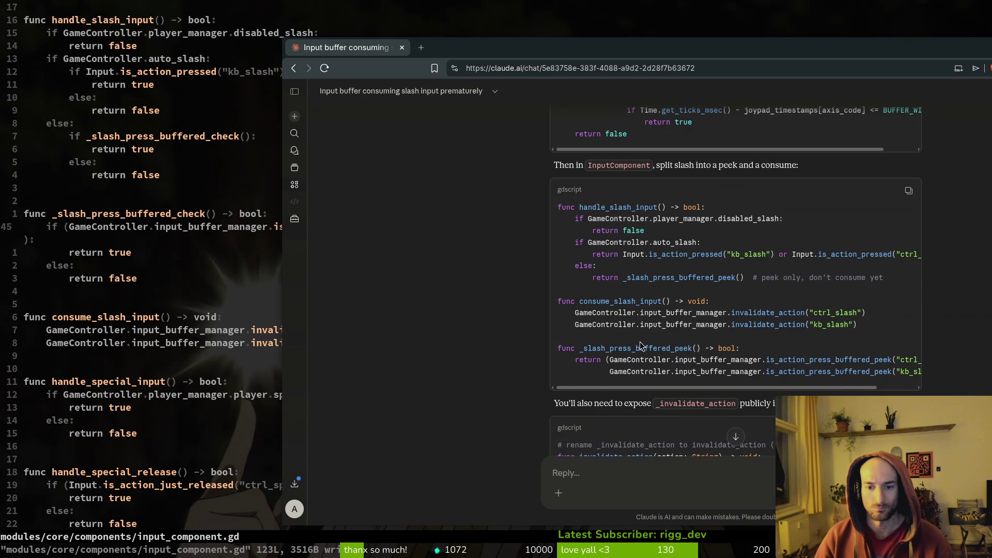
- Check _slash_press_buffered_check in Neovim again after reading further down the chat
click(108, 215)
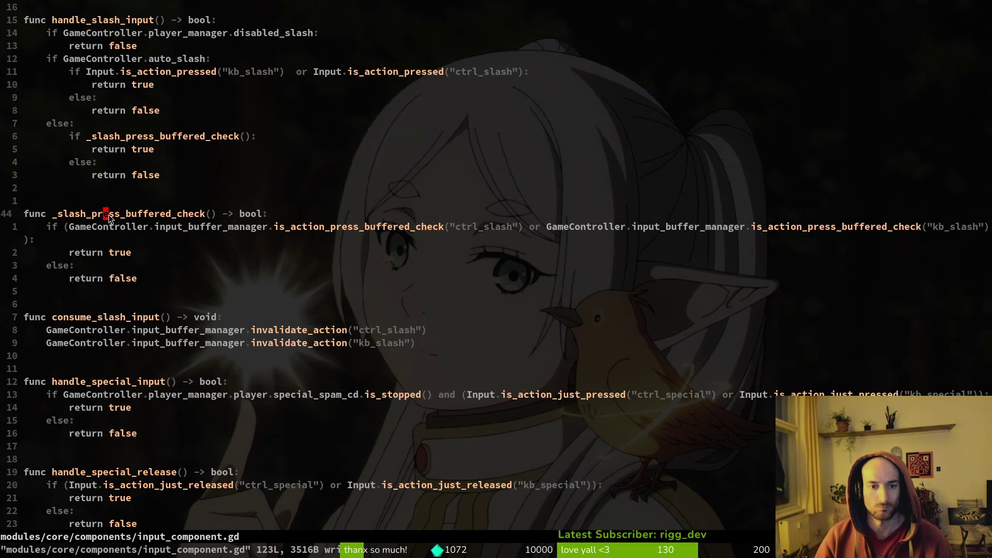
key(alt+Tab)
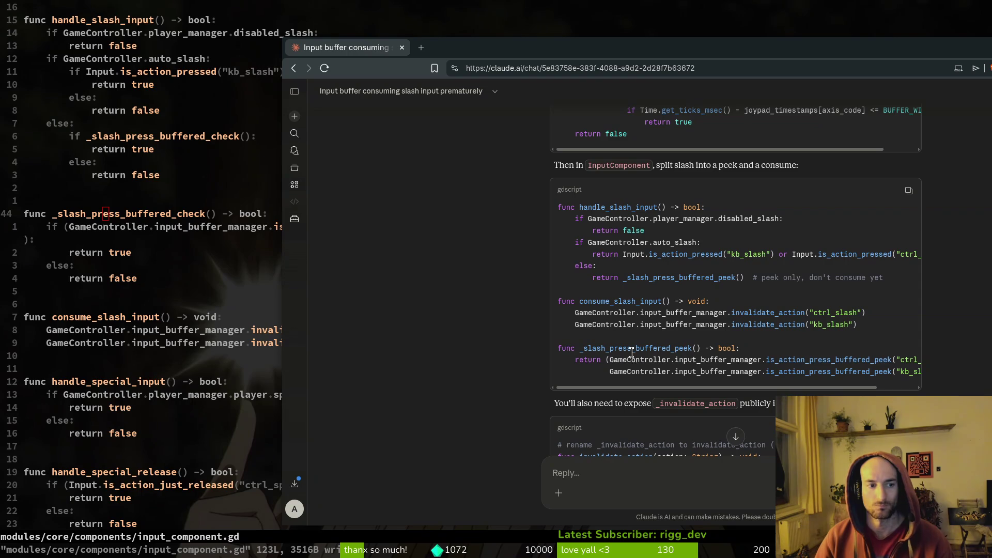
scroll(631, 355, down, 6)
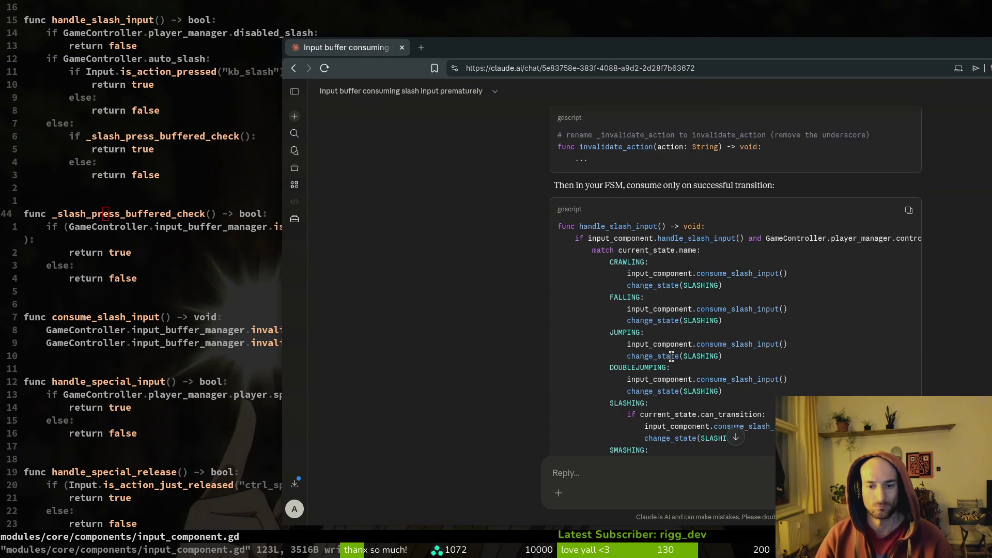
scroll(671, 357, down, 1)
click(243, 213)
key(space)
- Open player_finite_state_machine.gd via the 'finite' search and scroll to its input handlers
key(f)
key(f)
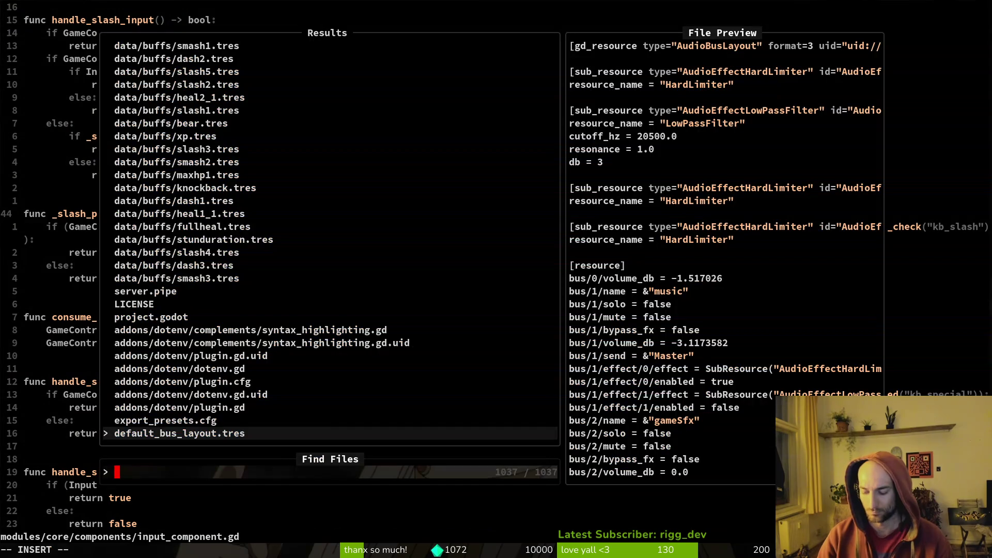
text(finite)
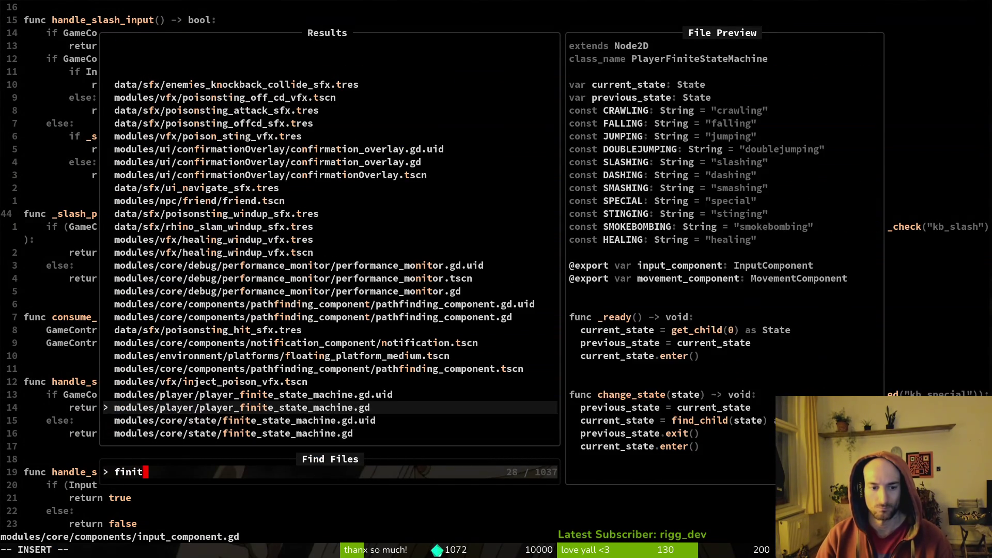
key(Return)
scroll(232, 204, down, 7)
scroll(271, 228, down, 5)
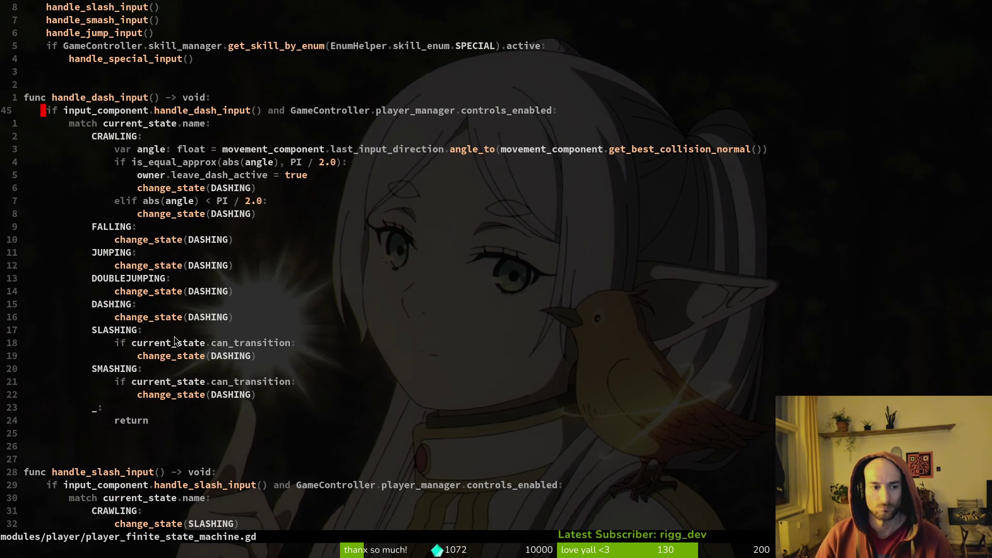
- Draft a reply to Claude: 'im gonna have to do this for all the inputs no? like smas'
key(alt+Tab)
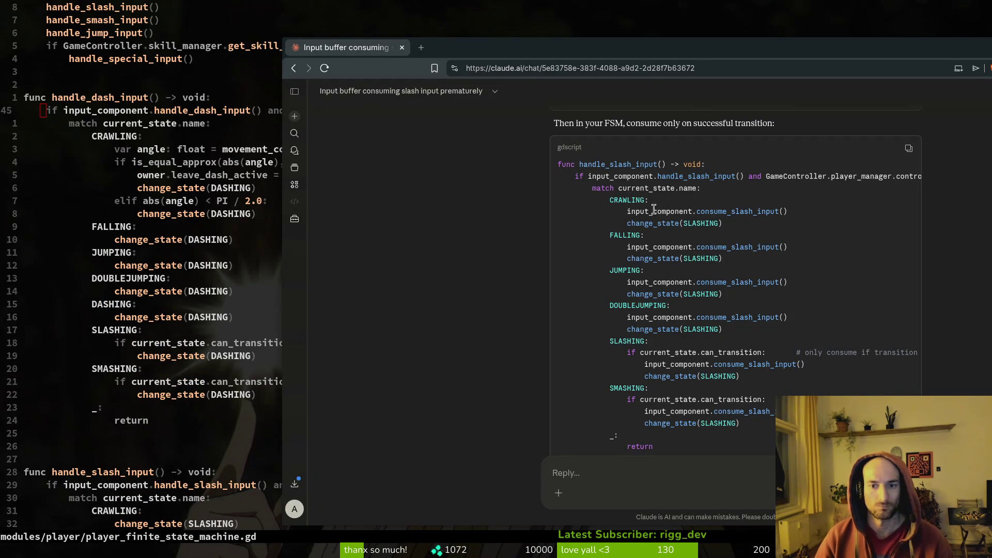
scroll(664, 207, down, 4)
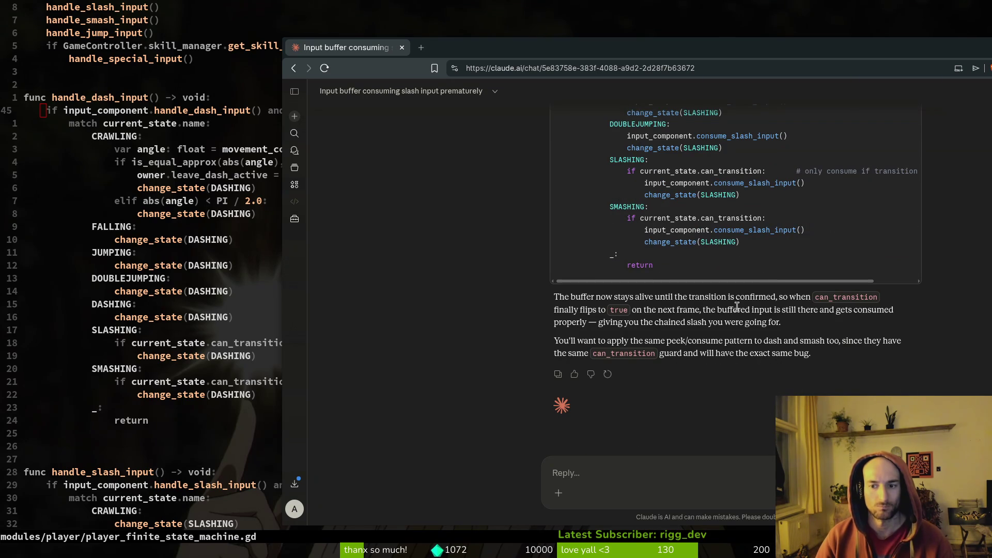
scroll(609, 265, up, 4)
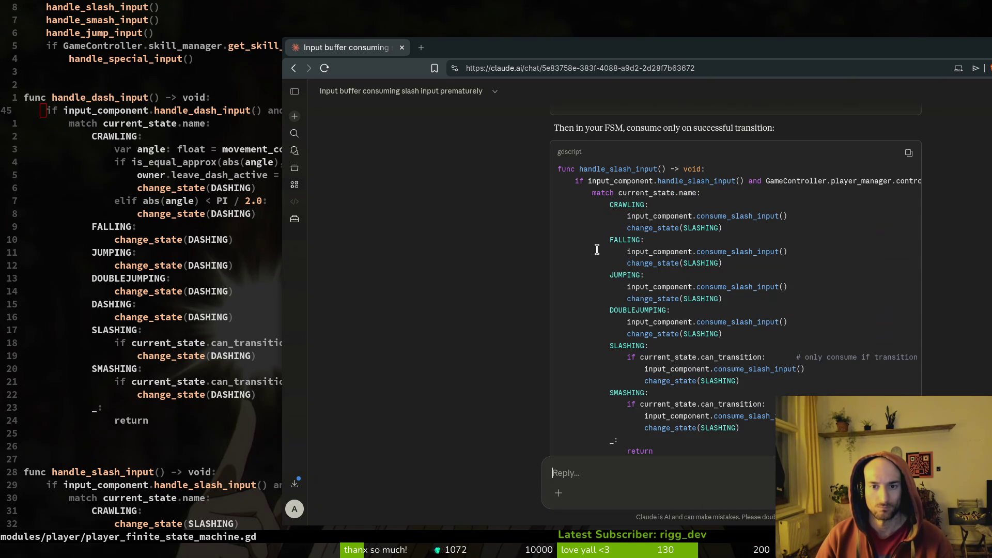
text(im gonna have to do this for all the inputs no? li)
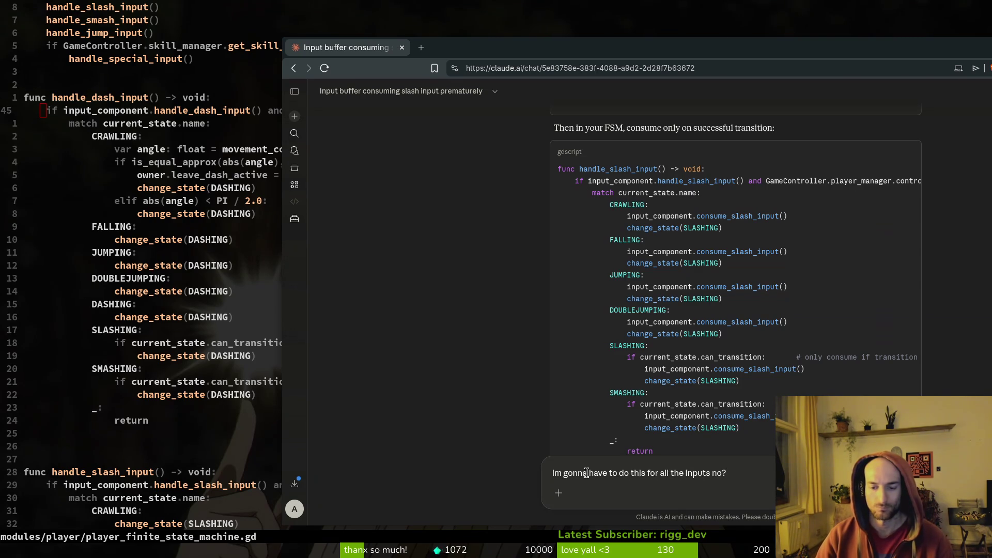
text(ke smash ju)
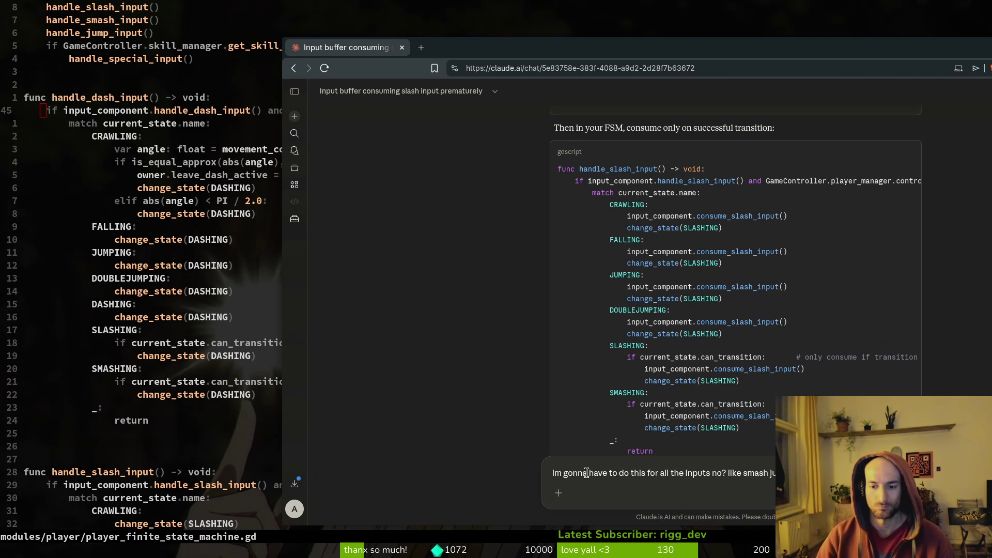
- Send Claude the follow-up asking whether smash, jump, special and the other inputs need the same change
key(Return)
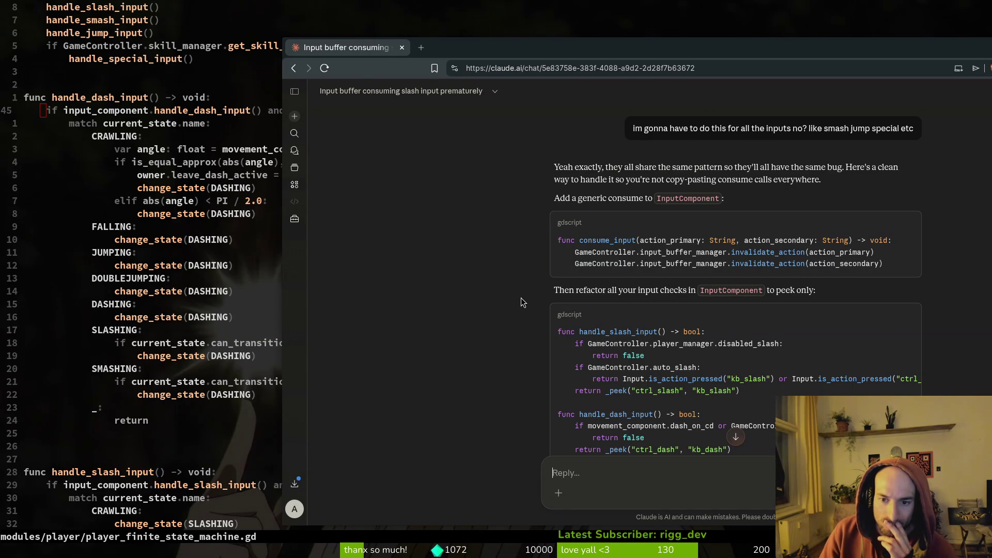
- Scroll through Claude's answer to review the proposed _peek helpers for each input handler
scroll(522, 299, down, 3)
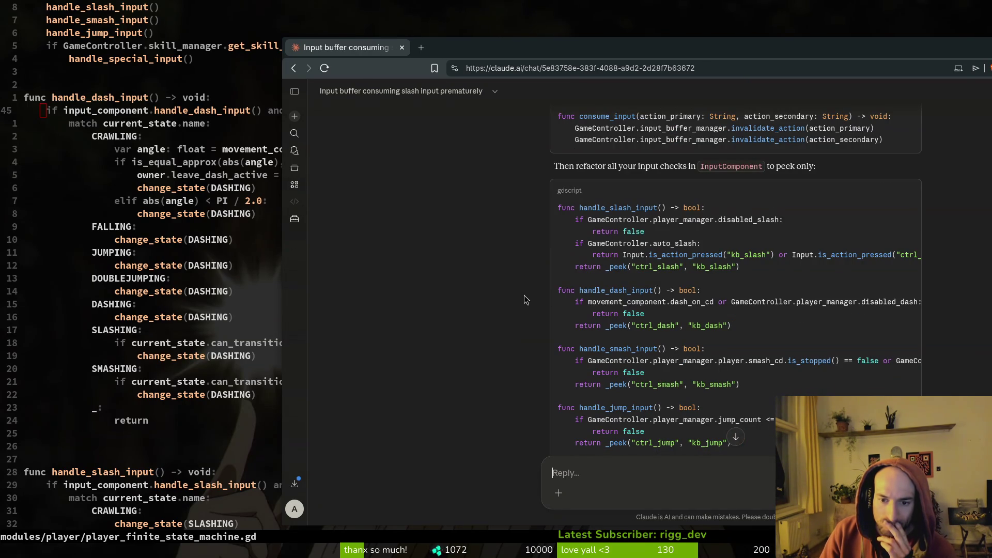
scroll(525, 297, down, 4)
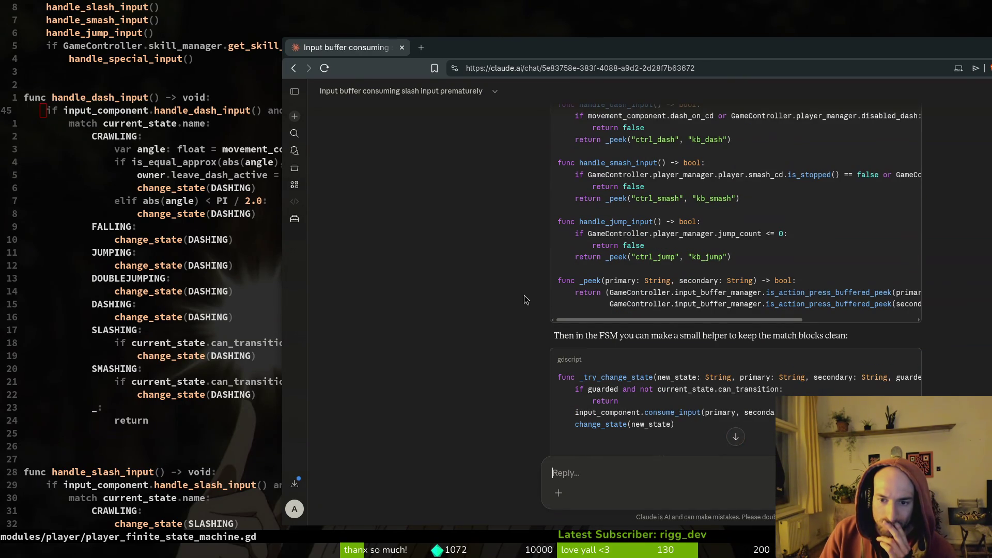
mouse_move(663, 320)
mouse_down()
mouse_move(832, 329)
mouse_move(494, 340)
mouse_up()
scroll(491, 314, down, 2)
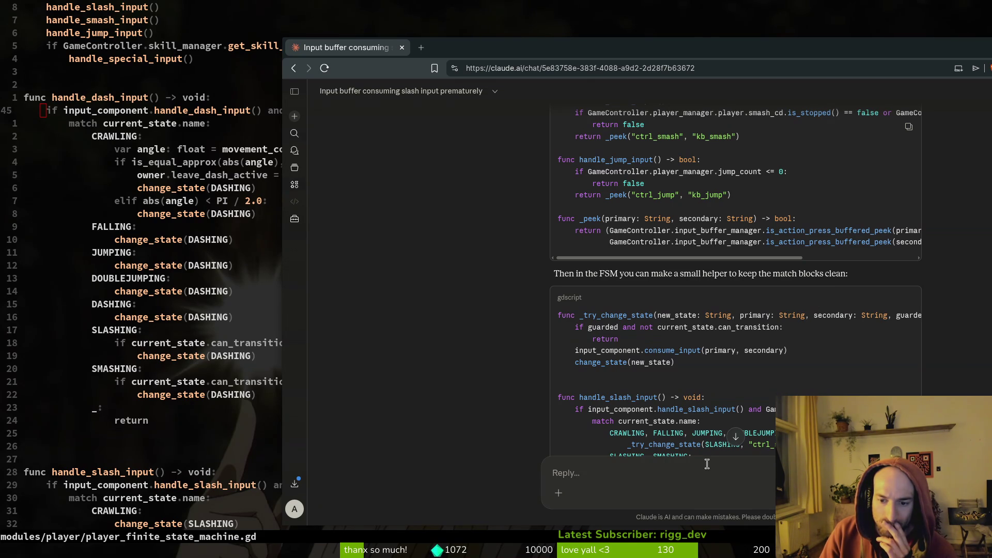
key(super+Left)
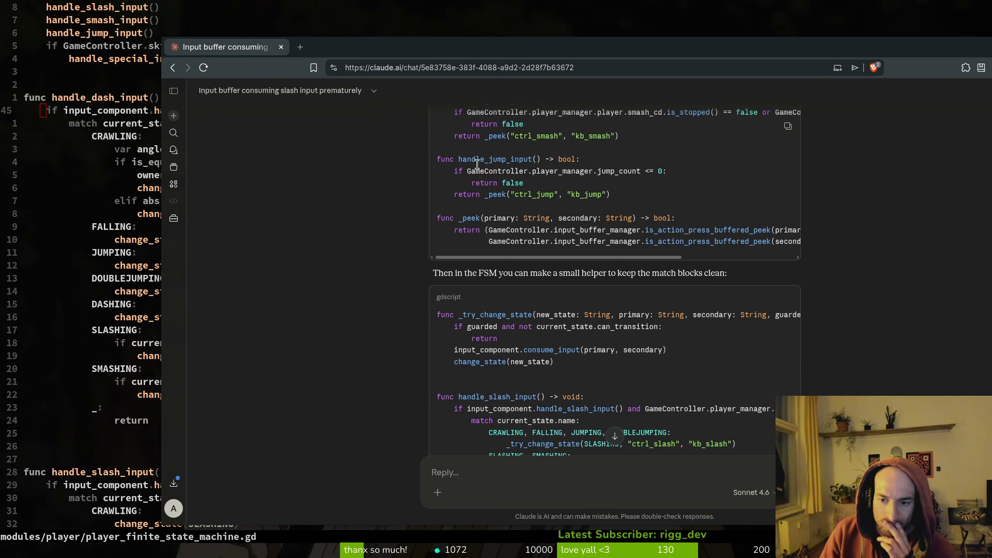
- Inspect _try_change_state's consume_input call and the CRAWLING/FALLING/JUMPING/DOUBLEJUMPING match line, then return to the editor
scroll(656, 396, down, 1)
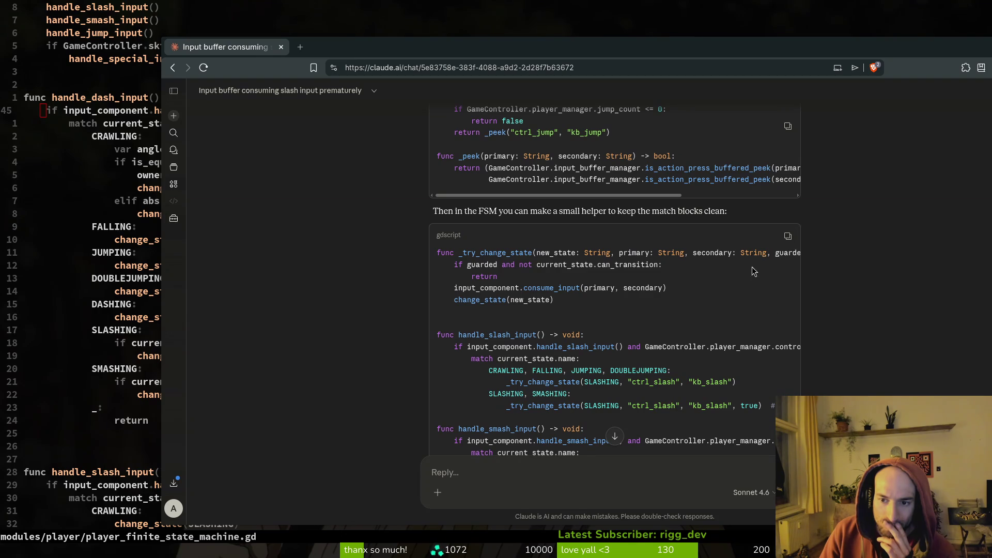
drag(500, 276, 666, 288)
drag(759, 247, 870, 252)
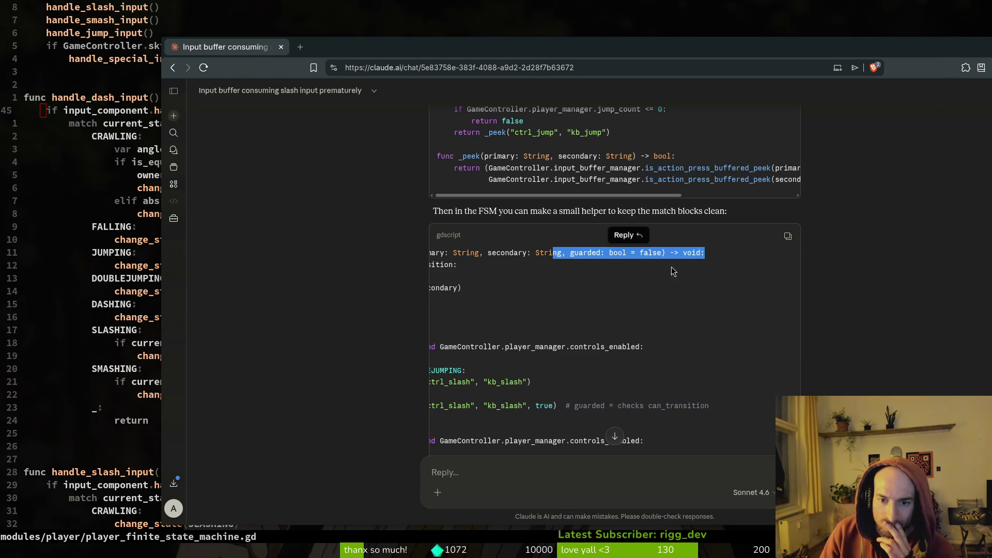
click(613, 264)
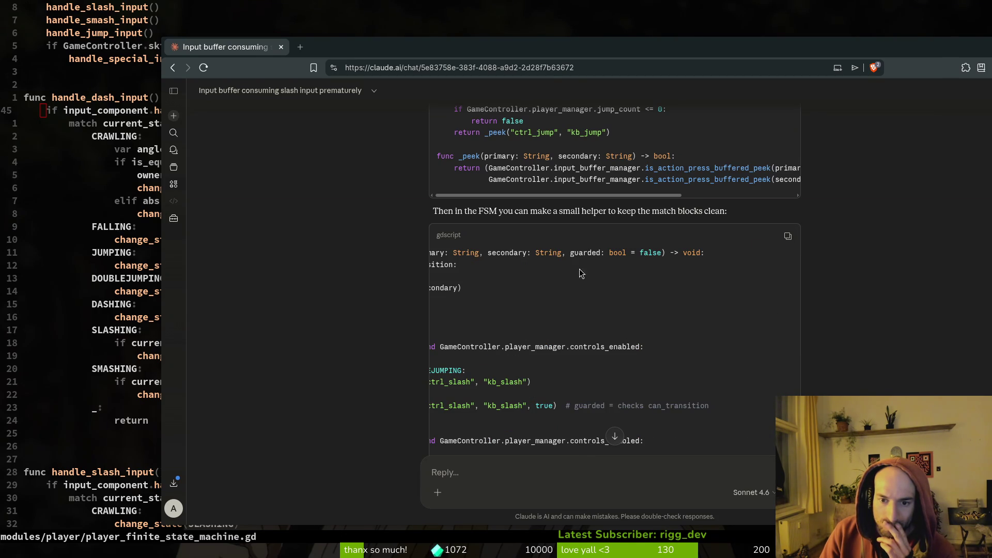
scroll(578, 265, left, 5)
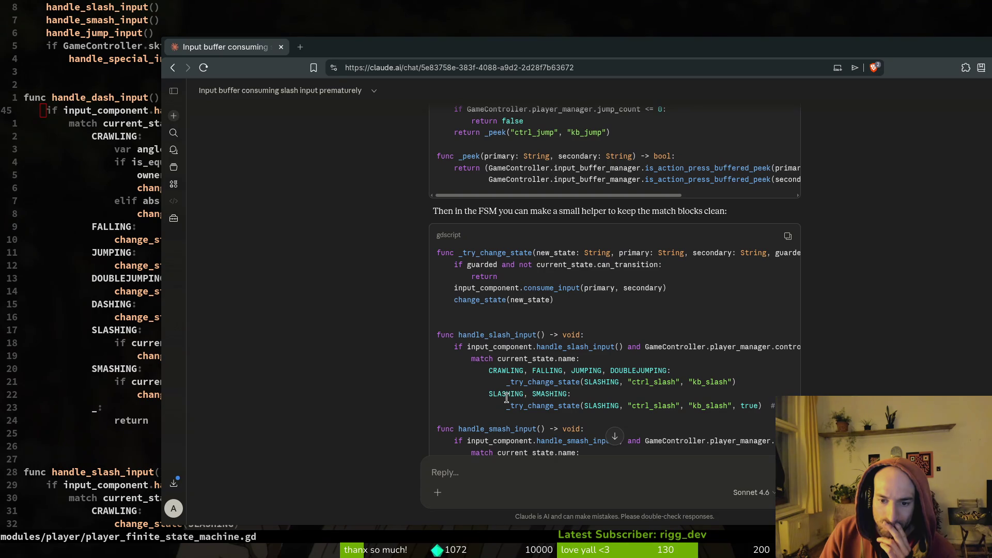
scroll(589, 340, down, 1)
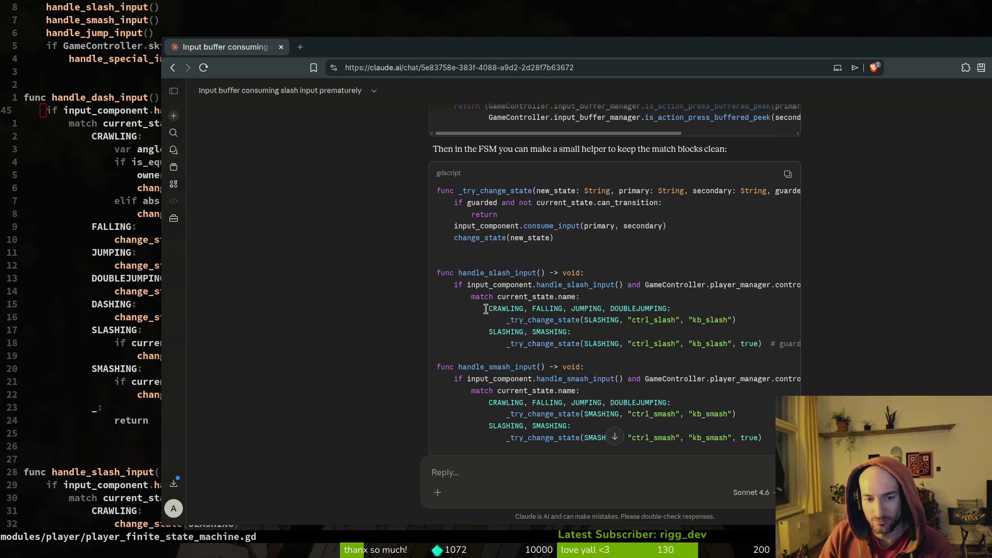
drag(486, 308, 718, 311)
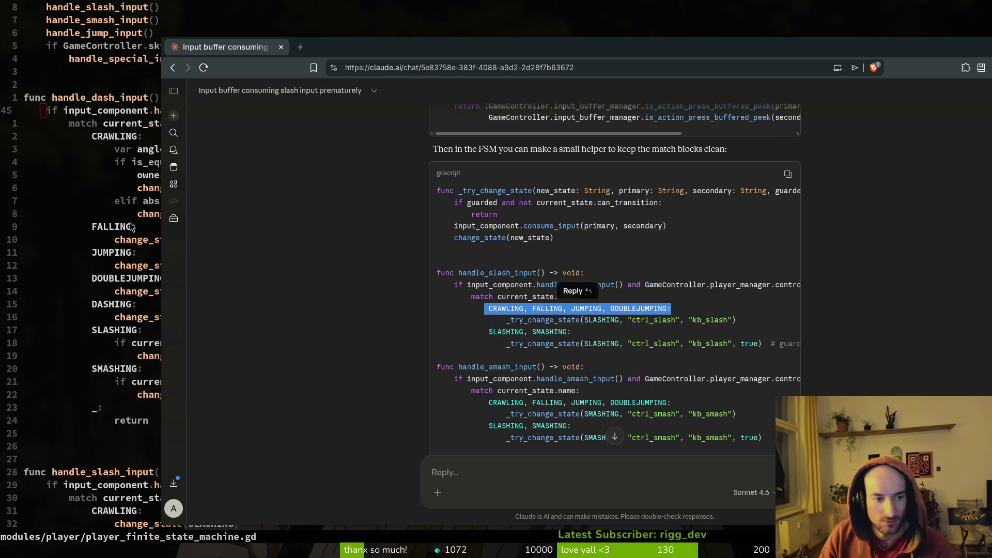
click(152, 229)
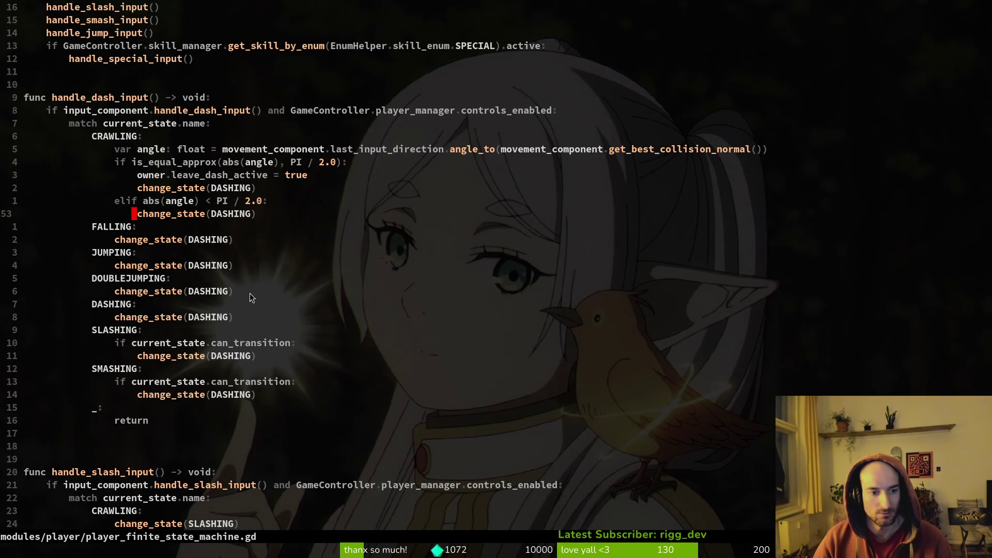
- Back in Claude, inspect the guarded SLASHING transition call in the proposed slash handler
key(alt+Tab)
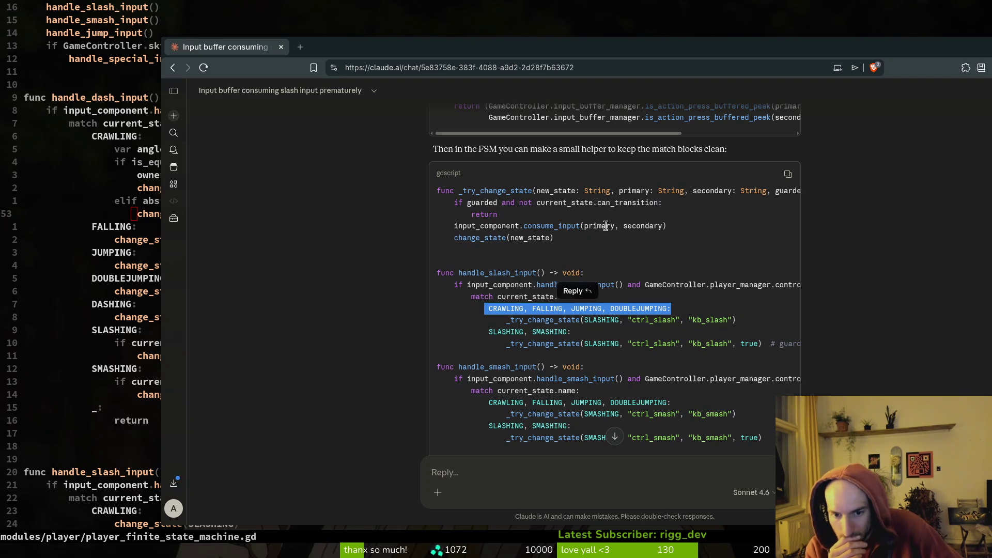
click(726, 365)
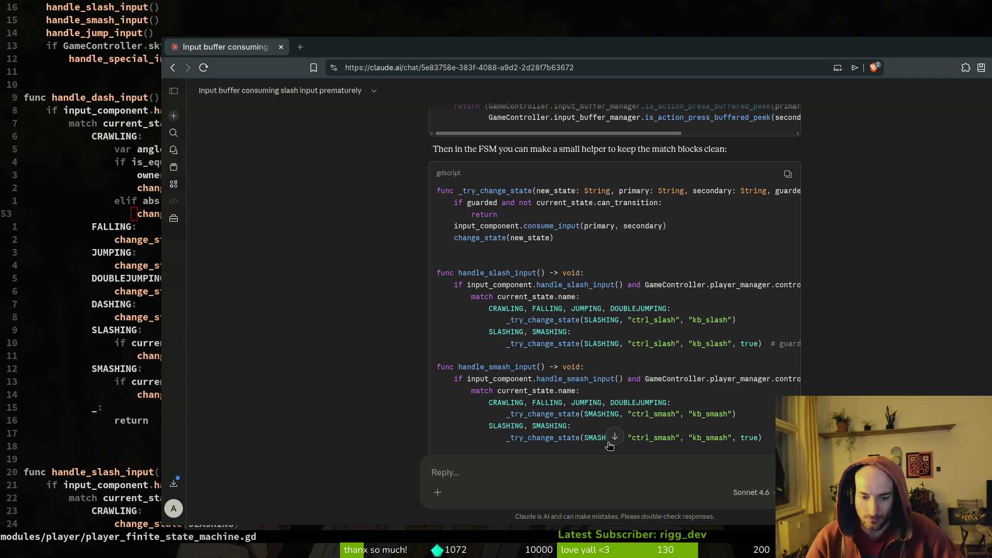
drag(769, 343, 509, 343)
scroll(671, 343, right, 4)
click(663, 343)
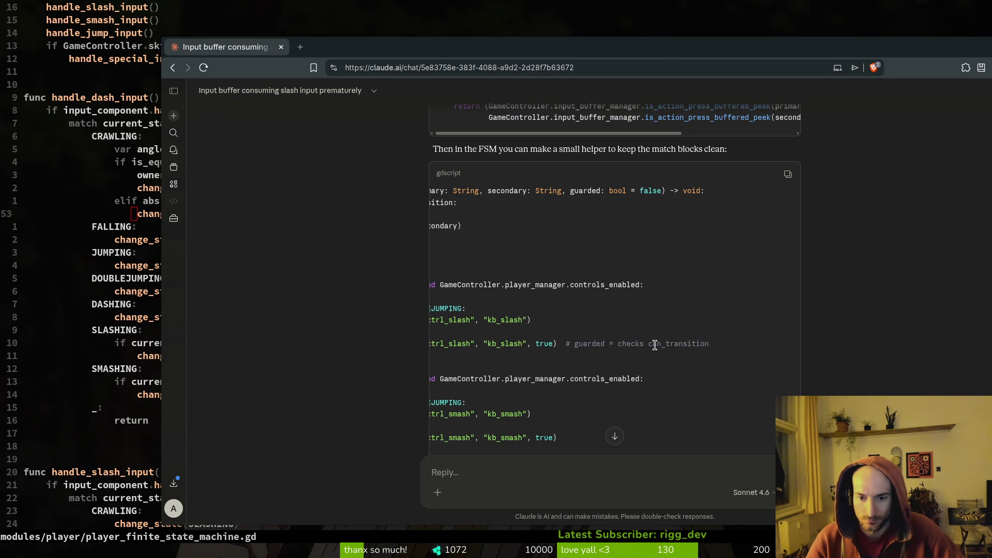
drag(564, 343, 396, 352)
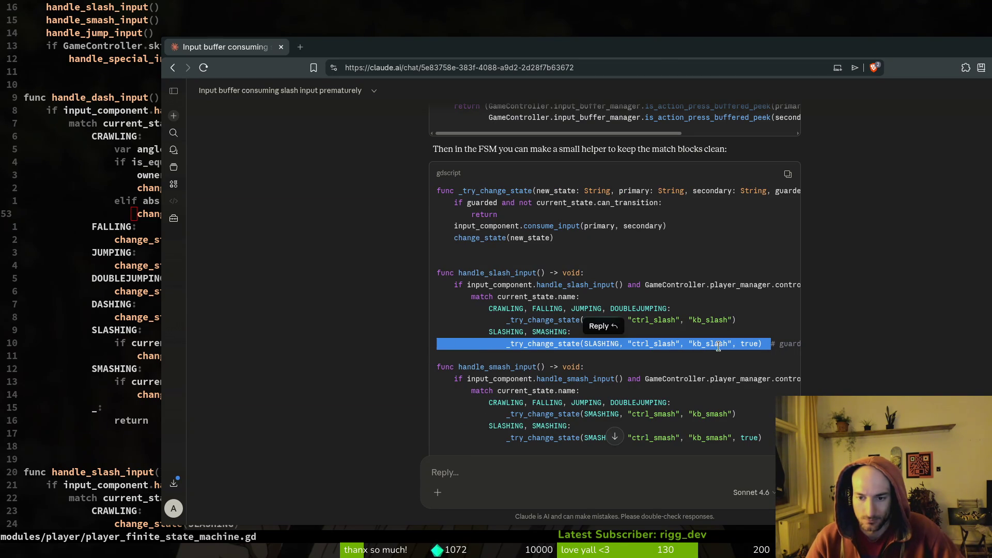
click(752, 345)
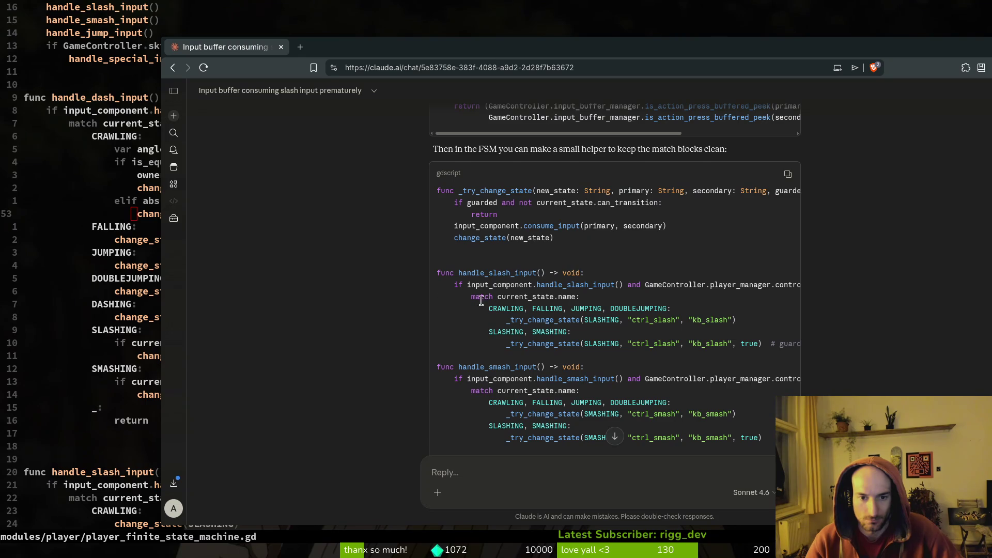
- Scroll back up to the _try_change_state helper and highlight its guarded parameter
double_click(479, 204)
click(489, 210)
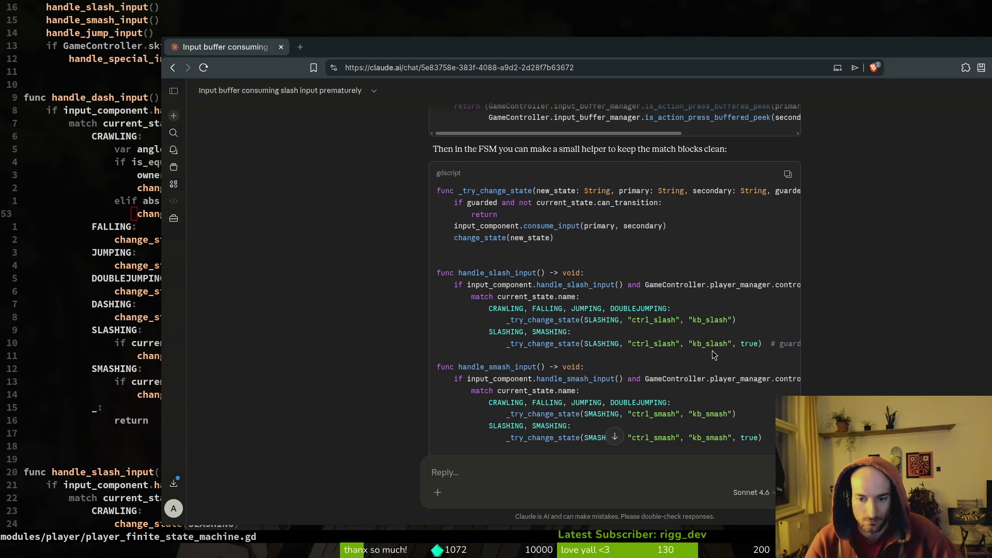
scroll(618, 299, down, 3)
scroll(619, 300, down, 1)
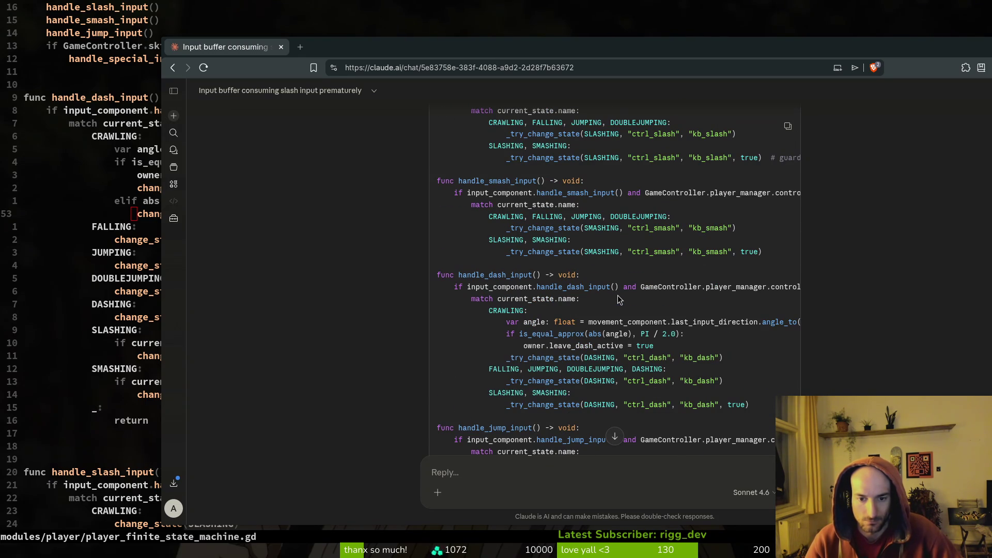
scroll(615, 293, down, 1)
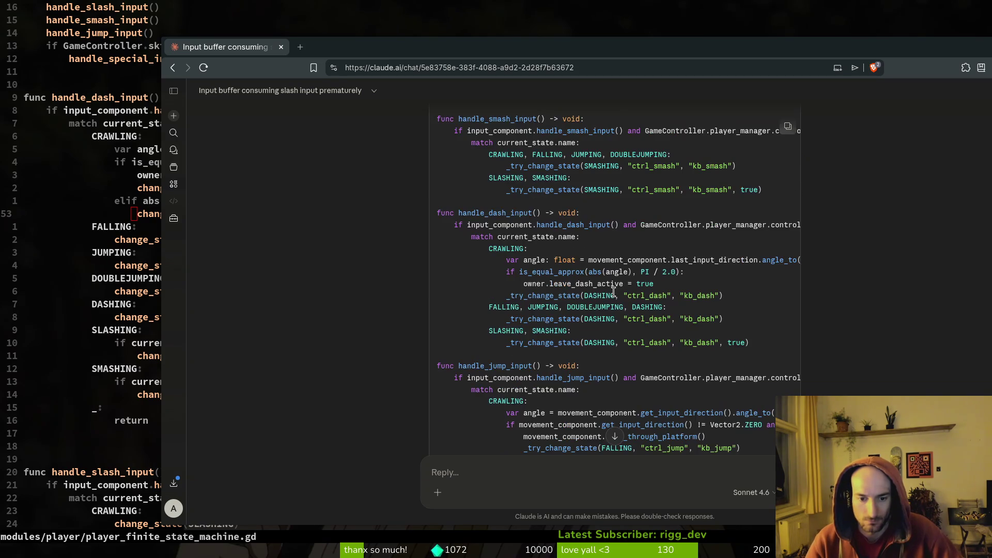
scroll(614, 291, down, 4)
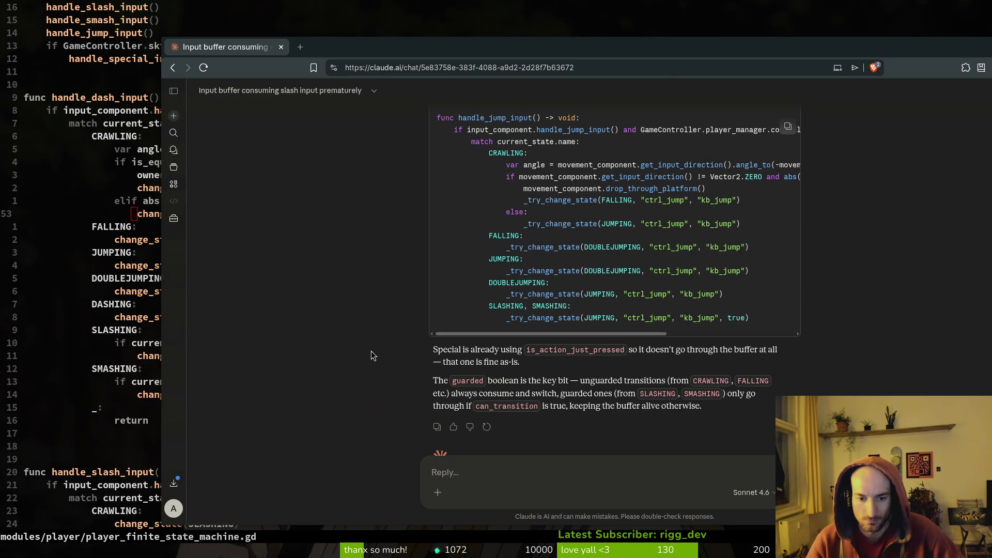
scroll(573, 248, up, 2)
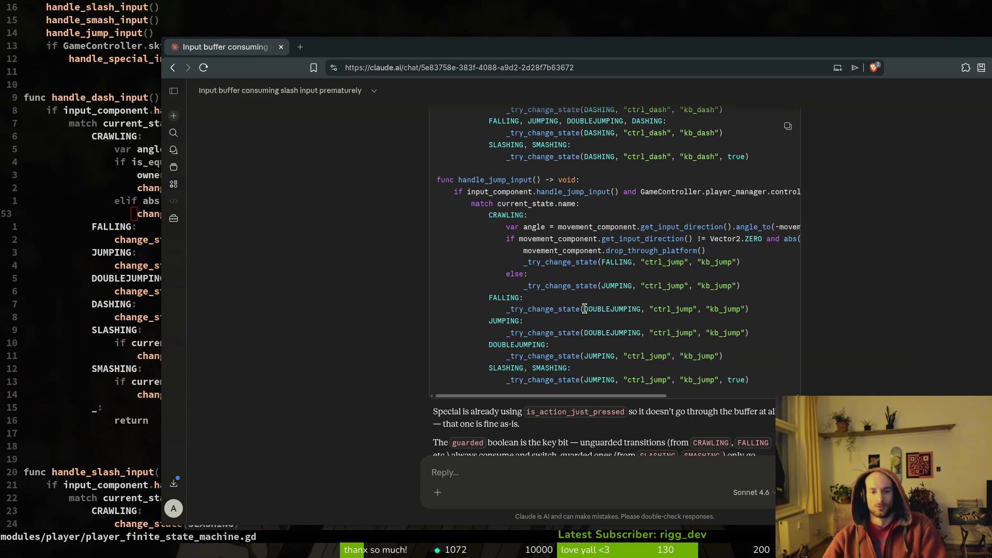
scroll(588, 264, up, 5)
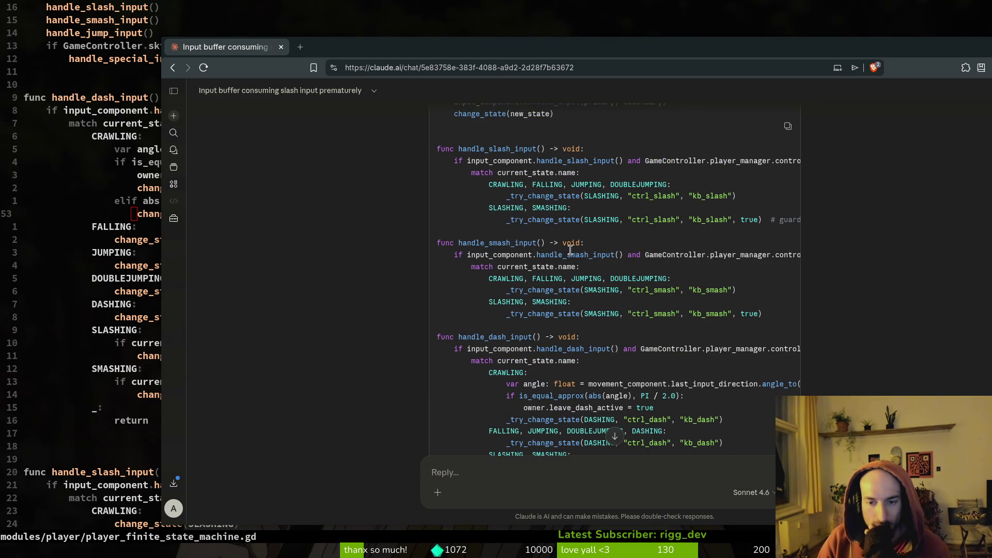
scroll(658, 338, down, 4)
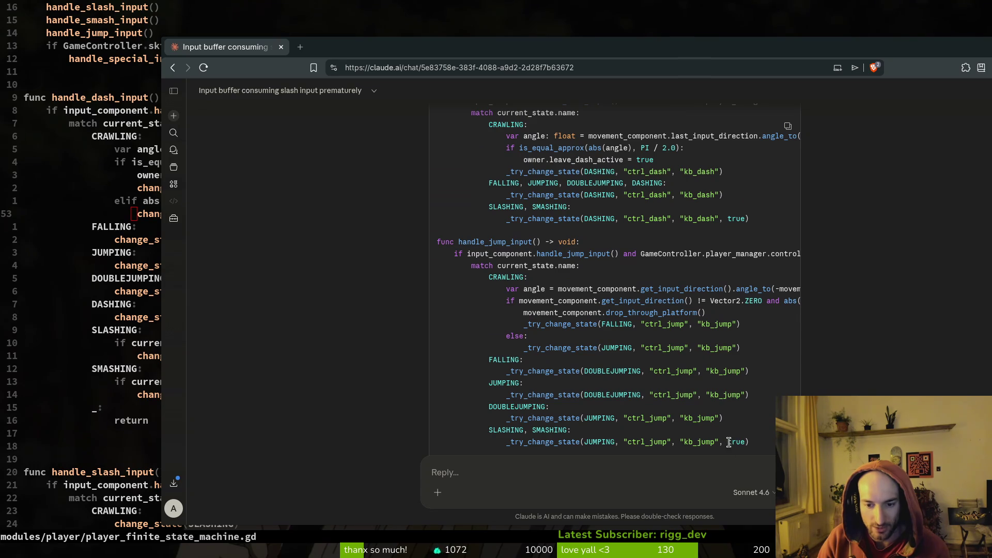
scroll(602, 323, up, 4)
scroll(517, 206, up, 3)
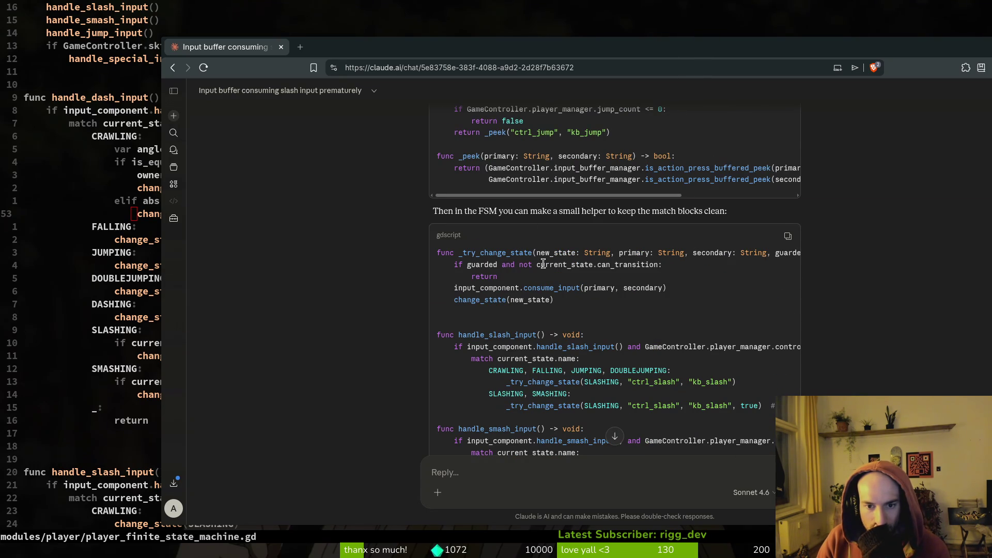
drag(467, 264, 499, 266)
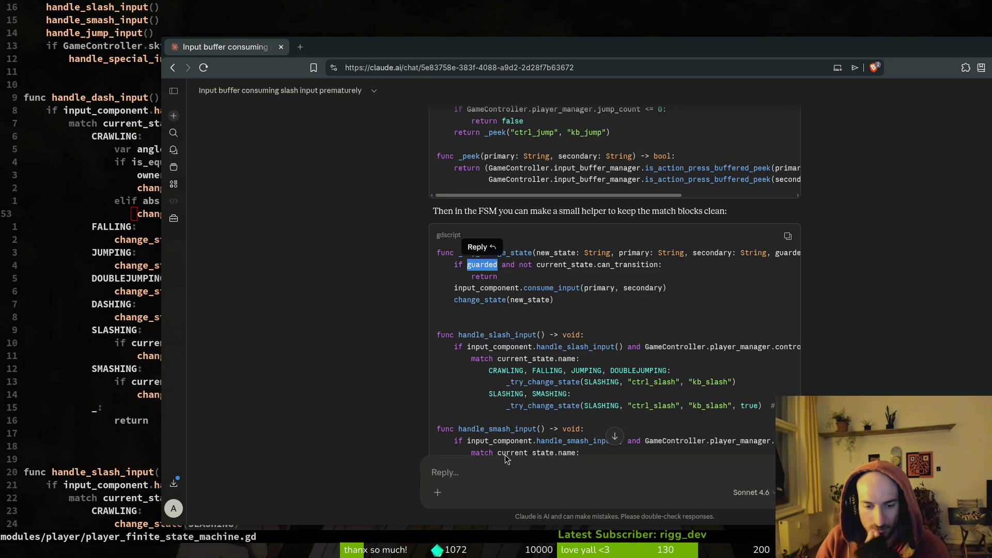
- Ask Claude why guarded is needed given can_transition, noting not all player states have it
click(487, 474)
text(why the guarded )
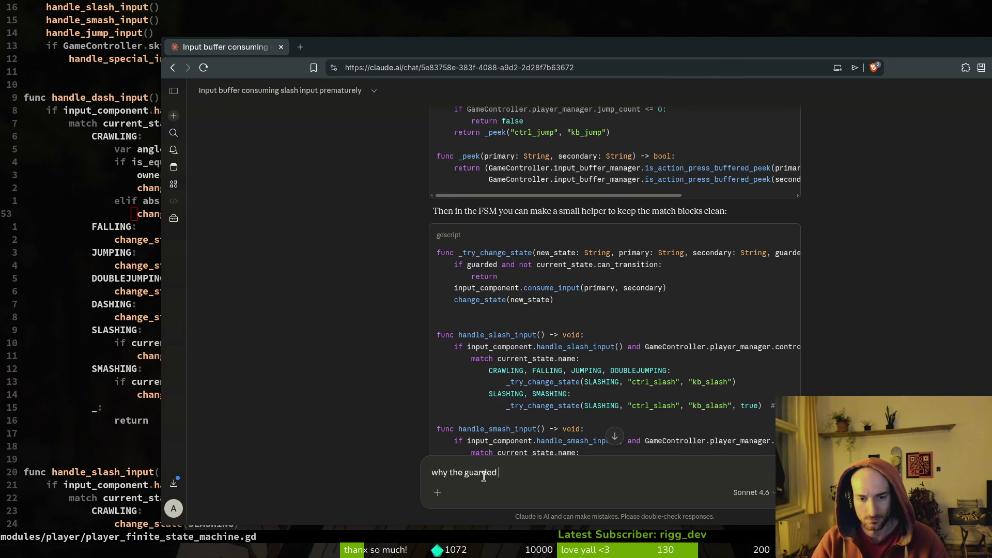
text(boole)
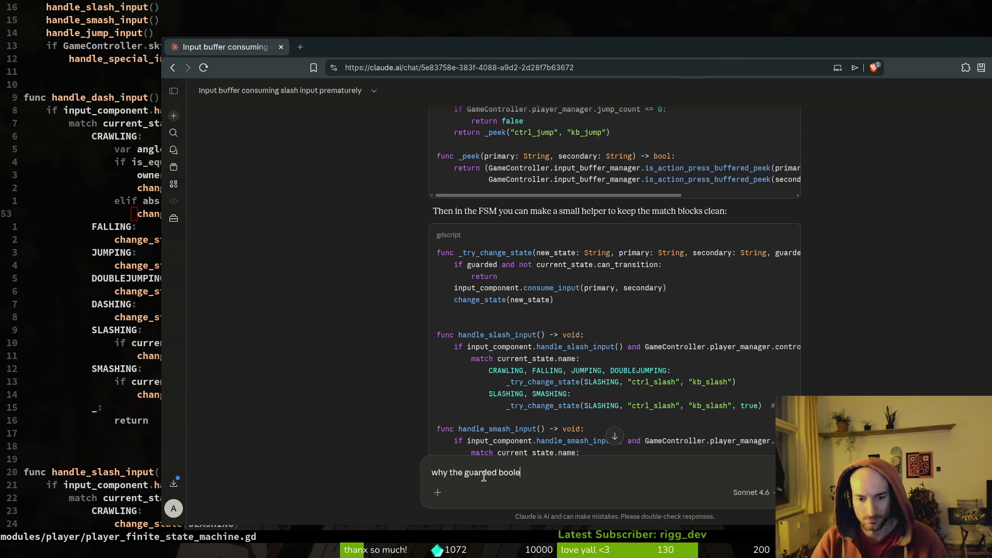
text(an. how does)
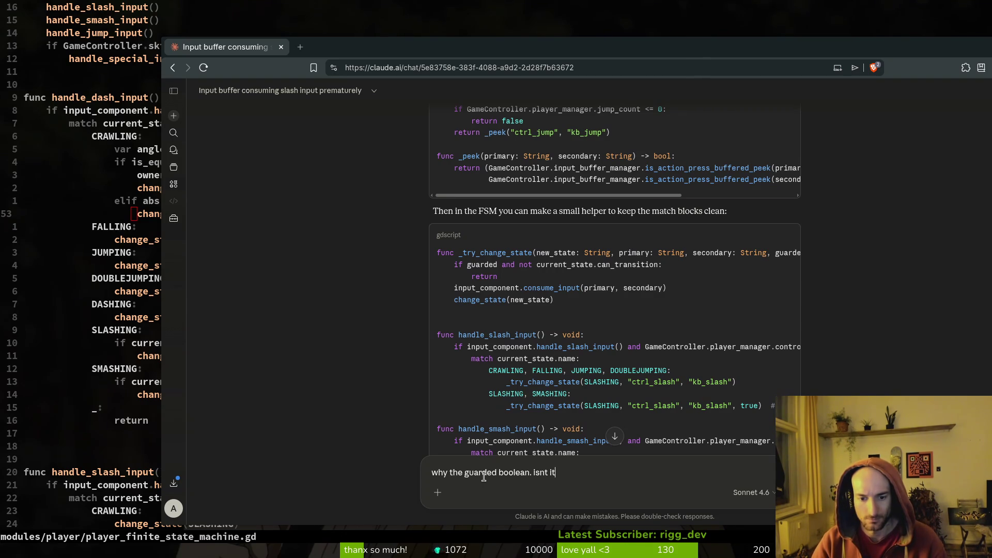
text(nnecessary )
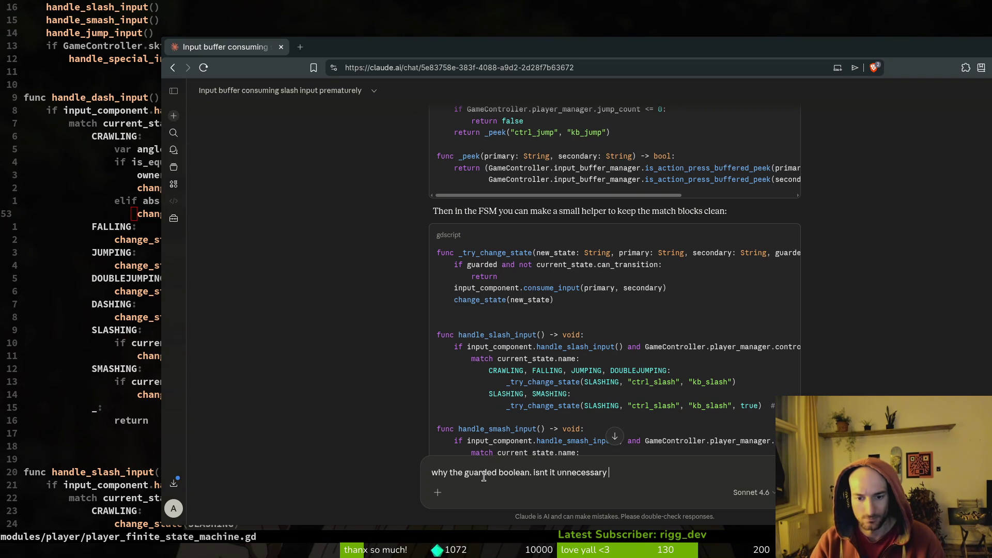
text(if you have can_tran)
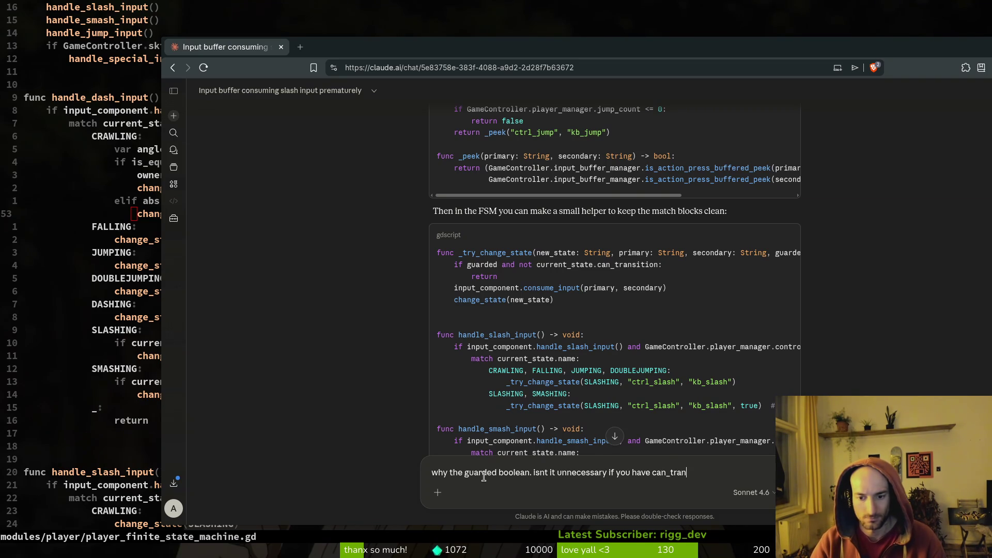
text(sition already)
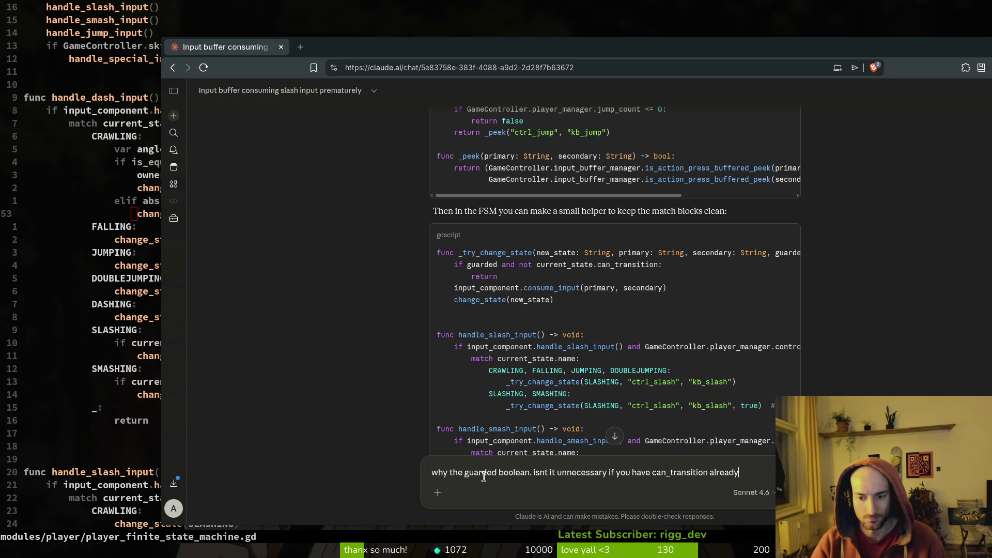
text(btw not all states)
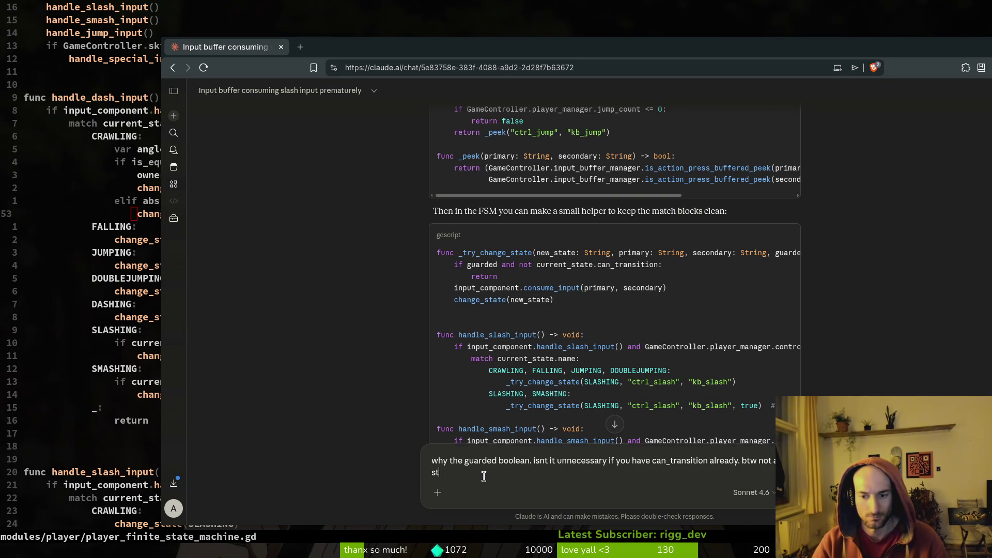
text( for the player )
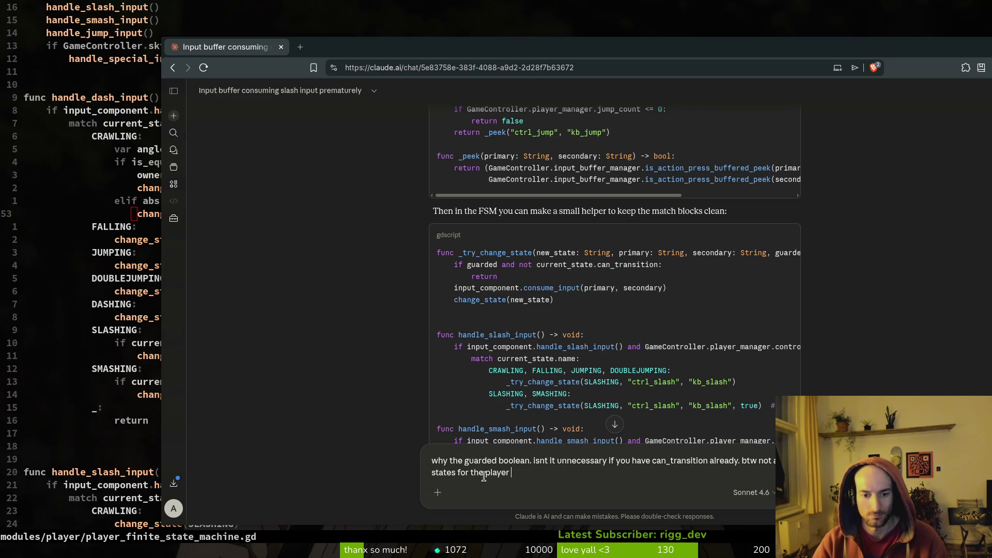
text(have can)
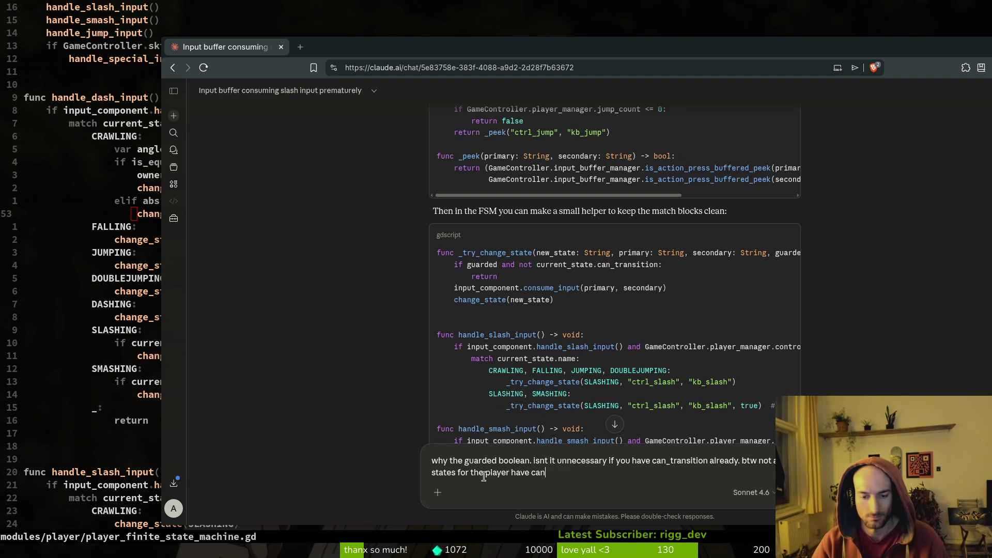
text(_transtion)
key(BackSpace)
key(BackSpace)
key(BackSpace)
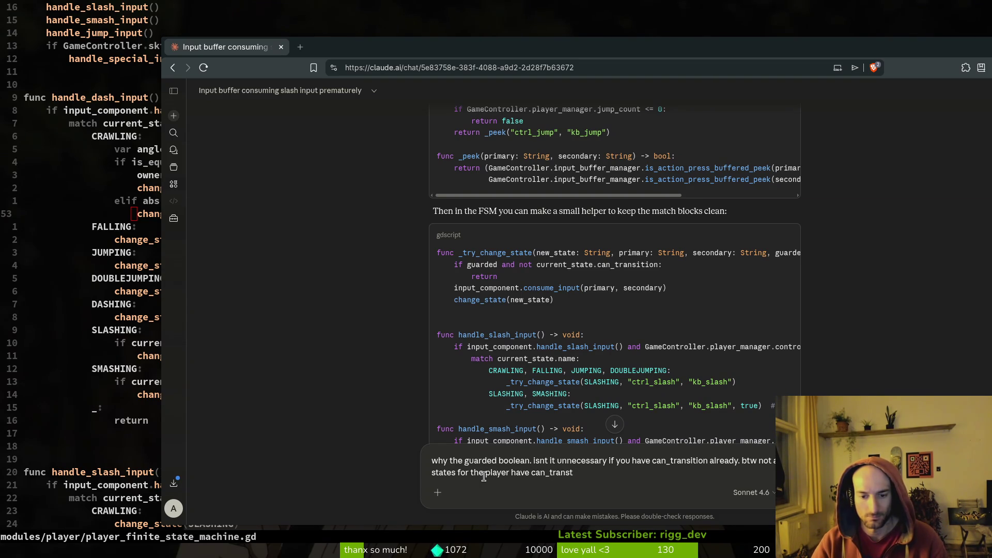
text(ition. i could add but )
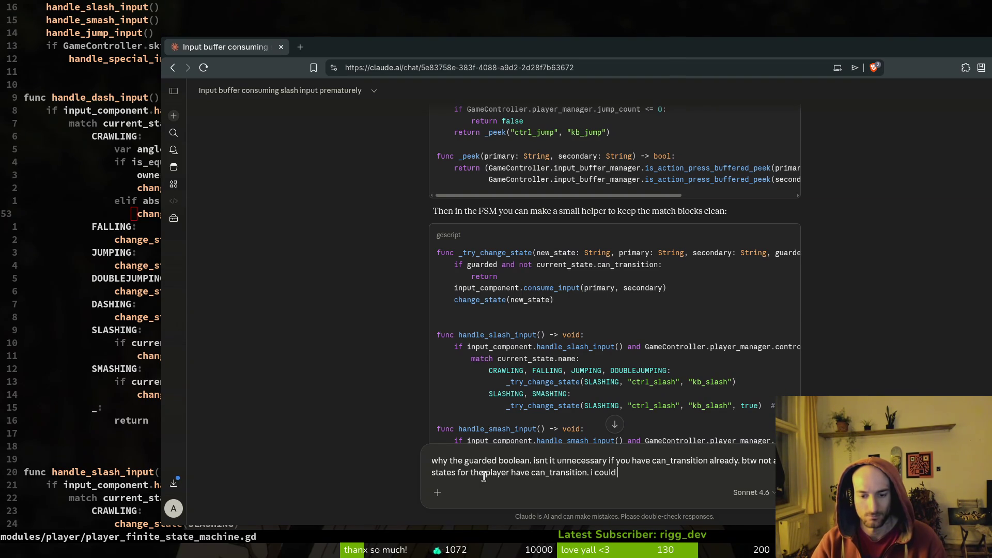
text(would )
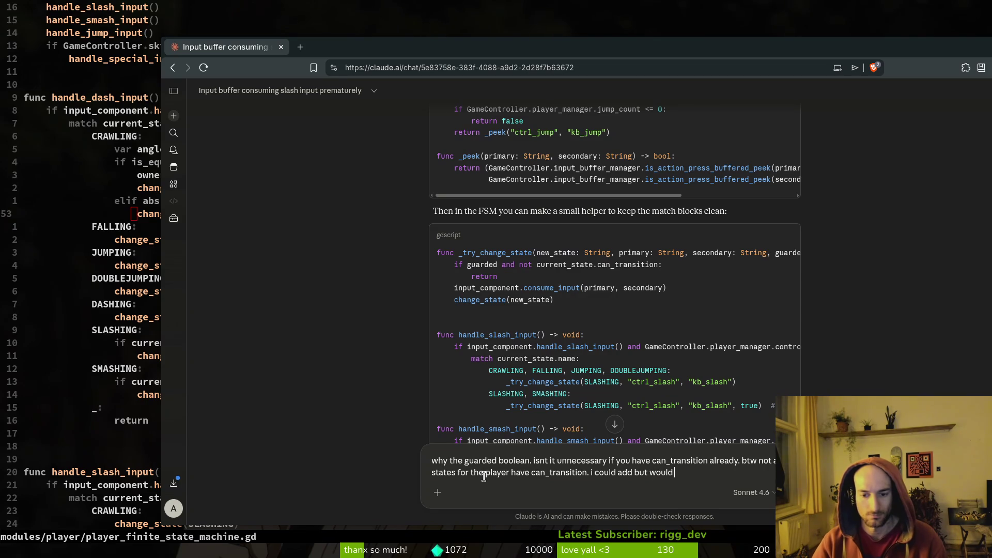
text(rather not if i dont have to)
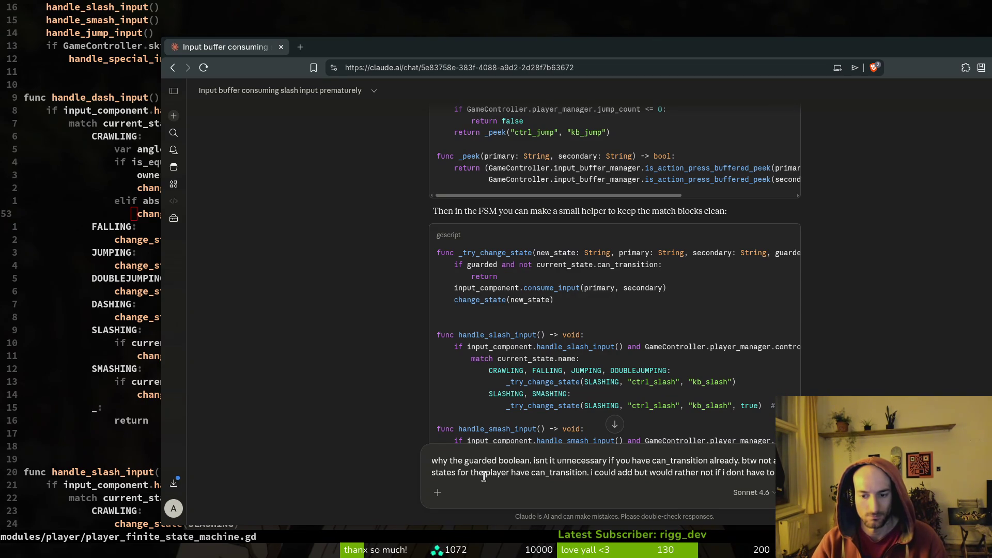
text( to keep it si)
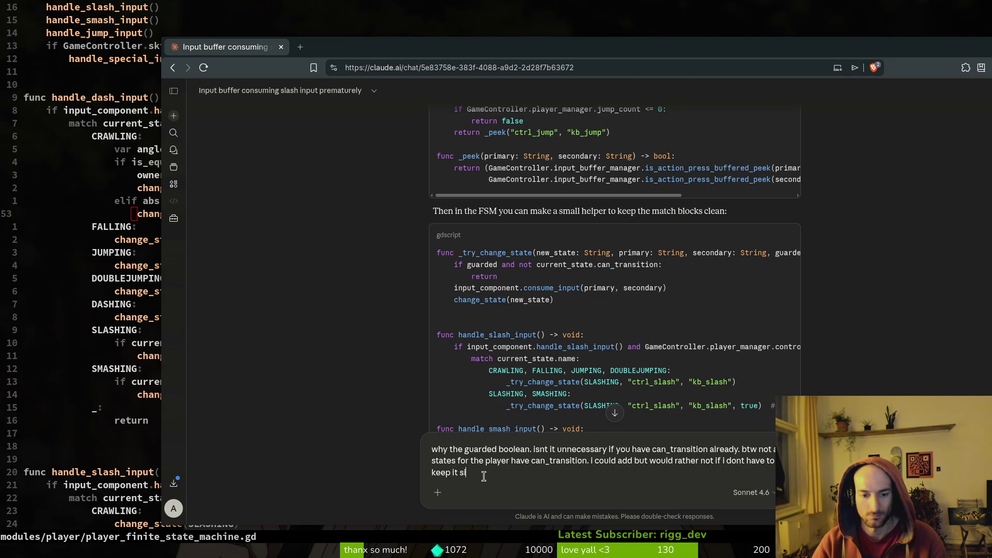
text(mple.)
key(Return)
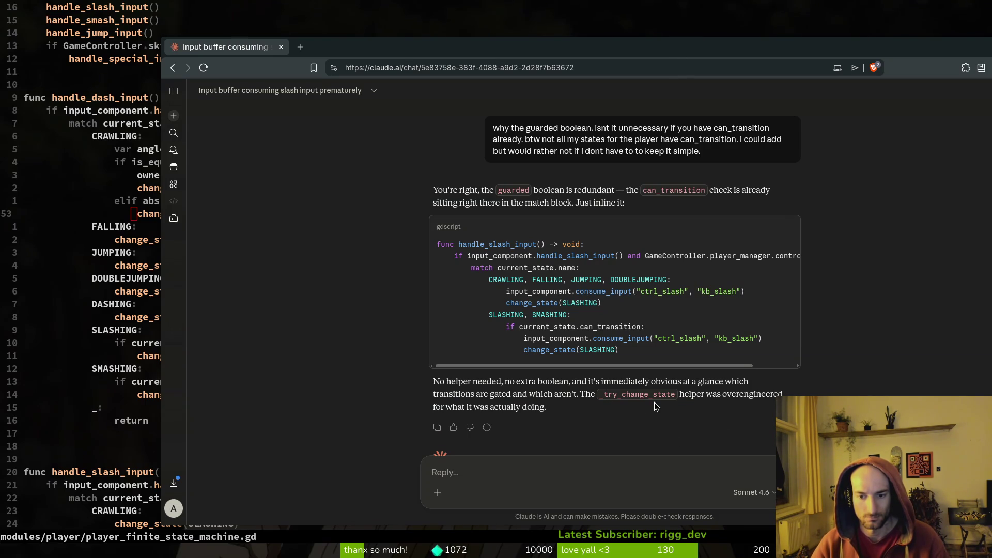
- Ask Claude to improve and simplify the code without shortening any variable names
text(k not)
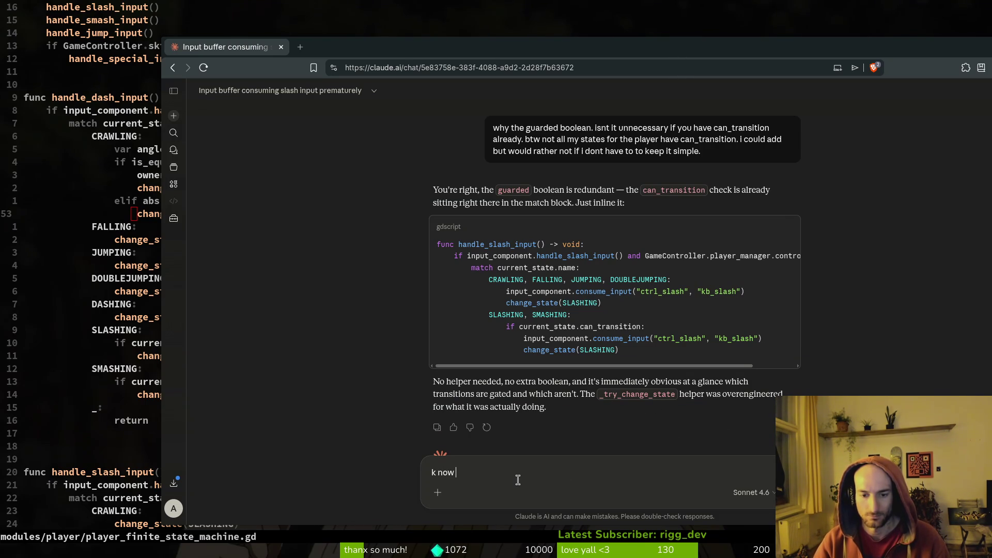
key(BackSpace)
key(BackSpace)
key(BackSpace)
text(ow im)
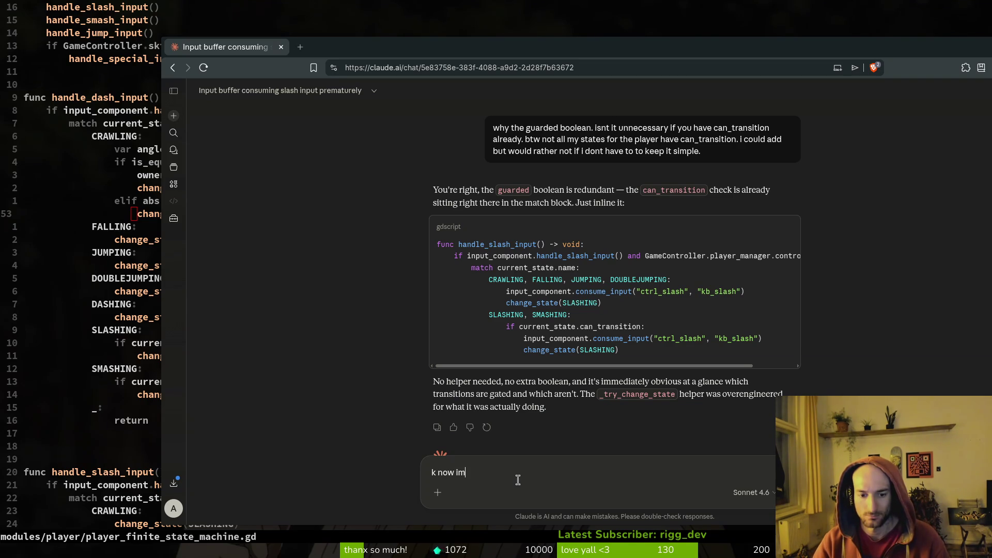
text(porove the c)
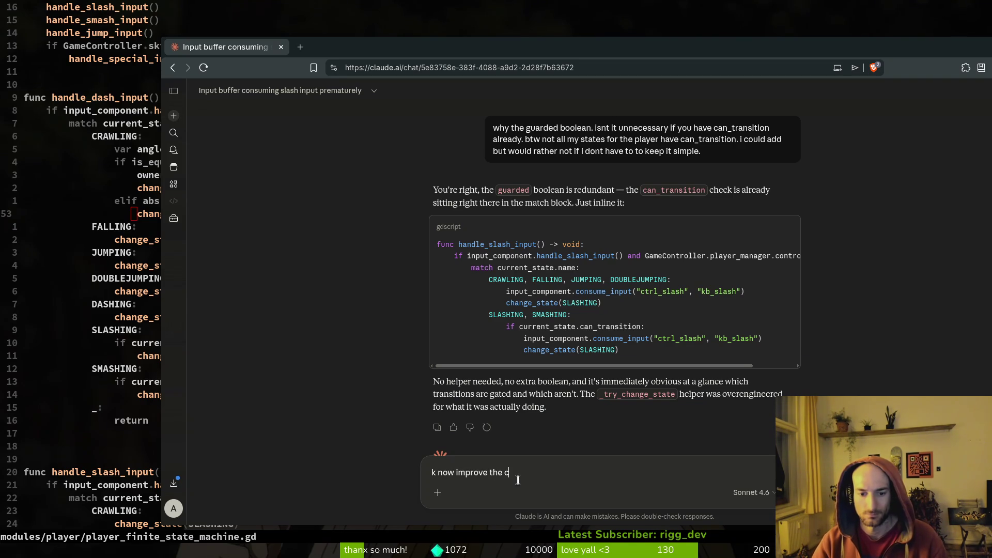
text(ode and make it more sim)
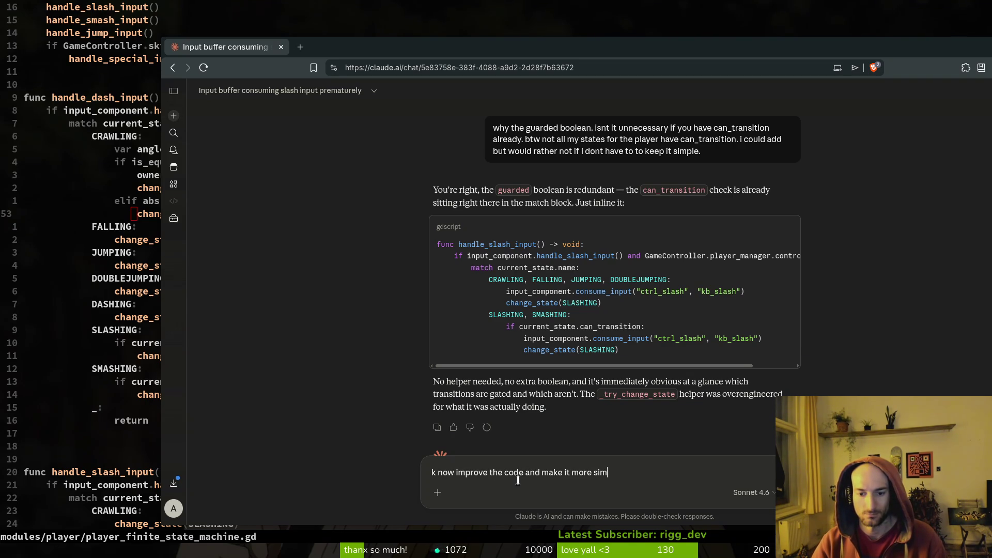
text(pleut dont shorten a)
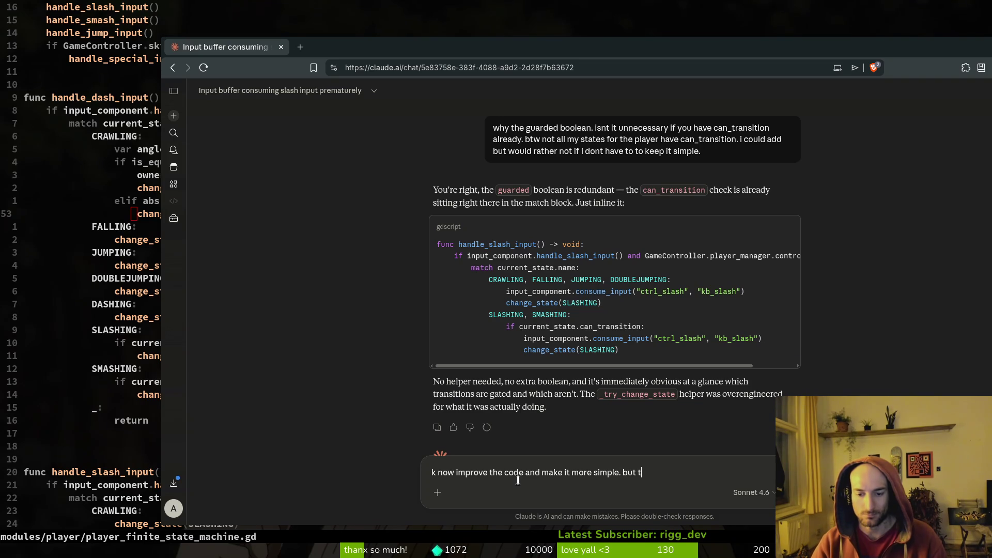
text(ny variables)
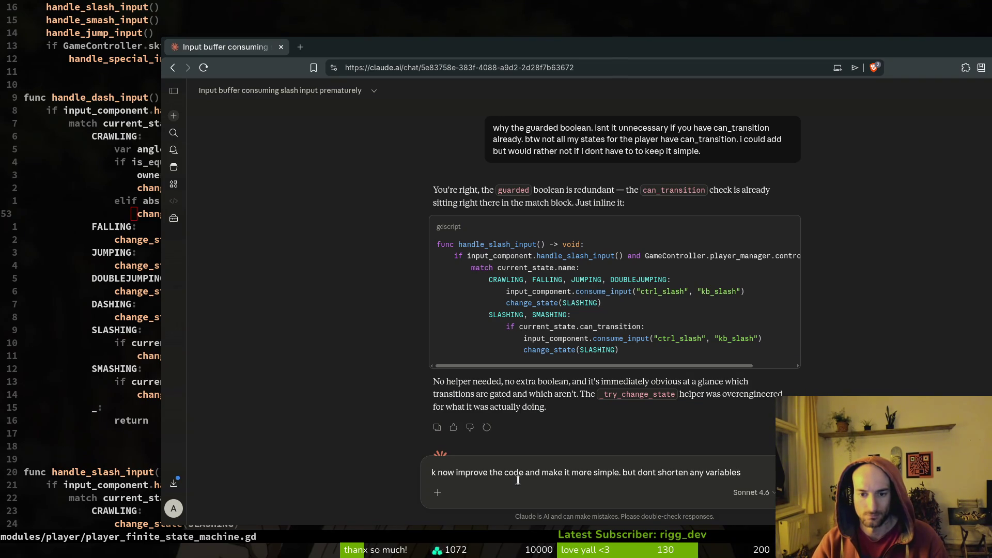
text( or do we)
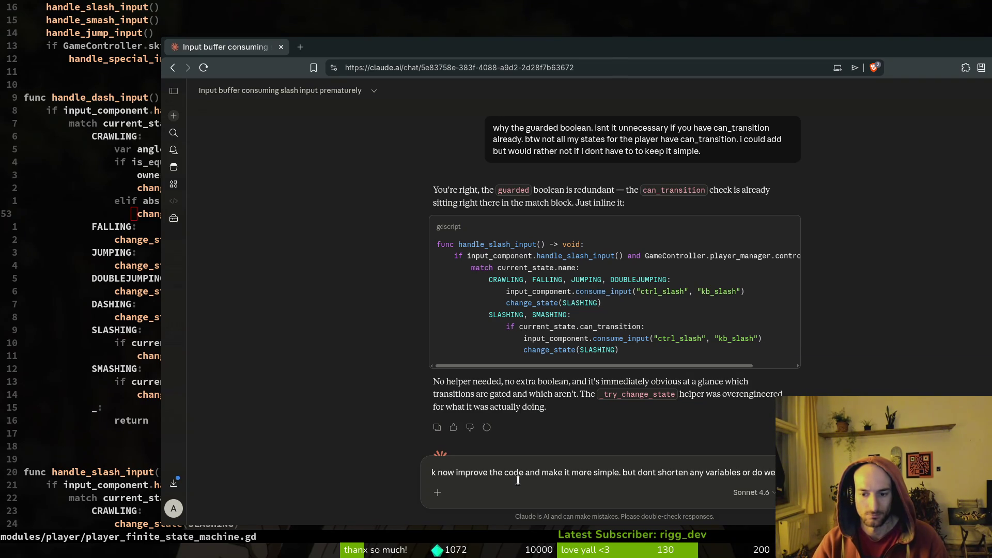
text(stuff to the code t)
text(o)
text(o not ob)
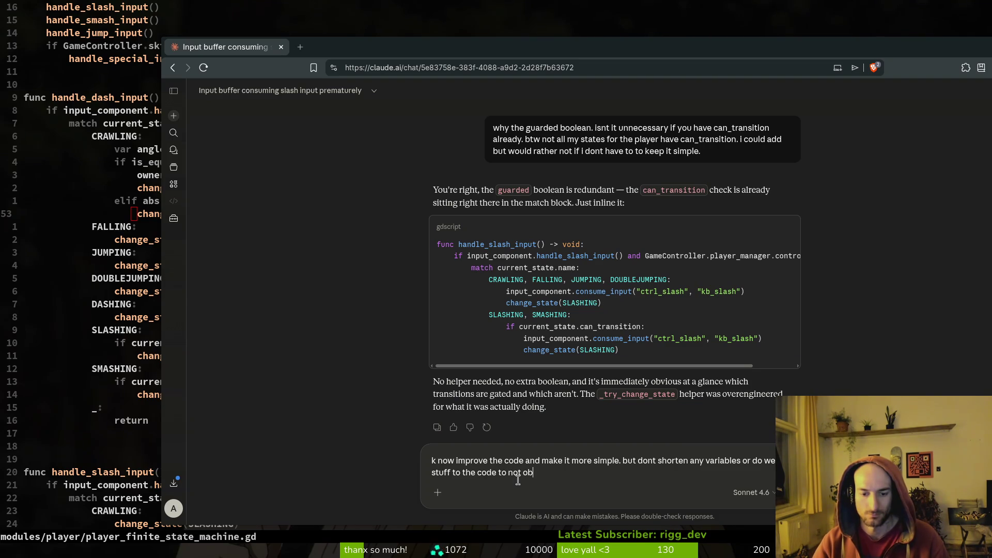
text(fuate it)
key(Return)
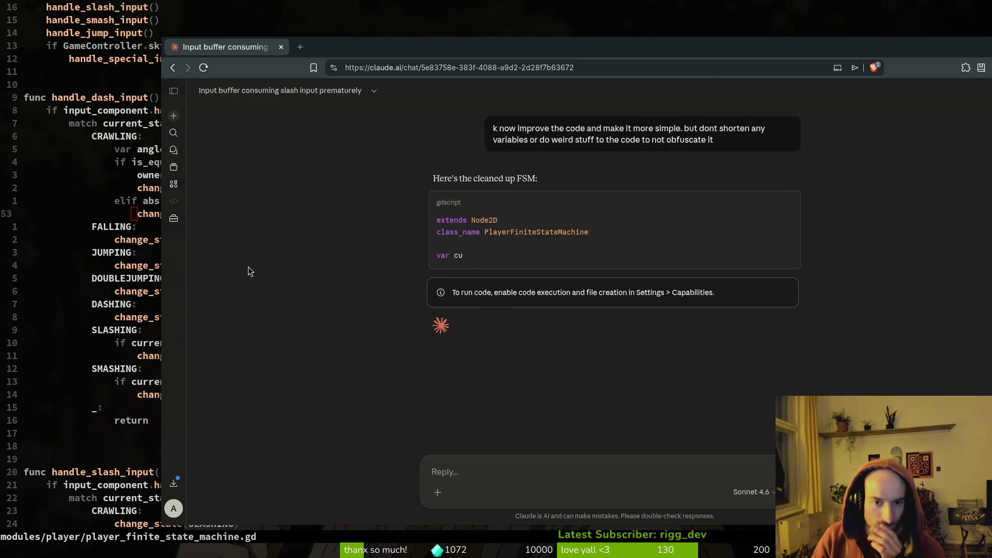
- Save the player state machine script with :w, then review Claude's consume_input code block
click(99, 278)
text(:w)
key(Return)
scroll(273, 299, down, 6)
key(alt+Tab)
scroll(637, 304, up, 5)
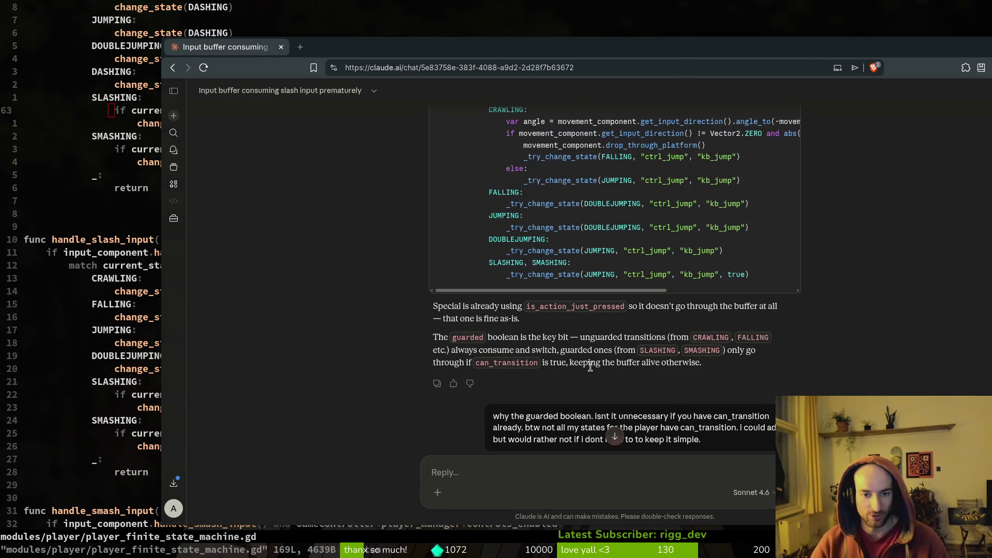
scroll(655, 303, up, 5)
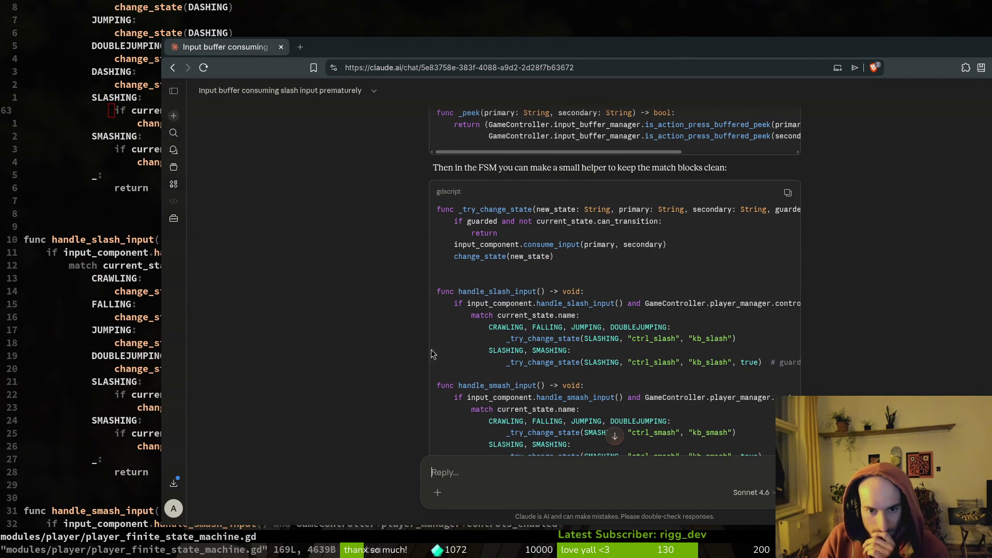
scroll(427, 343, up, 10)
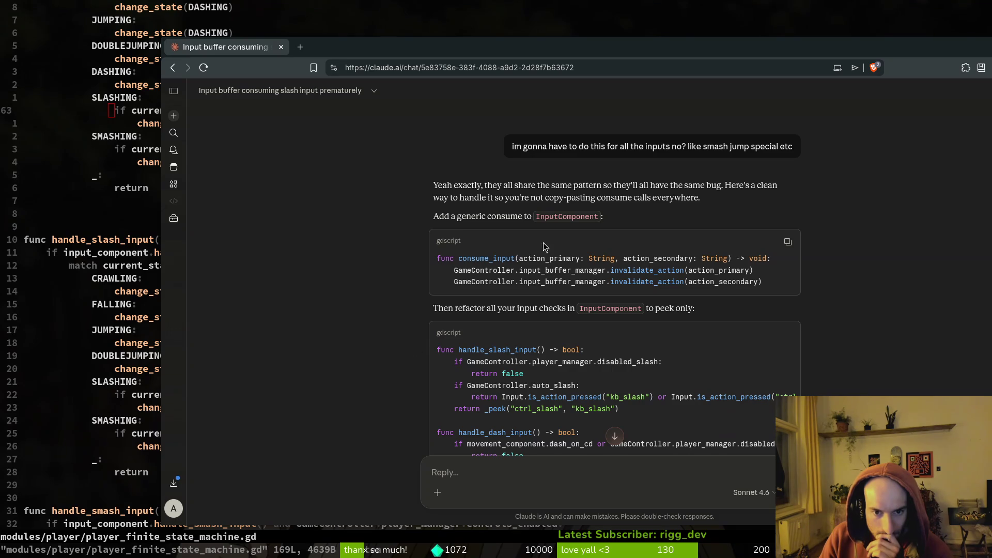
click(122, 218)
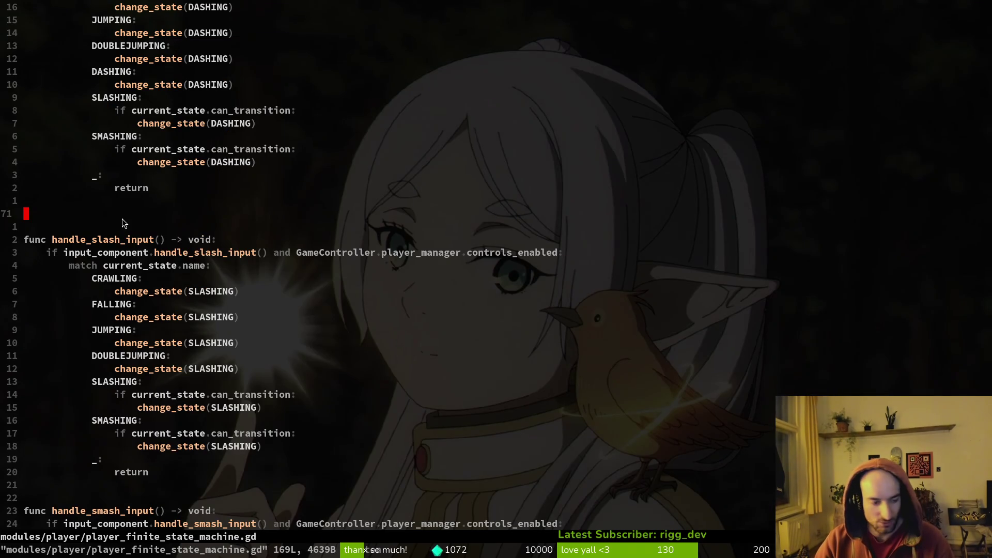
- Open input_component.gd and rename consume_slash_input to consume_input, saving the file
key(space)
key(f)
key(f)
text(inp)
key(Return)
key(j)
key(j)
key(j)
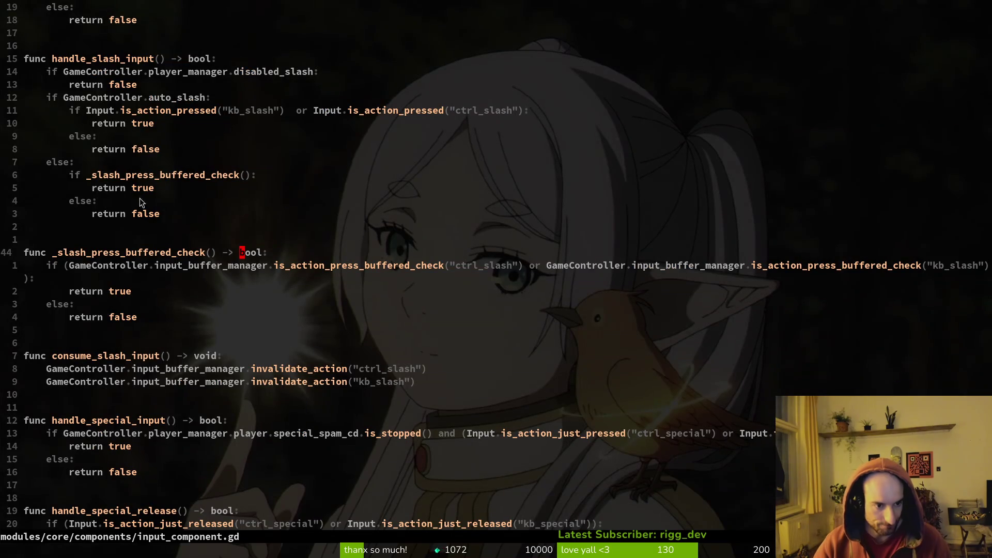
text(ciwconsume_input)
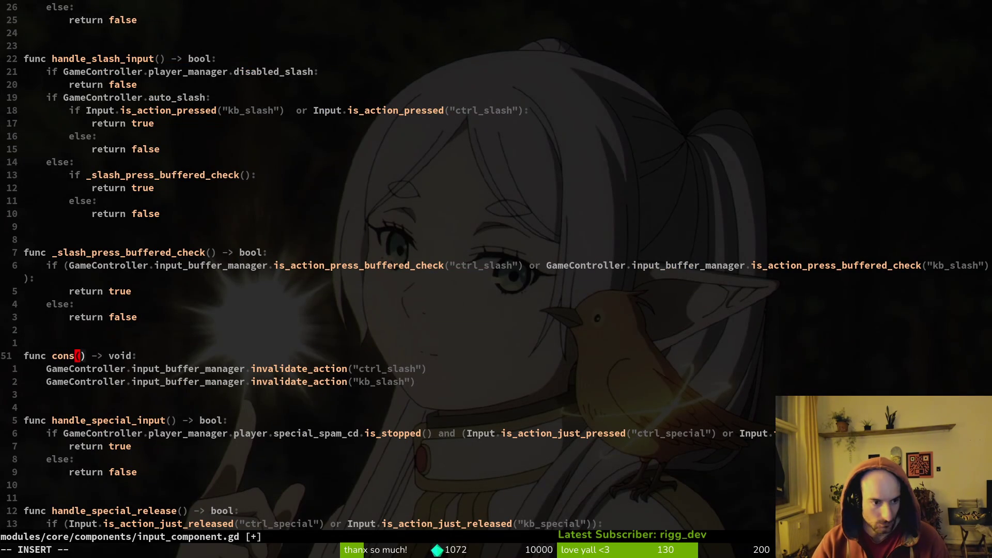
key(Escape)
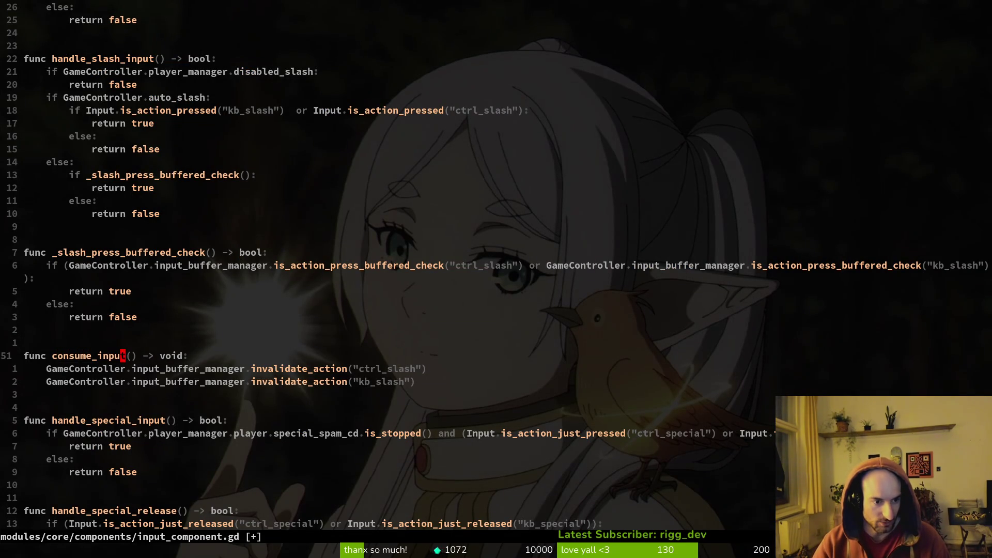
text(:w)
key(Return)
key(alt+Tab)
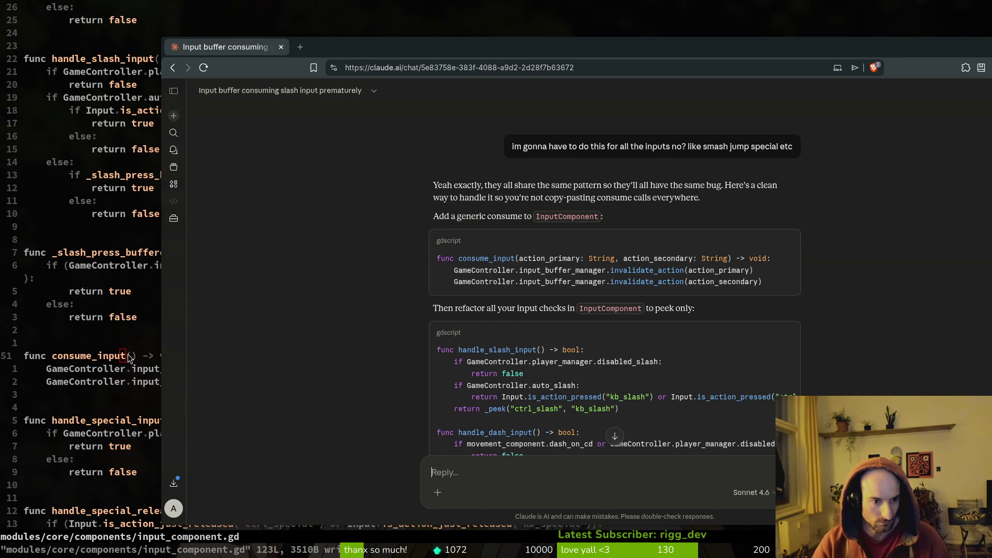
- Give consume_input the parameters action_primary: String and action_secondary: String
key(alt+Tab)
text(aaction)
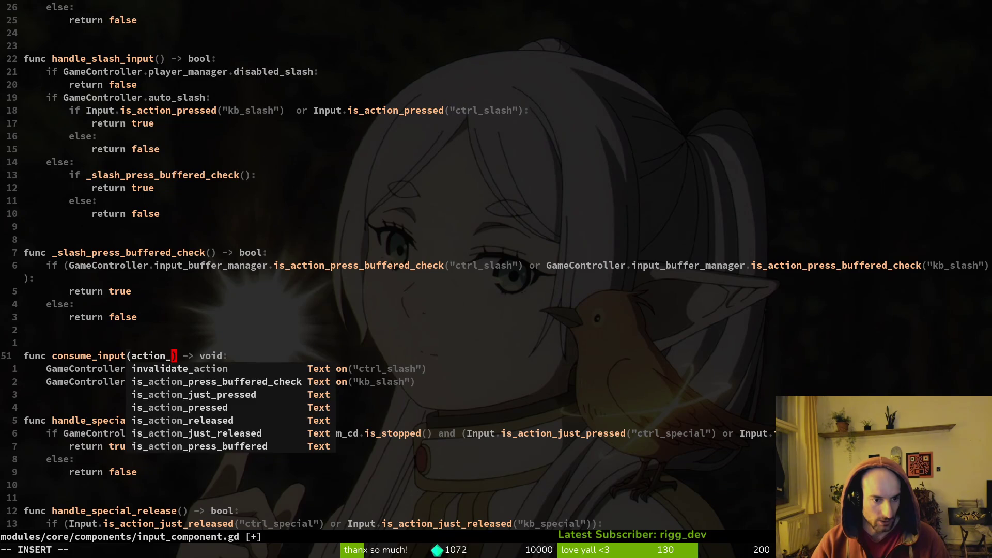
text(_primary:)
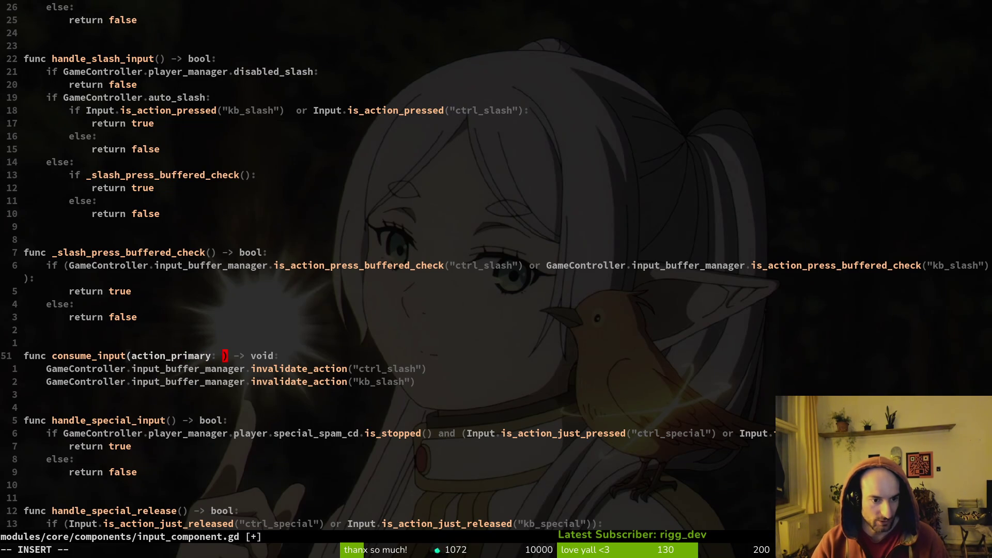
key(alt+Tab)
key(alt+Tab)
text(String)
text(, action_secon)
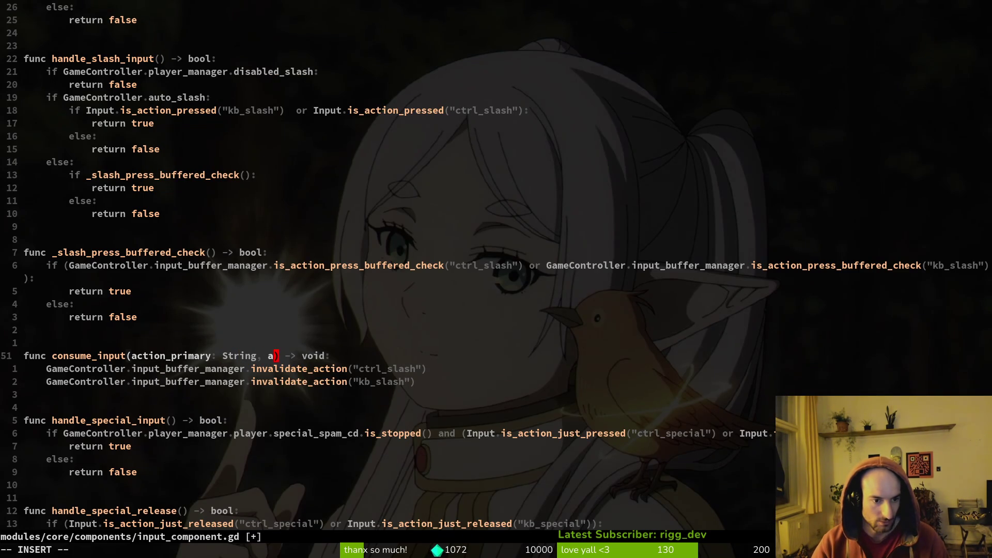
text(dary:)
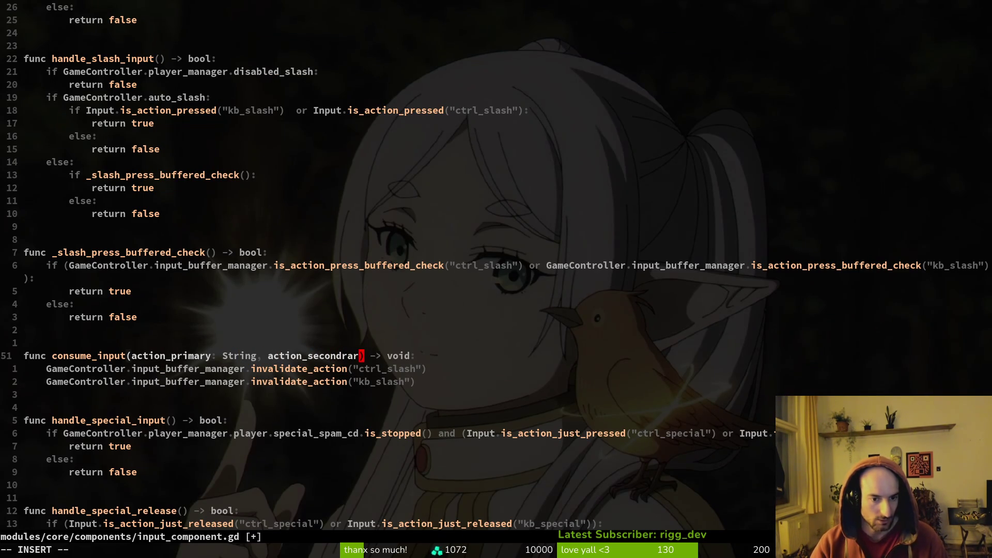
text( String)
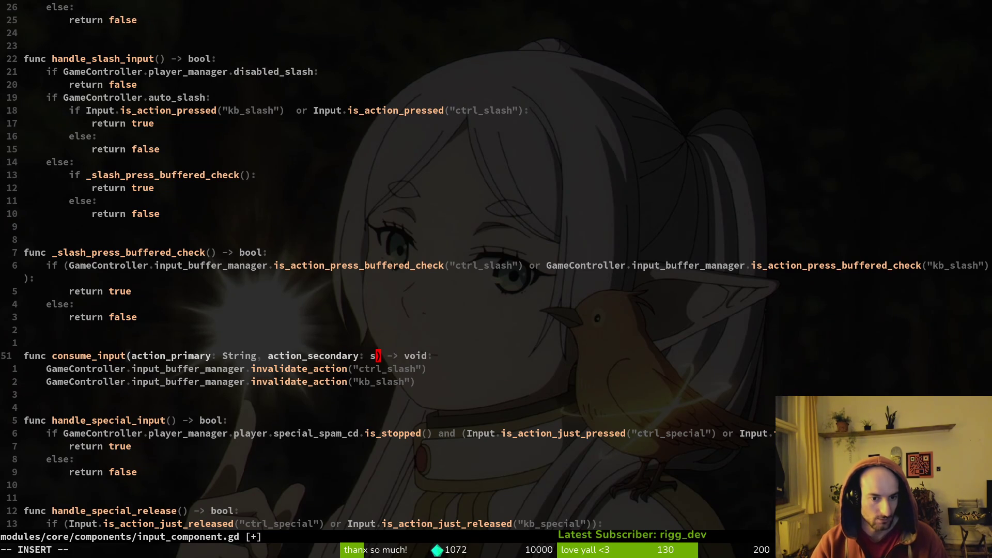
key(Escape)
text(:write)
key(Return)
- Make consume_input call invalidate_action on action_primary and action_secondary instead of the kb_slash lines
text(j)
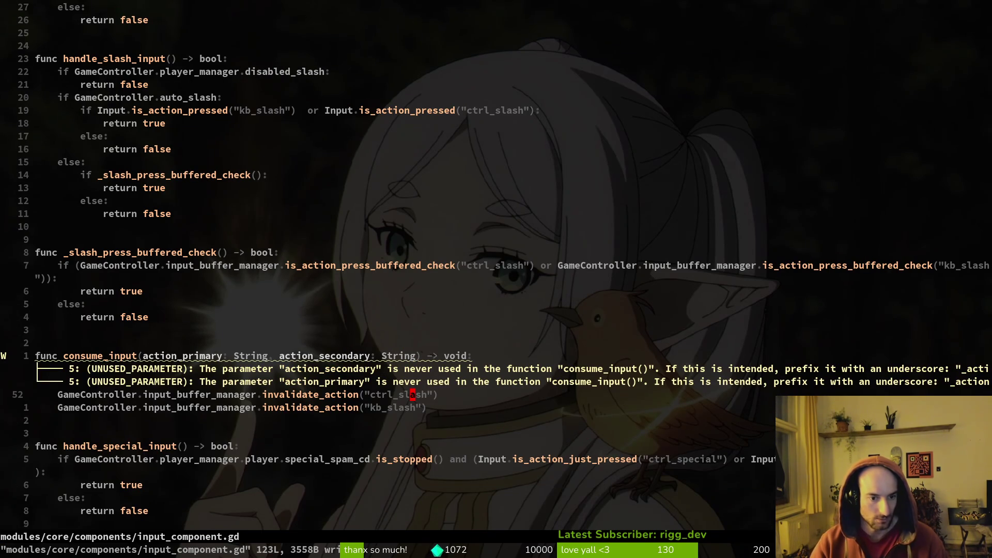
text(ci(actp)
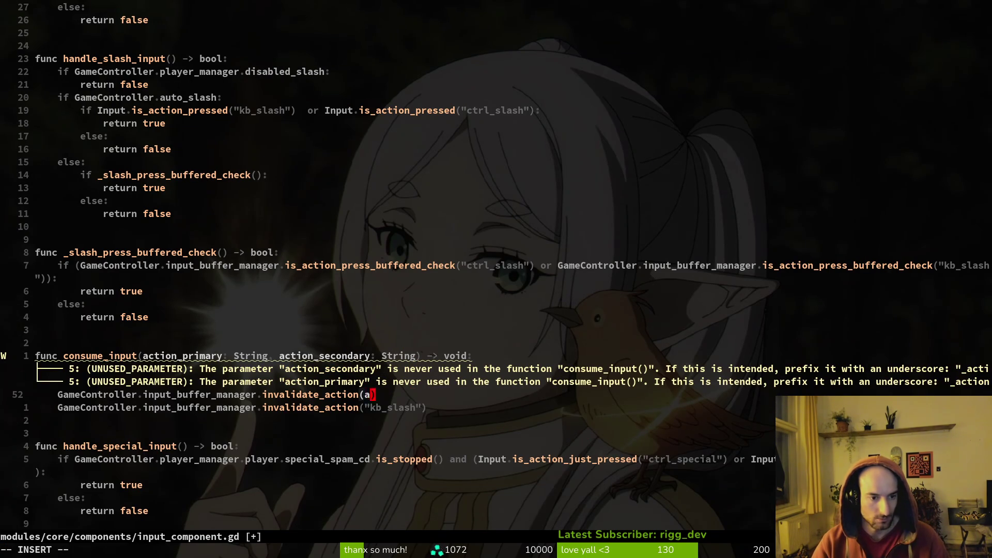
key(Return)
key(Escape)
key(y)
key(y)
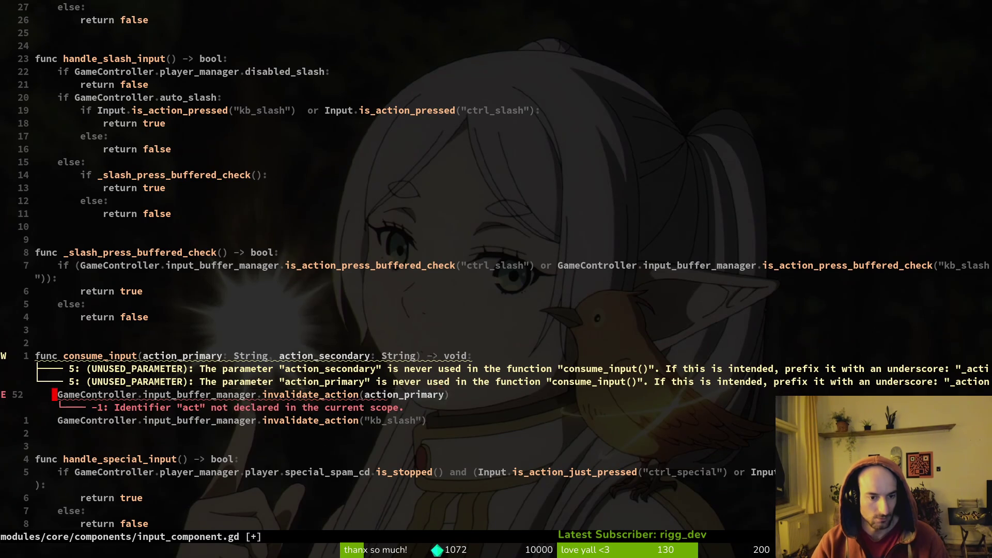
key(p)
key(j)
key(d)
key(d)
text(k$ci(act)
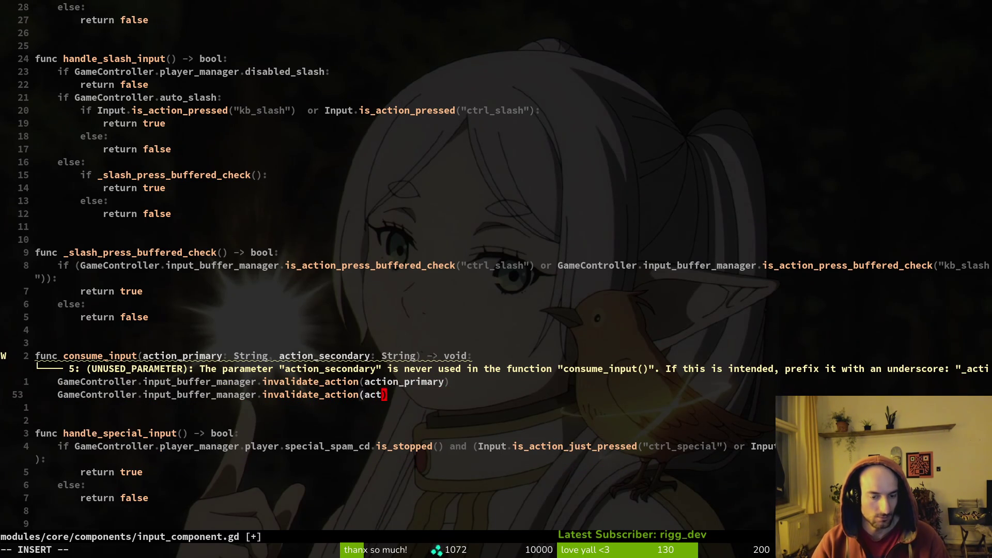
key(Return)
key(Escape)
text(:write)
key(Return)
- Move the consume_input function to the end of input_component.gd and save
key({)
key(V)
key(j)
key(j)
key(j)
text(jd:write)
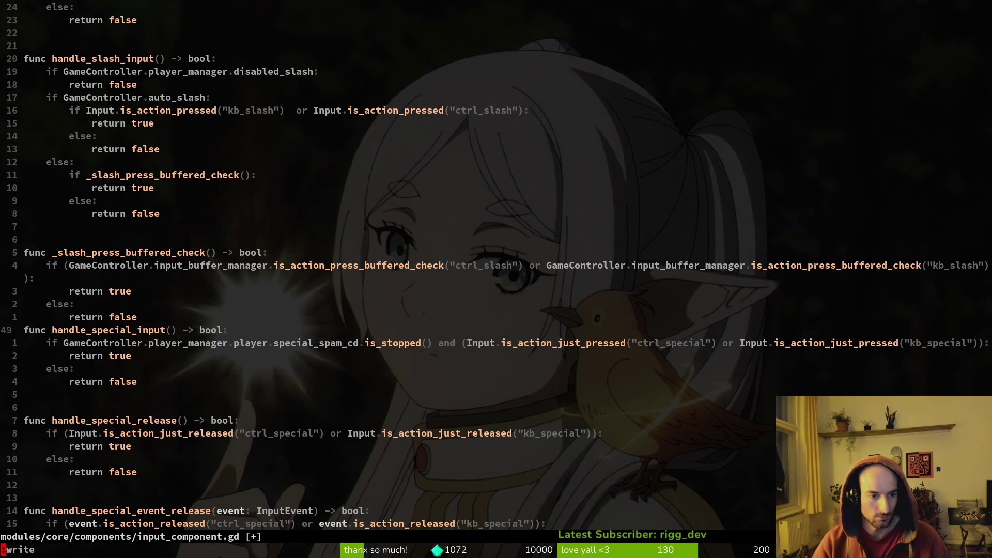
key(Return)
key(o)
key(Return)
key(Escape)
text(Gp)
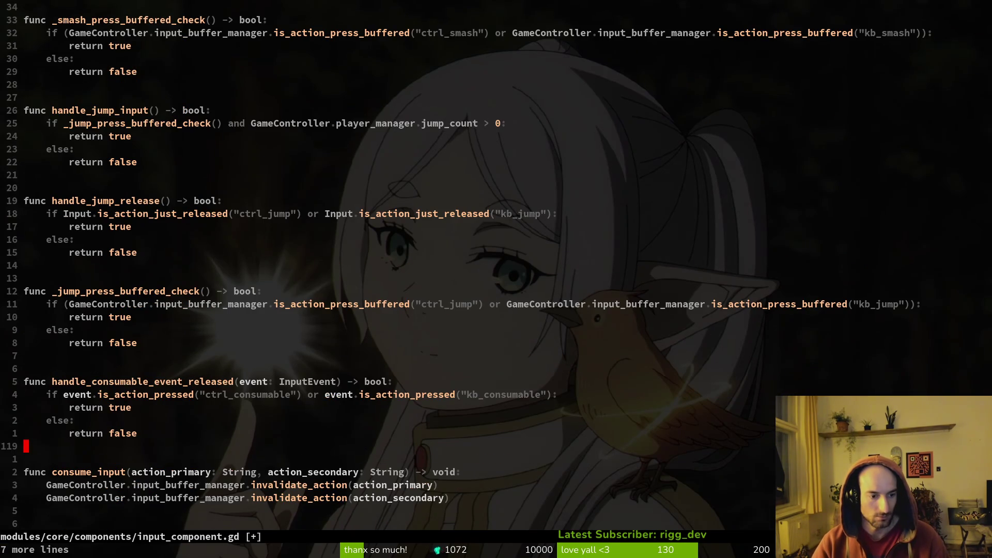
text(:write)
key(Return)
click(141, 368)
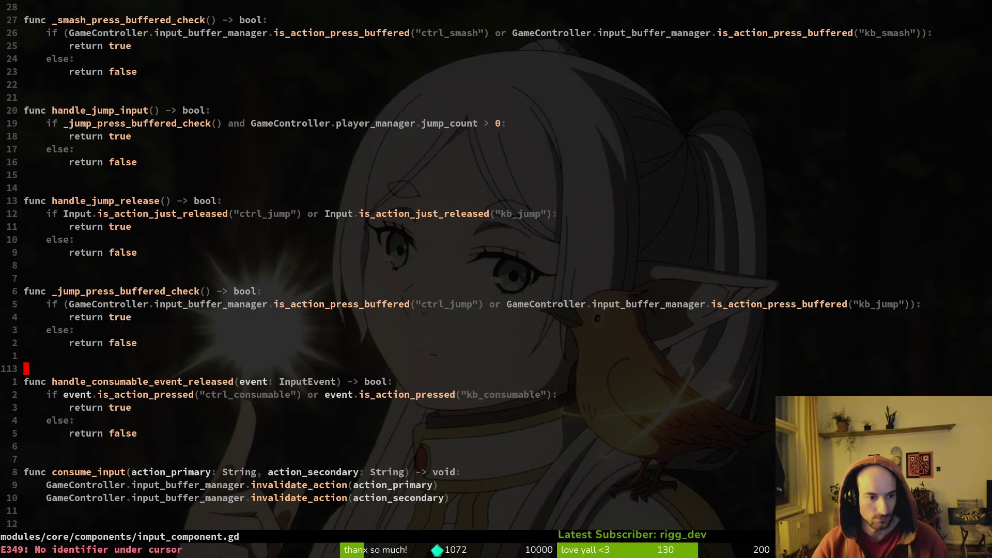
text(:write)
click(191, 394)
key(Return)
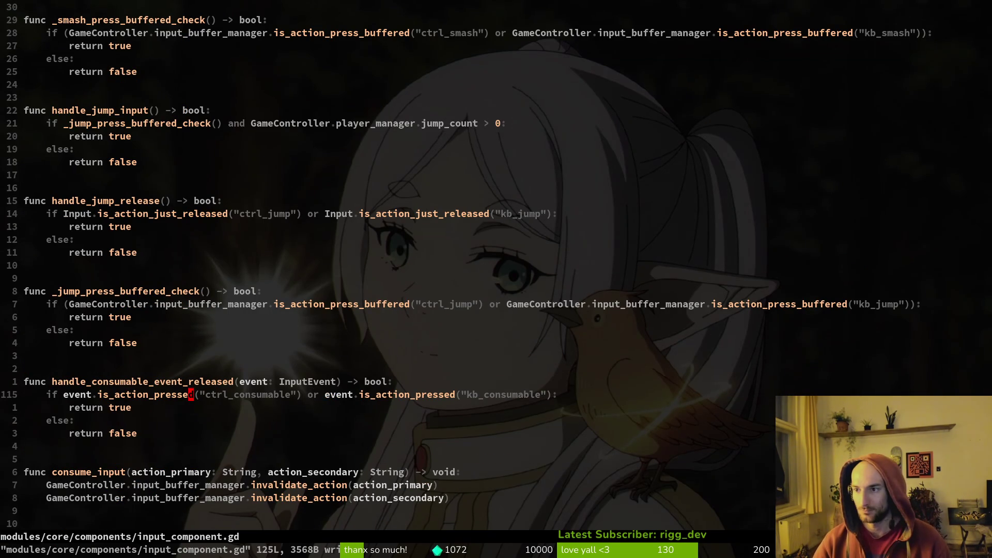
key(alt+Tab)
key(alt+Tab)
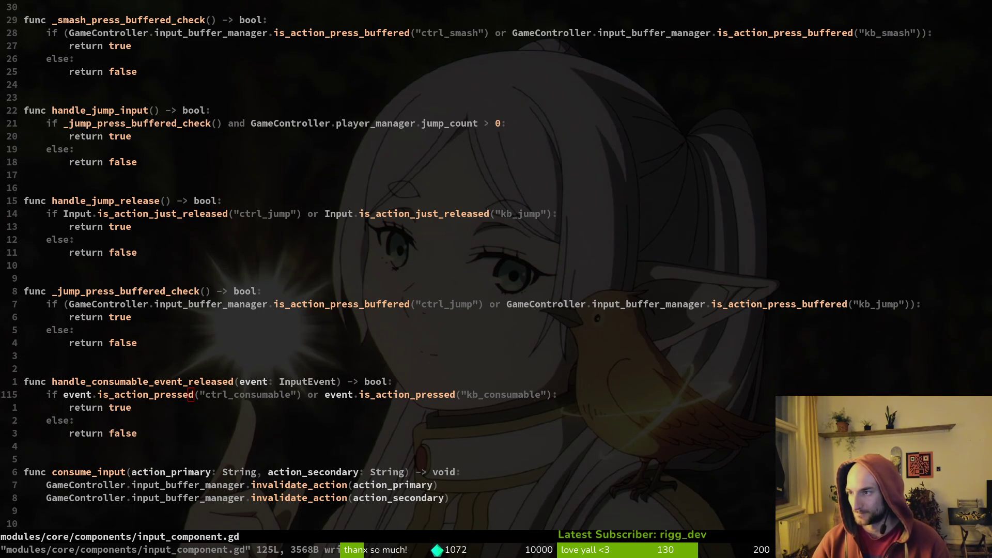
text(j:write)
key(Return)
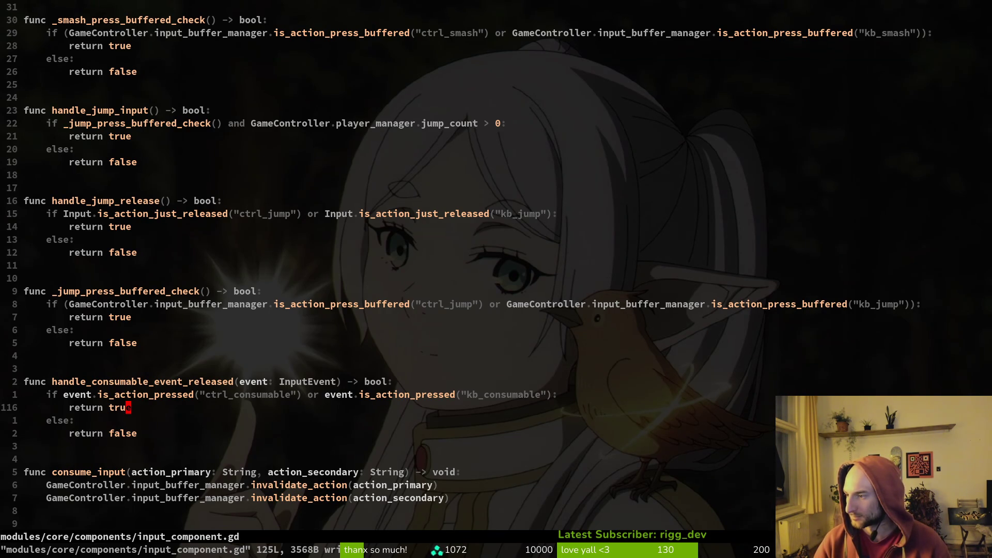
text(6k)
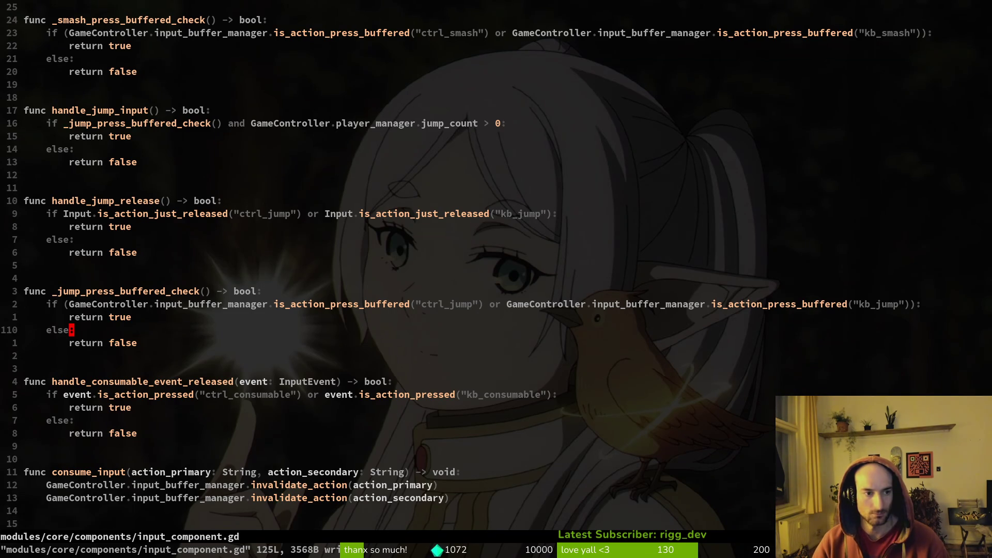
text(:write)
key(Return)
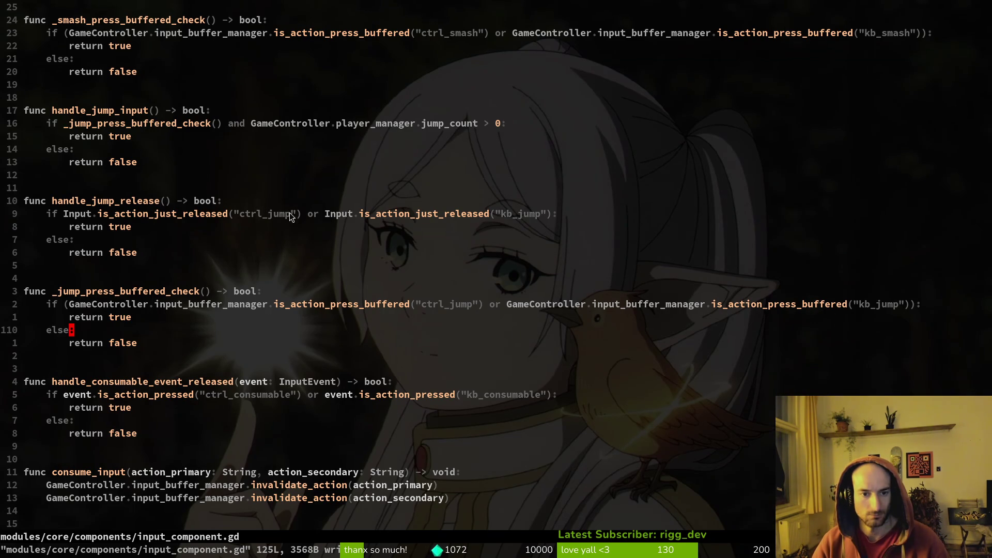
scroll(227, 220, up, 10)
scroll(223, 221, up, 11)
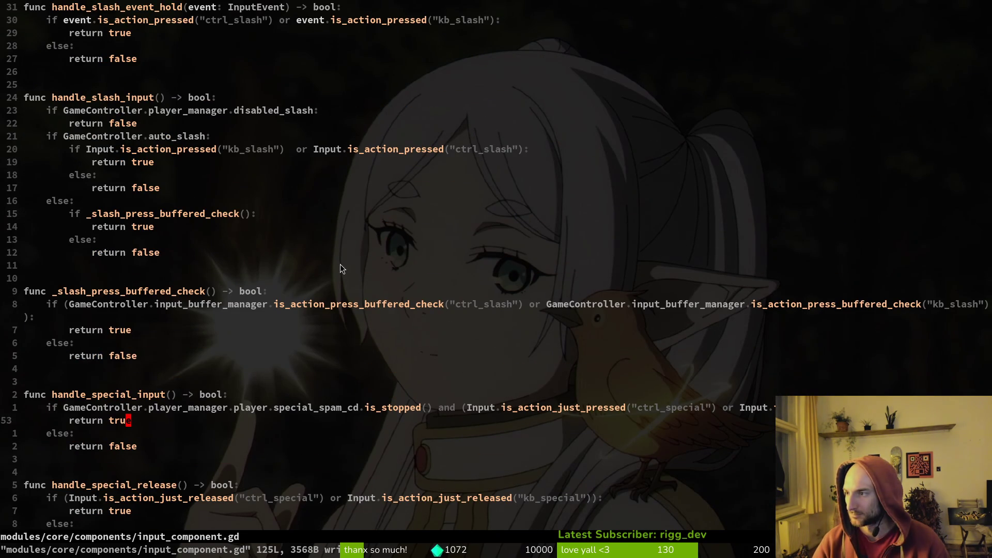
scroll(241, 251, up, 7)
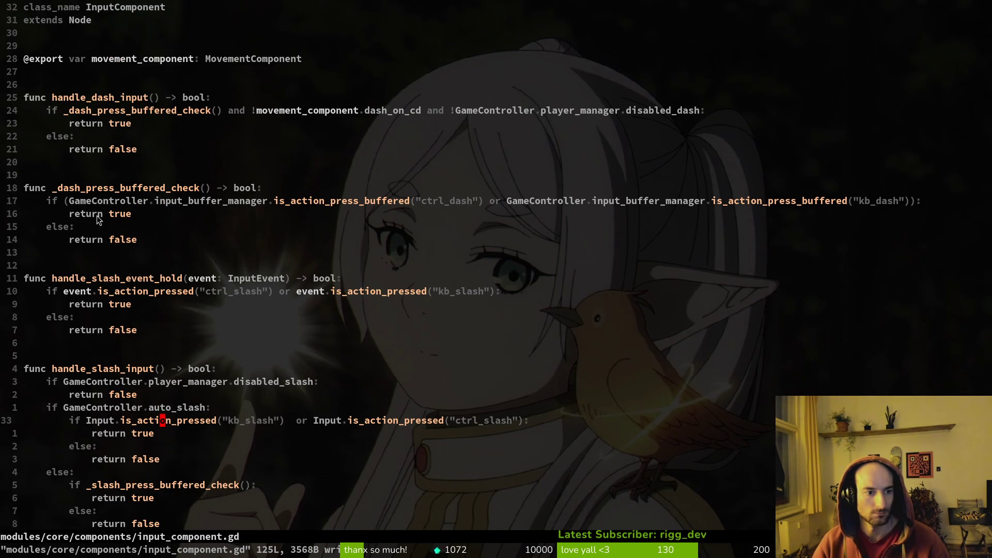
scroll(209, 311, down, 4)
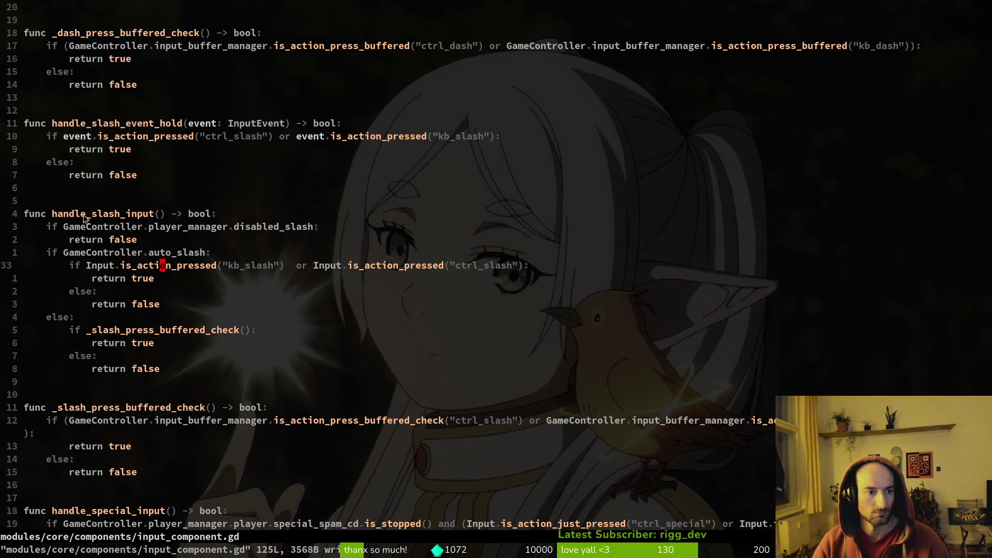
drag(84, 215, 214, 370)
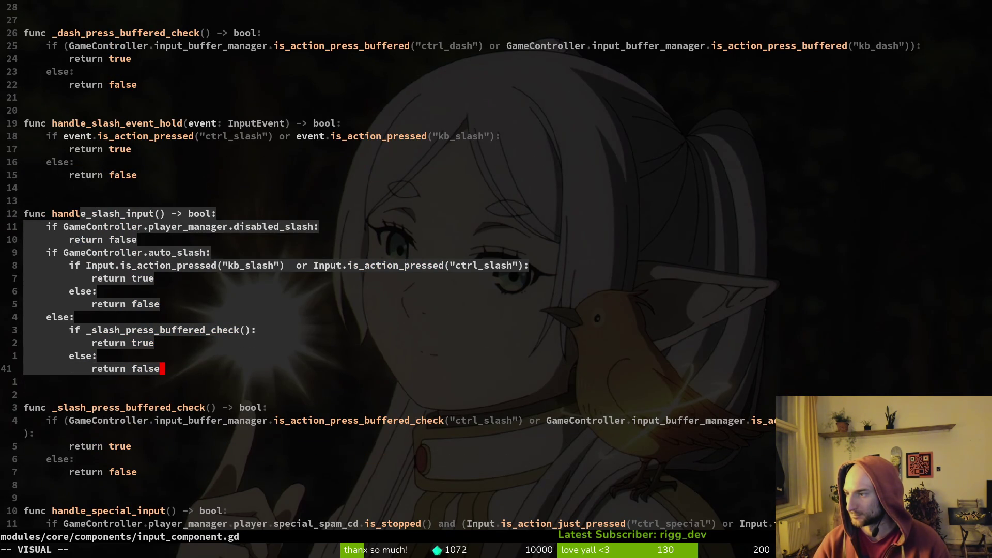
- Undo the accidental deletion of the _slash_press_buffered_check call name, then start renaming its definition
click(139, 239)
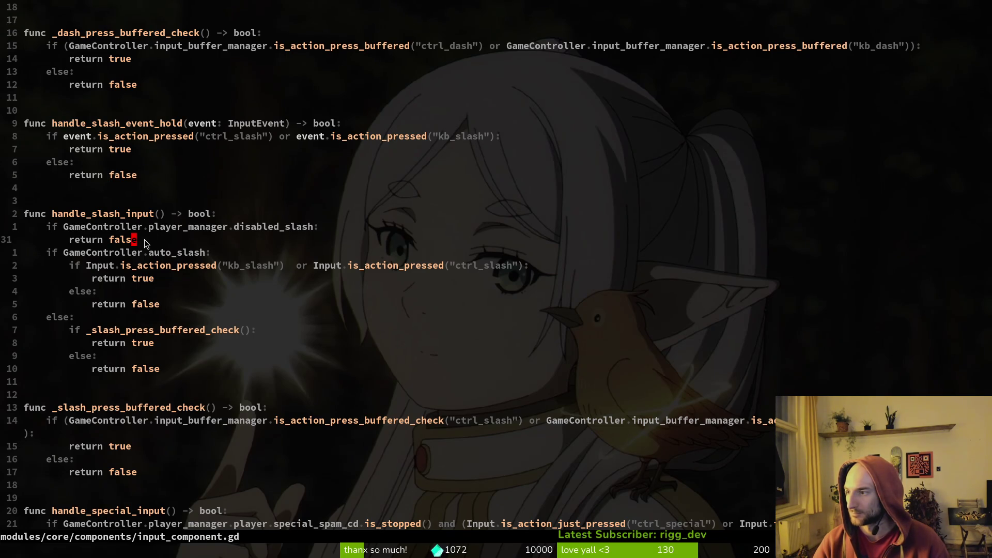
click(164, 331)
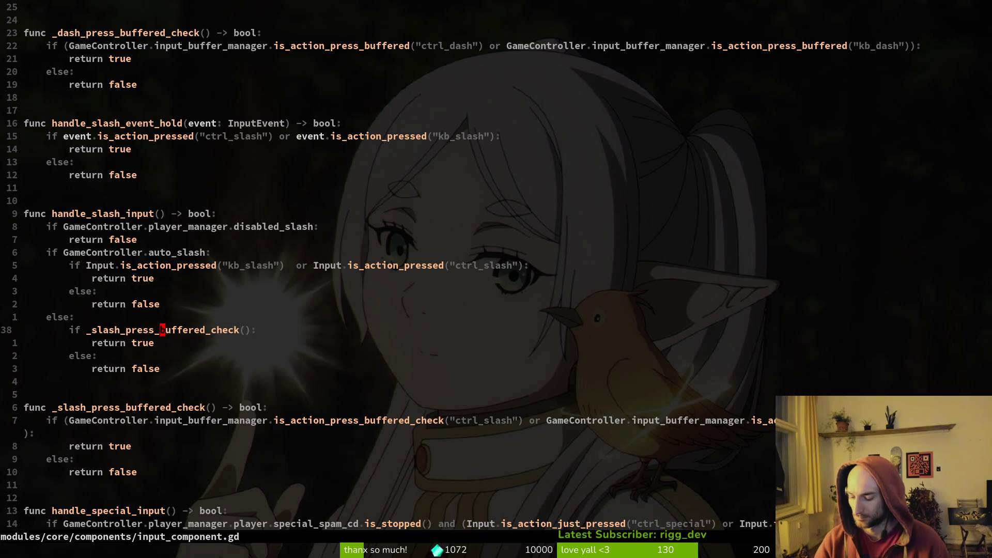
key(c)
key(i)
key(w)
key(Escape)
key(u)
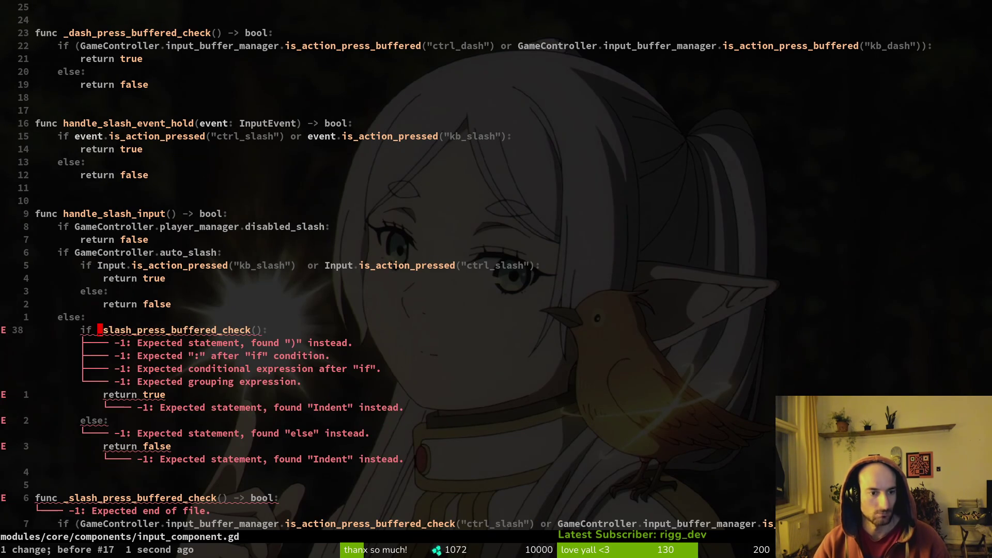
click(132, 408)
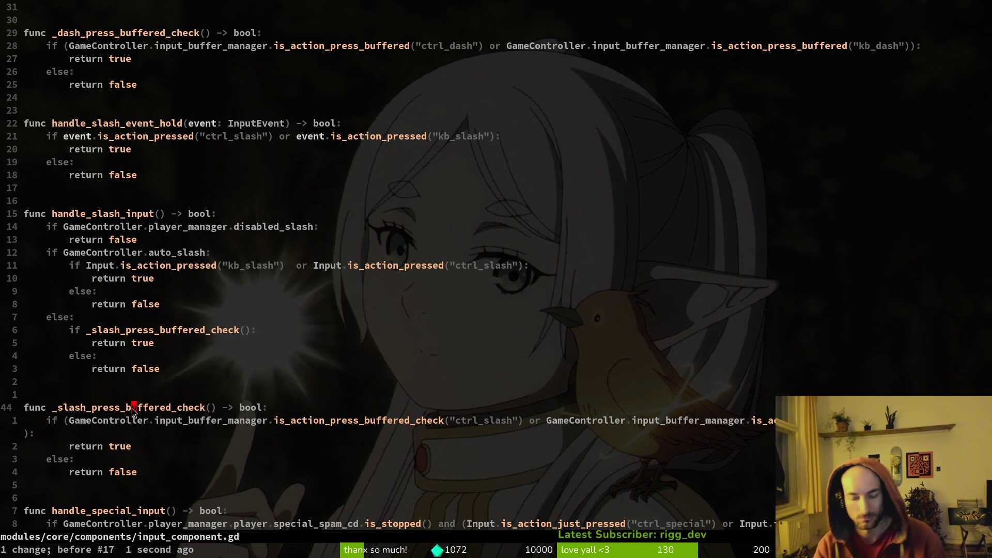
text(ciw_)
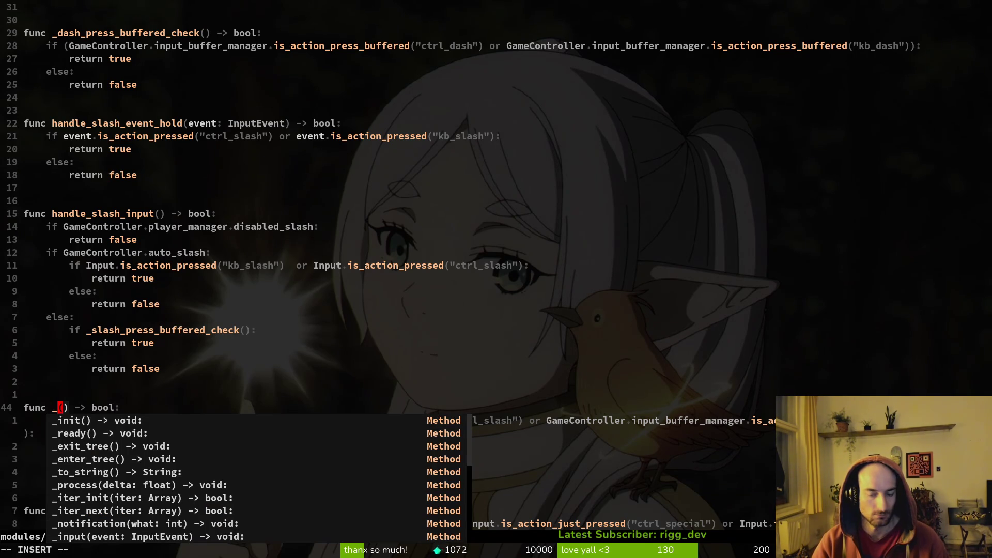
text(buffer)
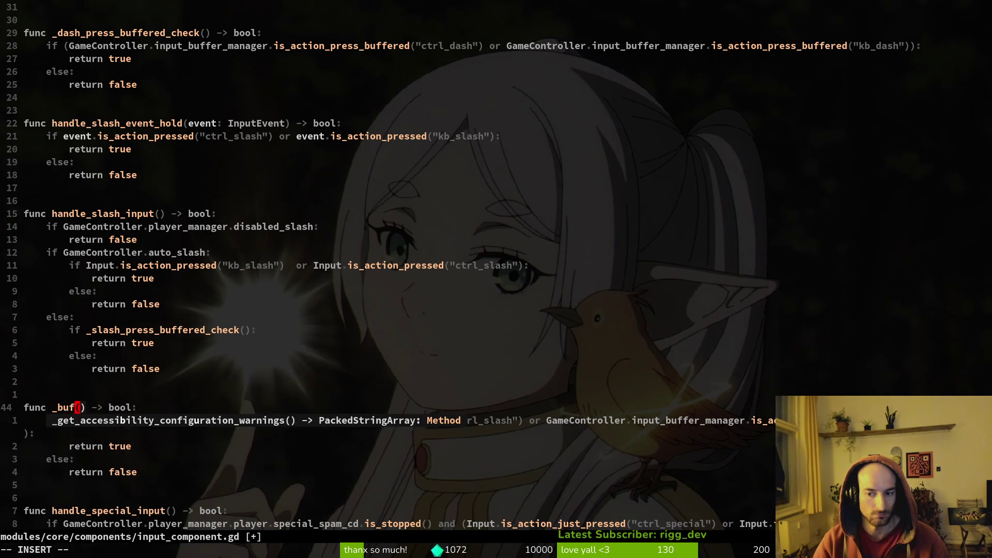
- Rename the slash check definition and its call in handle_slash_input to _action_buffer_check
key(BackSpace)
key(BackSpace)
key(BackSpace)
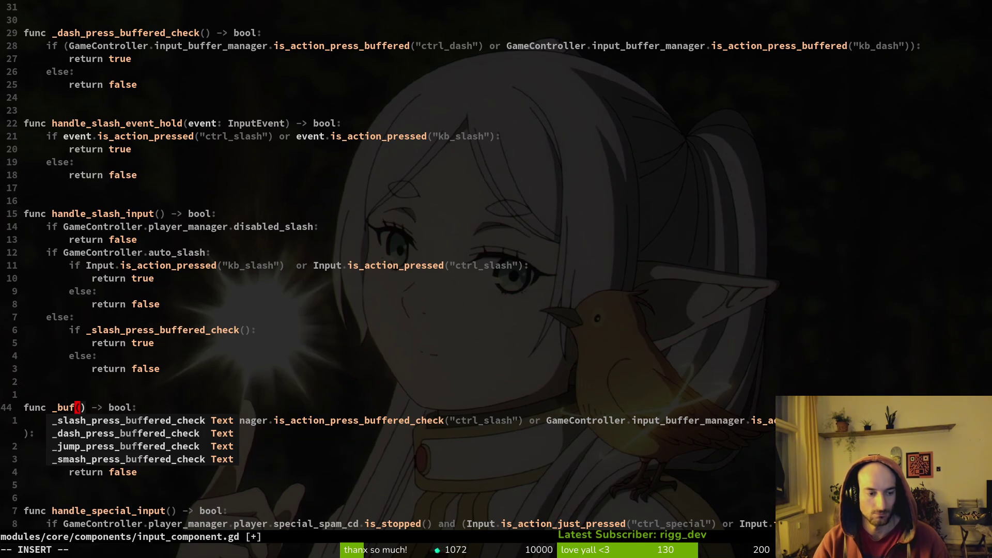
key(Escape)
text(u)
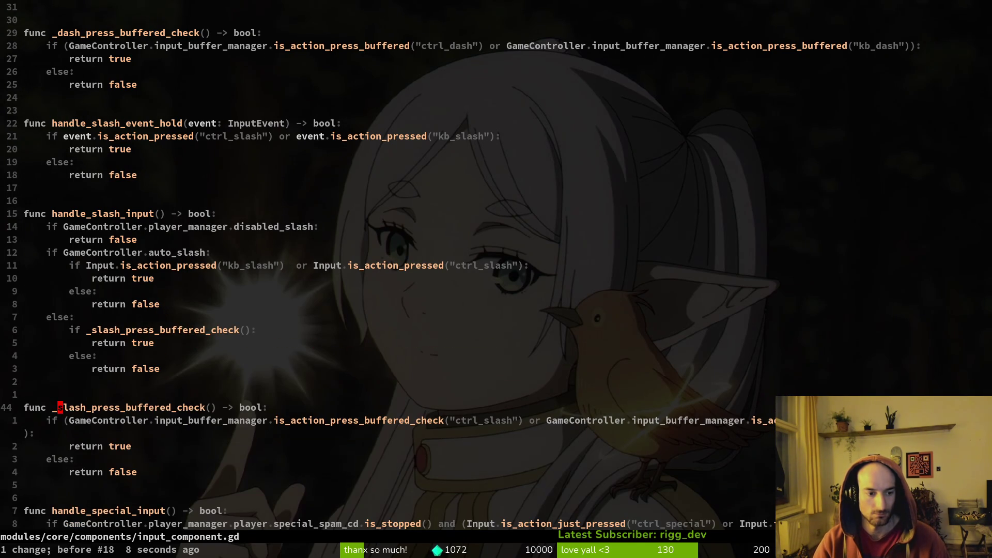
text(ciw_action_)
text(buffer_check)
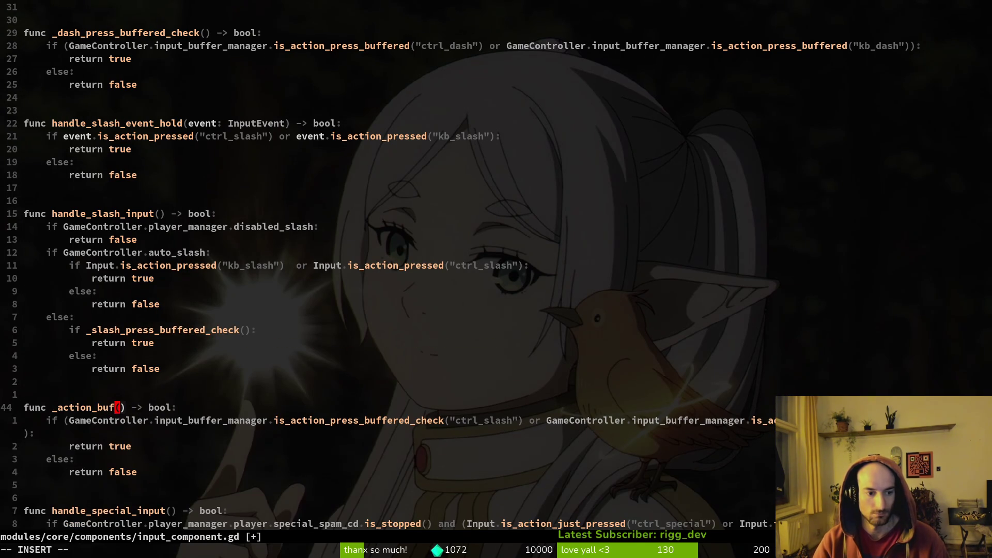
text(:write)
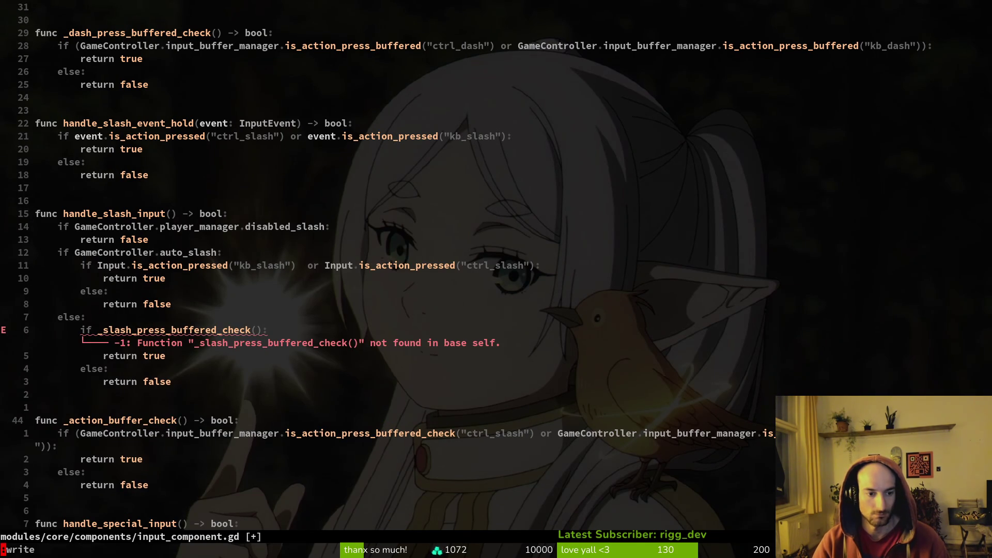
key(Return)
key(k)
key(k)
key(k)
key(c)
key(i)
key(w)
key(BackSpace)
text(_action)
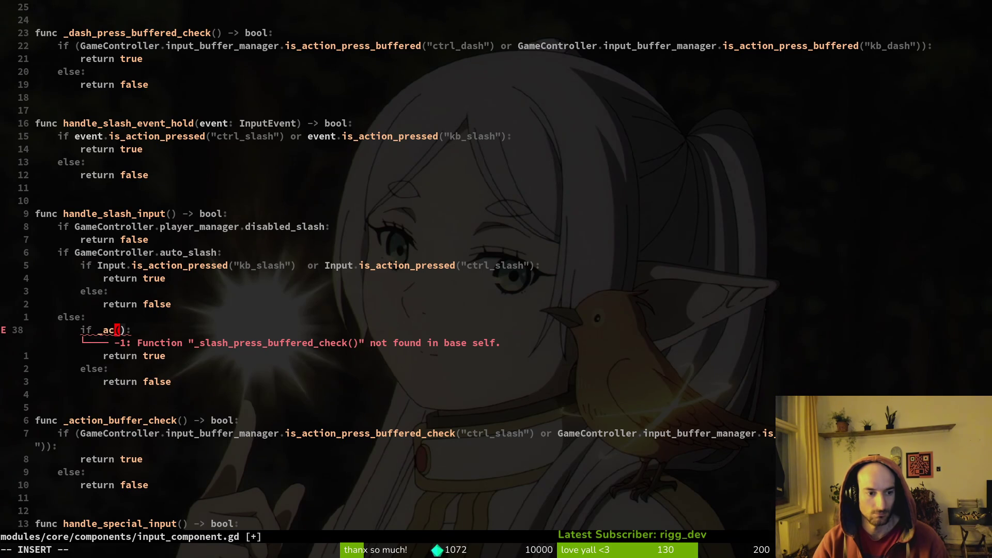
key(Return)
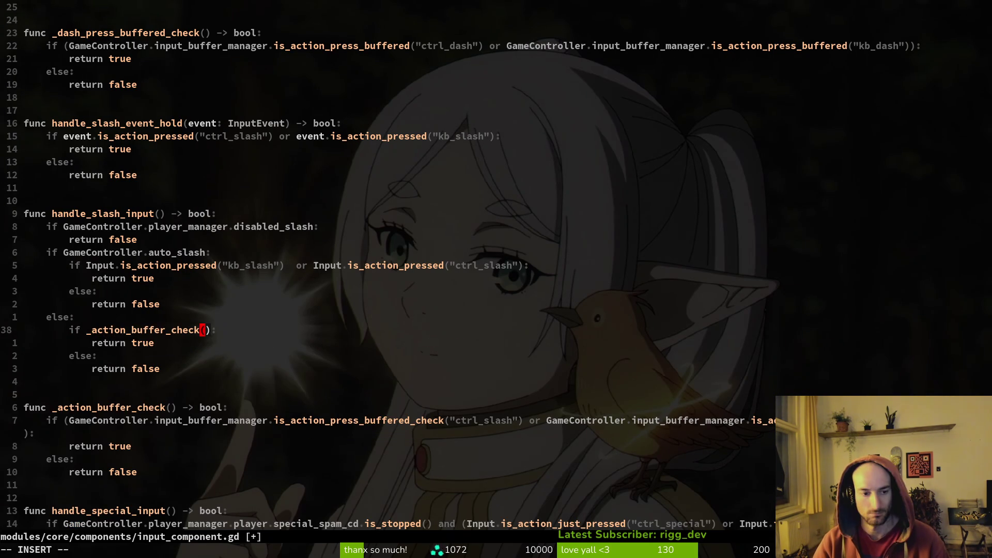
key(Escape)
- Add action_primary: String and action_secondary: String parameters to _action_buffer_check and save
key(j)
key(j)
key(j)
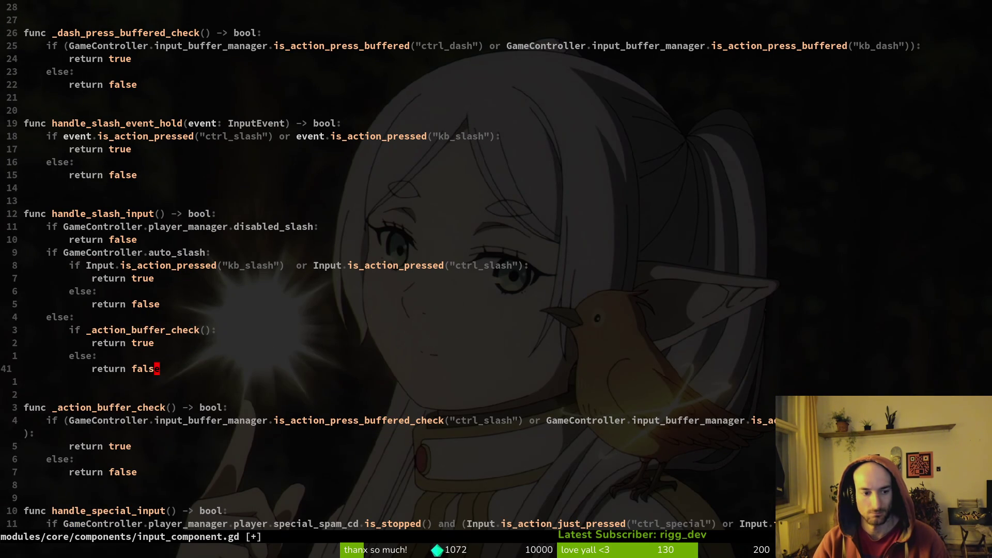
key(b)
key(h)
key(h)
text(i)
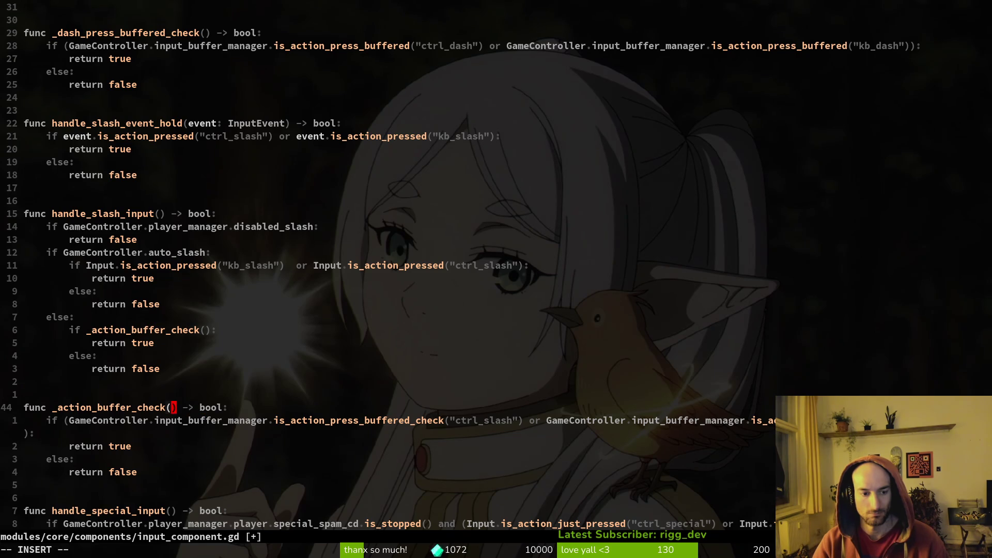
text(action)
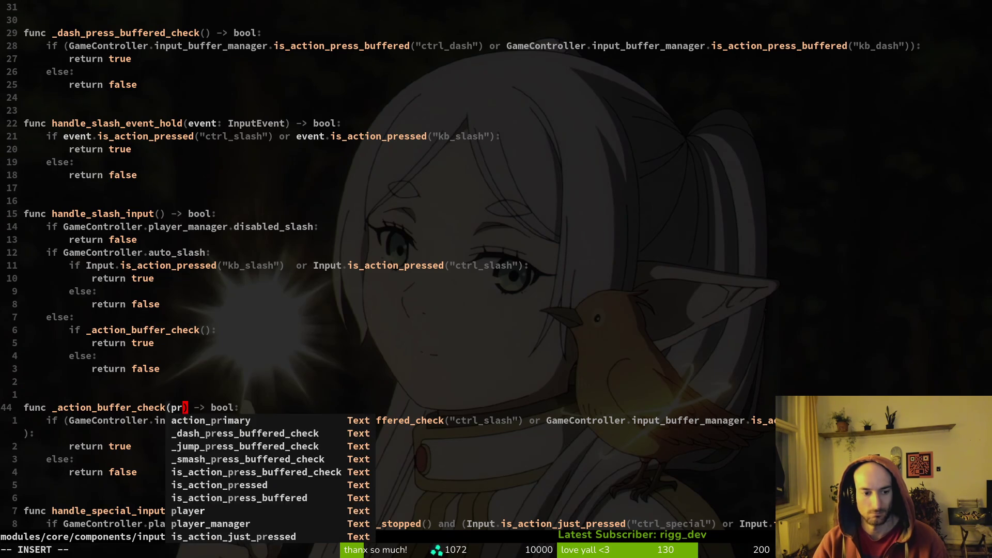
key(ctrl+n)
key(ctrl+n)
key(Return)
text(: String)
text(, actins)
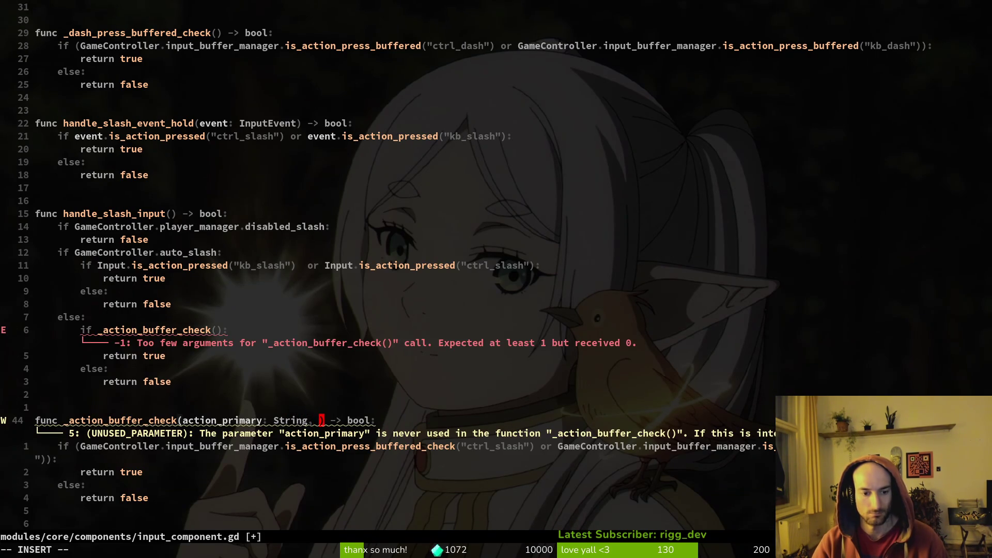
text(e)
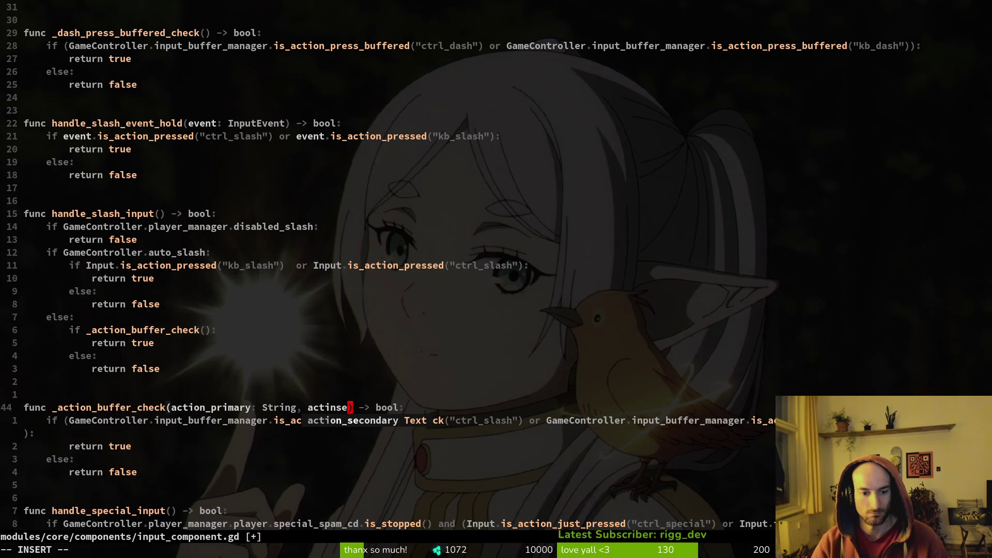
key(BackSpace)
key(BackSpace)
key(BackSpace)
key(BackSpace)
key(ctrl+n)
key(ctrl+n)
key(Return)
text(: String)
key(Escape)
key(ctrl+s)
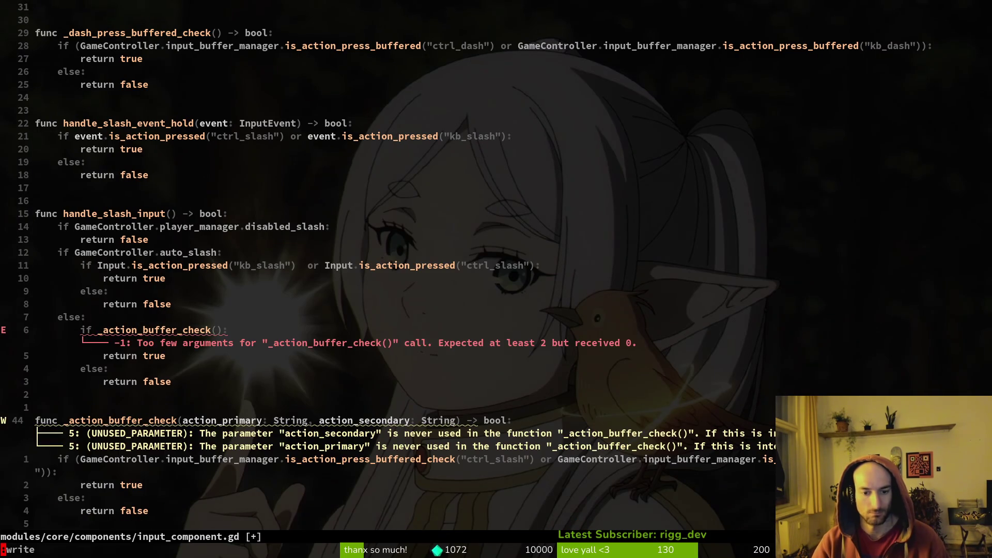
- Replace the quoted "ctrl_slash" argument in the buffered check with action_primary
key(j)
key(l)
key(l)
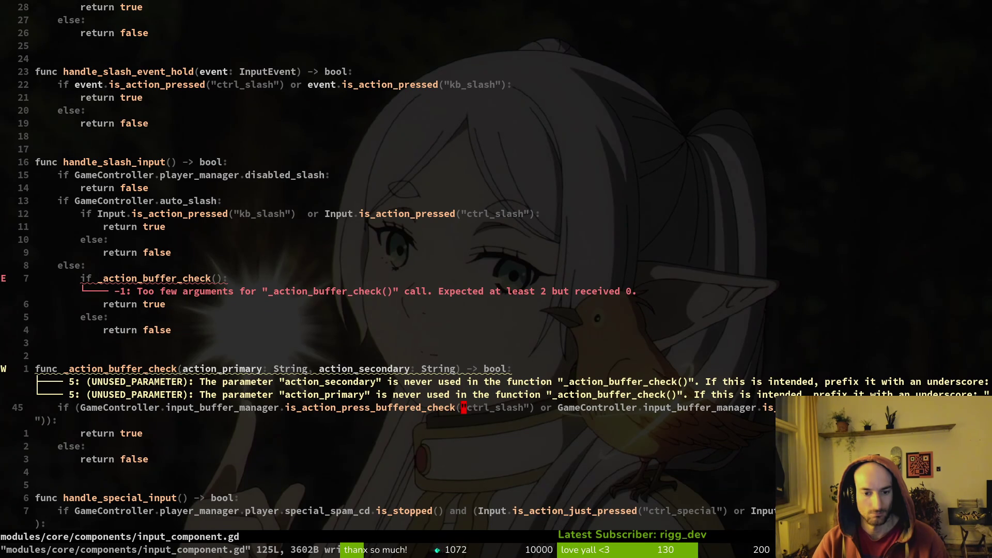
key(v)
key(f)
key(quotedbl)
text(ck()
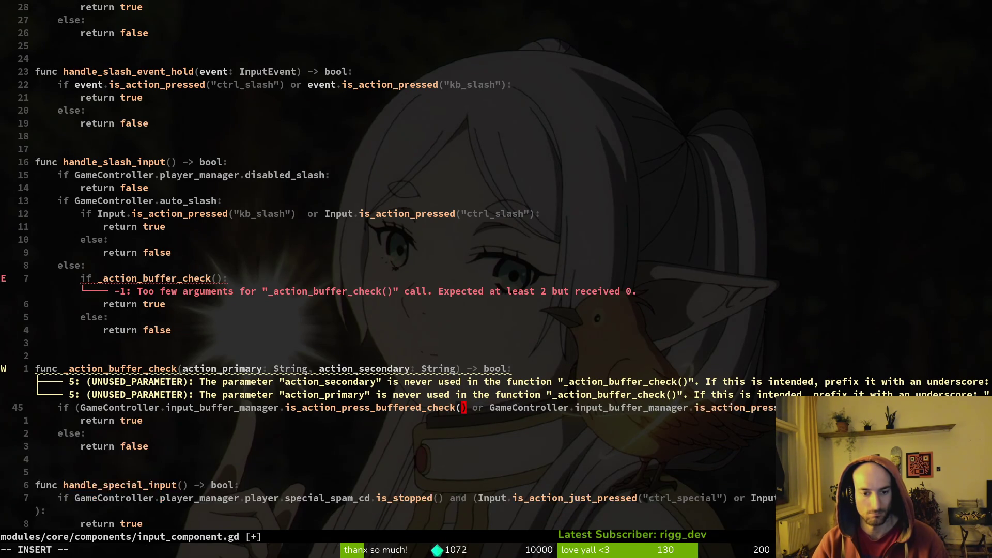
text(acpr)
key(Tab)
key(Escape)
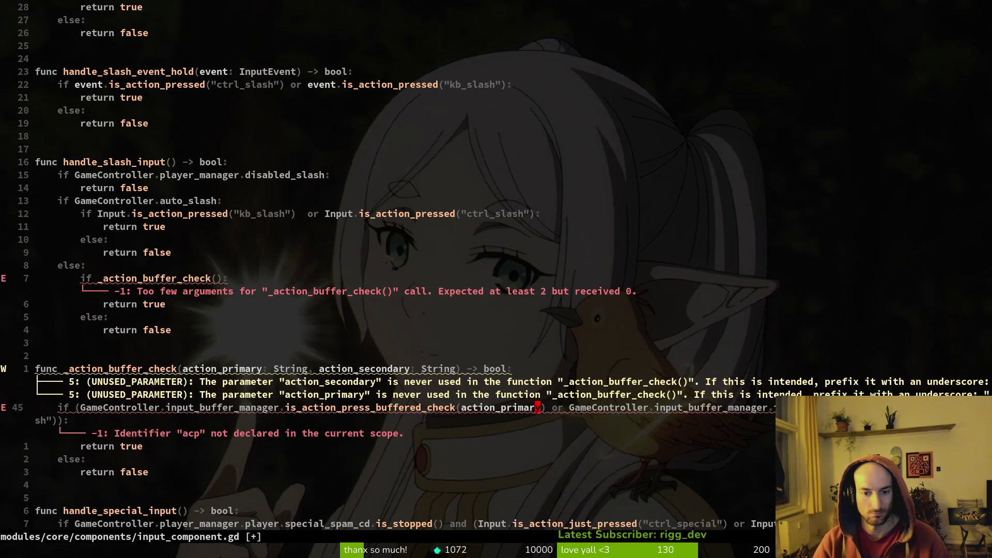
- Replace the "kb_slash" argument with action_secondary and save input_component.gd
key(w)
key(w)
key(w)
key(f)
key(parenleft)
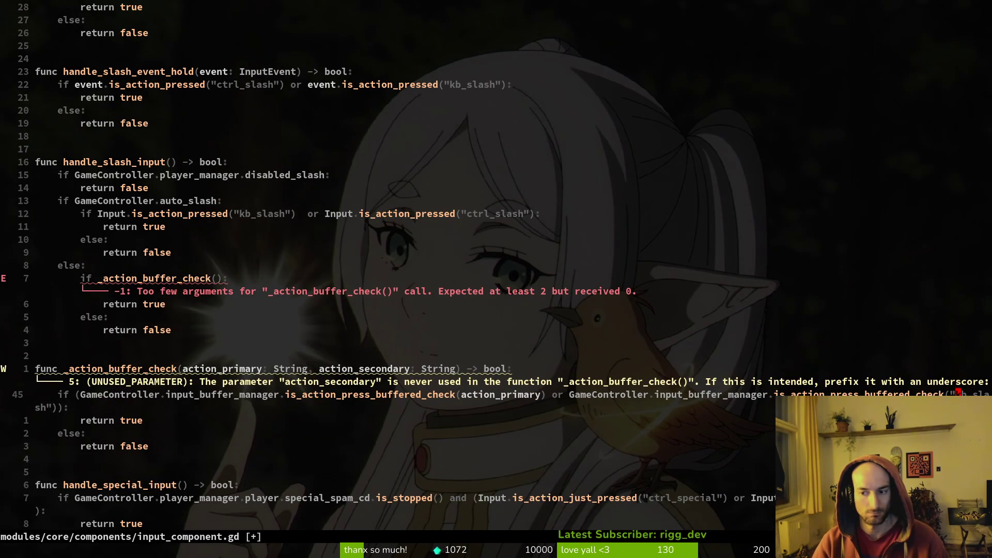
key(l)
key(v)
key(f)
key(quotedbl)
text(ck(acsec)
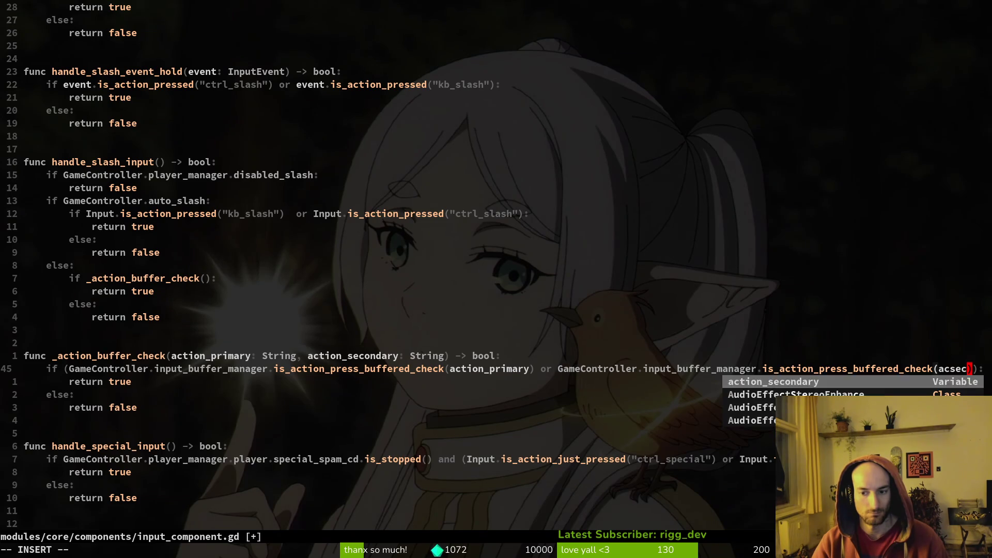
key(Tab)
key(Escape)
text(:w)
key(Return)
- Change the handle_slash_input call to _action_buffer_check("ctrl_slash", "kb_slash")
key(alt+Tab)
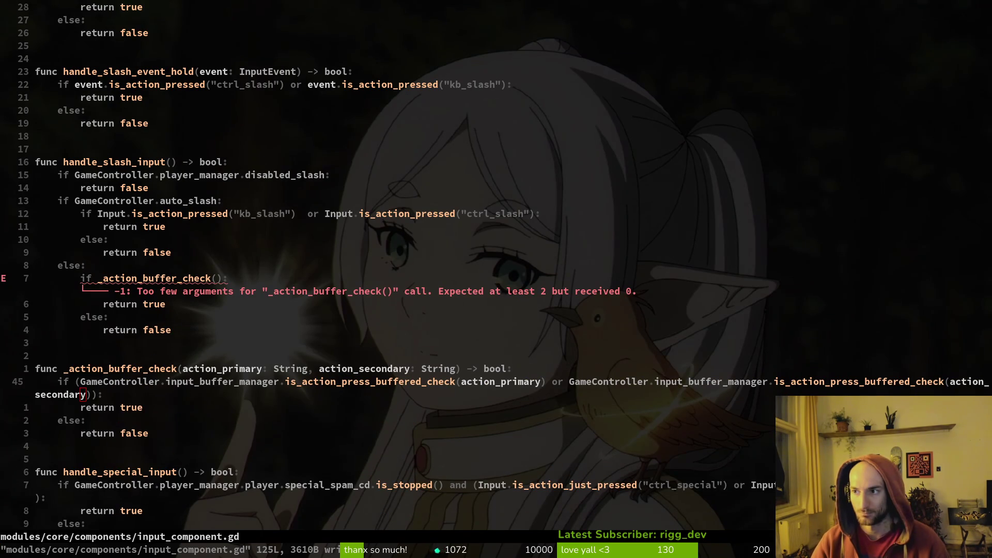
click(116, 397)
click(216, 281)
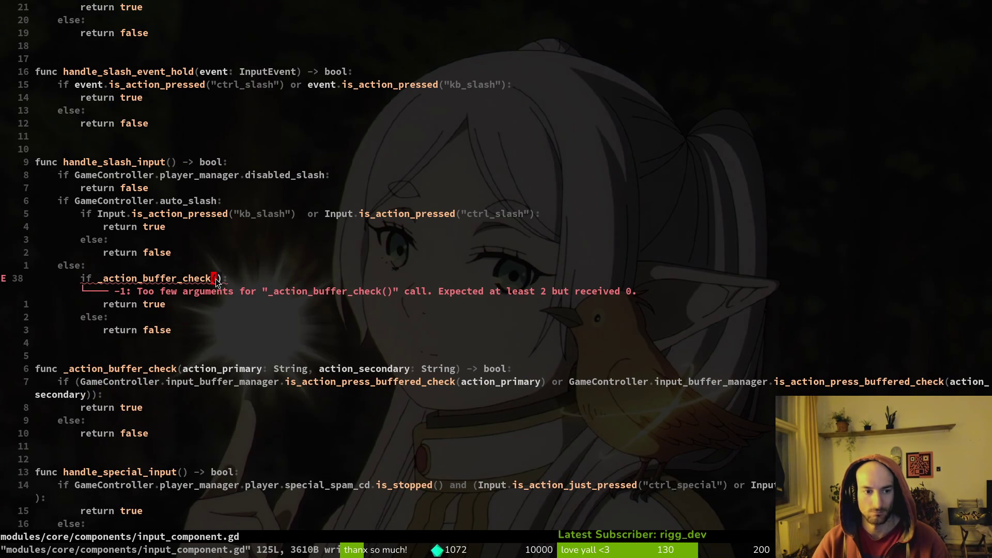
key(a)
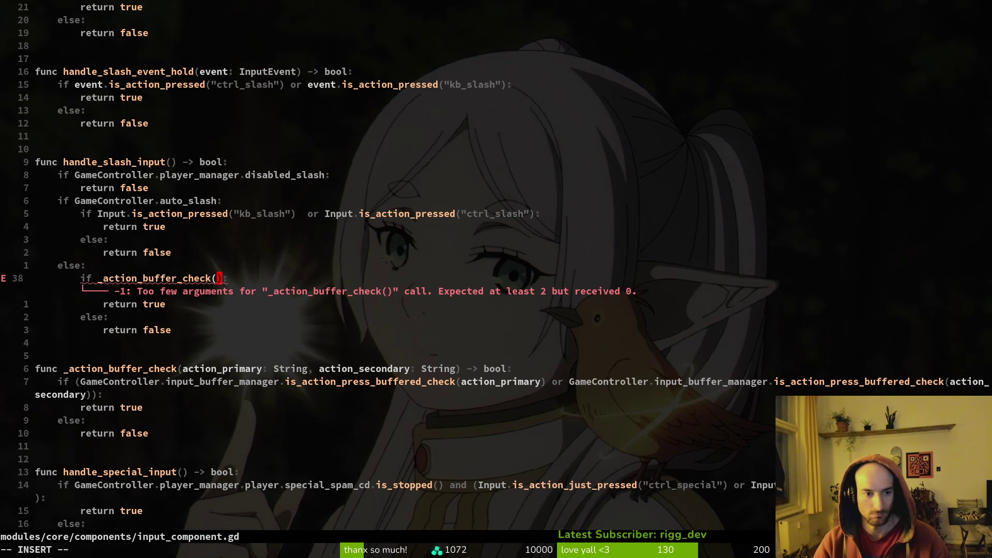
key(Escape)
key(u)
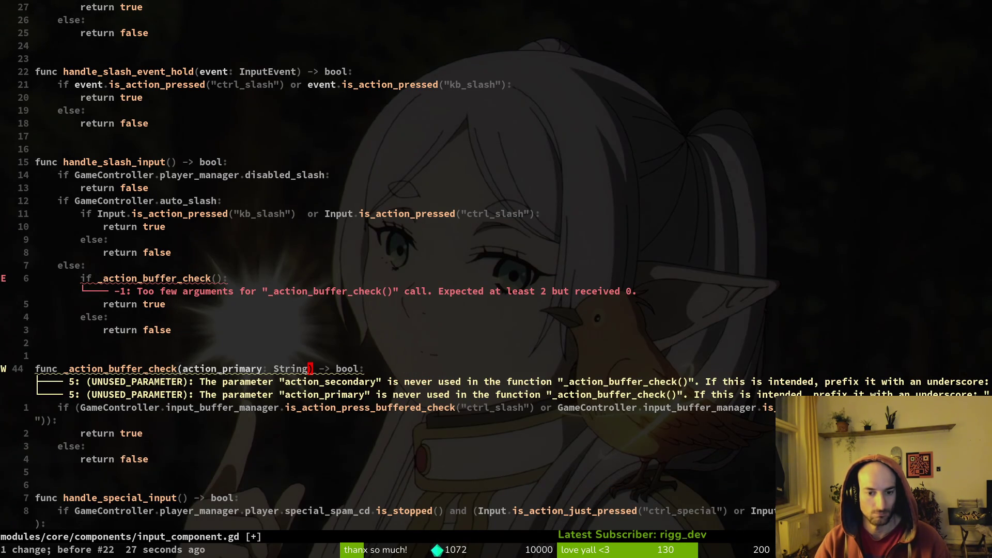
key(ctrl+r)
key(ctrl+r)
key(ctrl+r)
key(k)
key(k)
key(k)
key(h)
key(h)
text(action_buffer_check("ctrl)
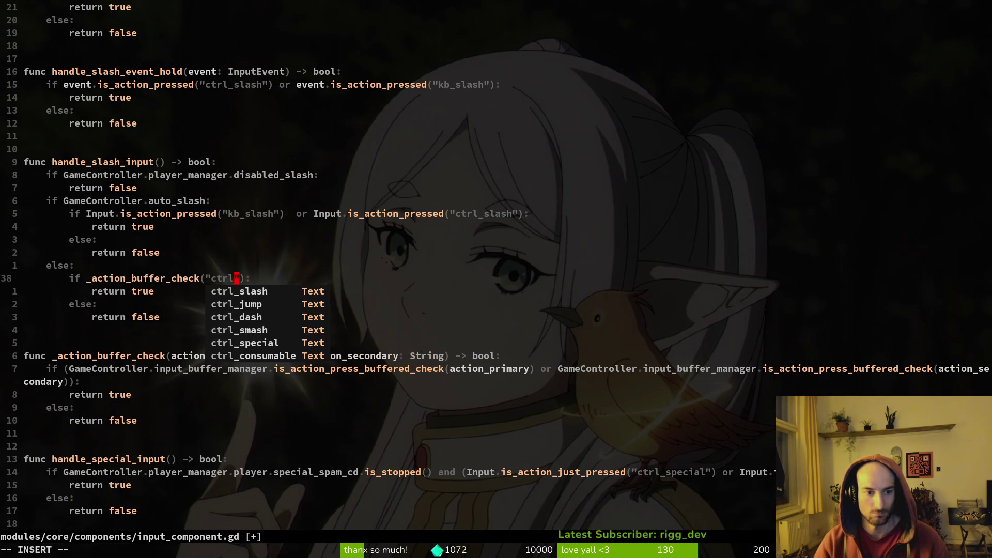
text(_slash", "kb_slash)
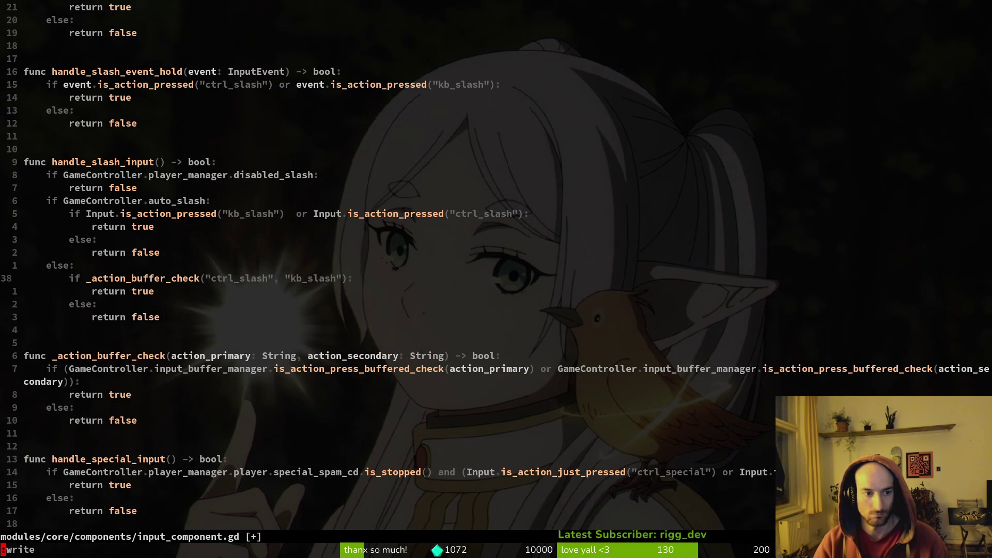
key(Return)
- Scroll down through the special-input functions in input_component.gd
scroll(231, 319, down, 9)
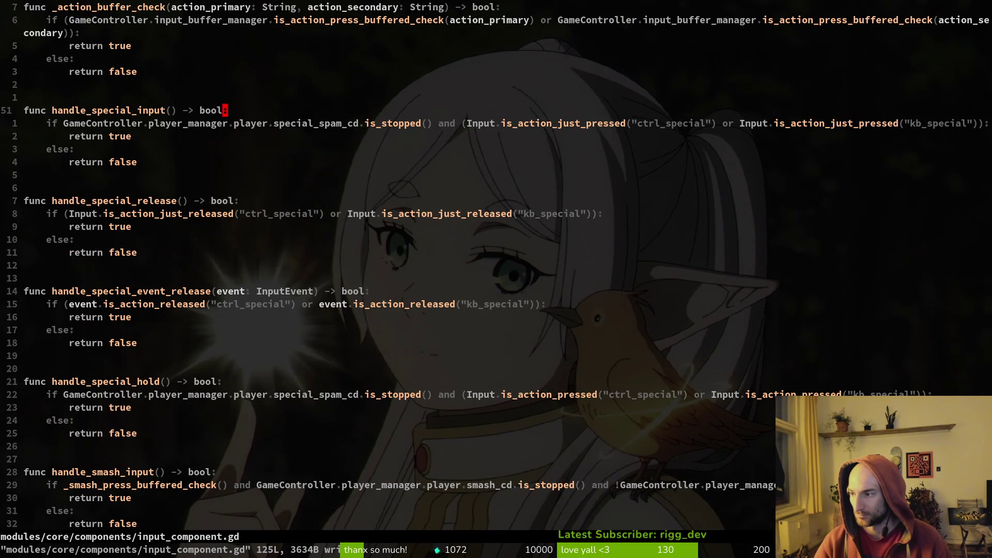
key(1)
key(6)
key(j)
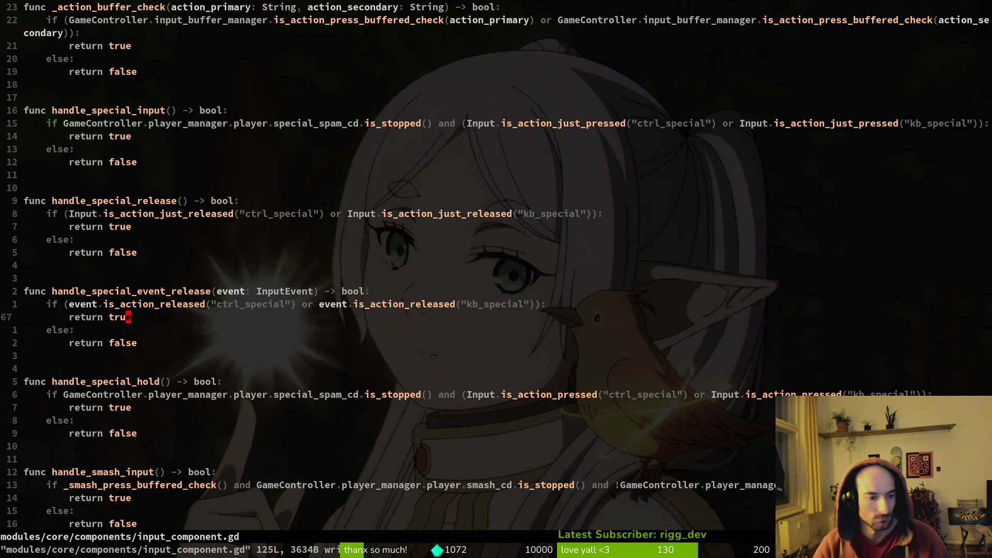
scroll(155, 361, down, 13)
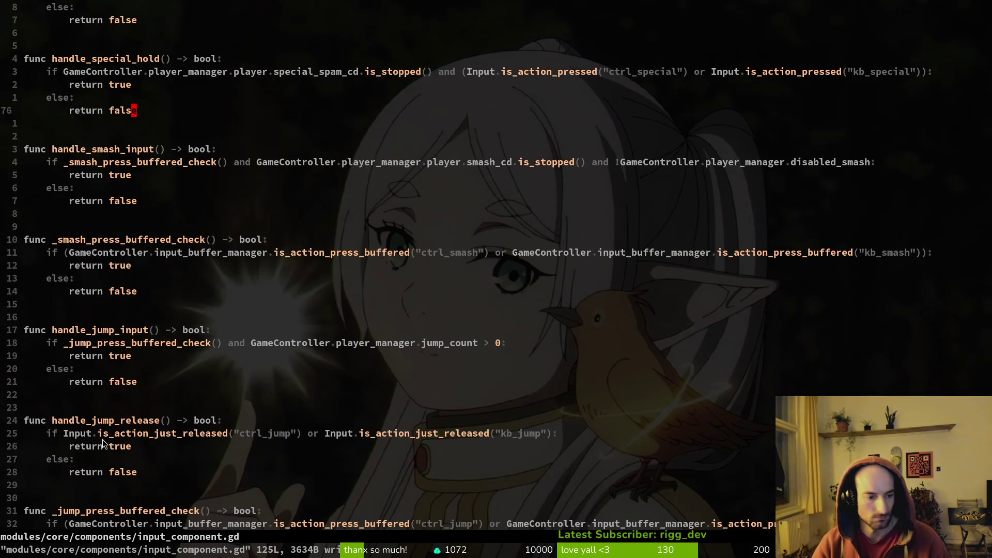
- Jump to player_finite_state_machine.gd and review the dash and slash state handlers
key(ctrl+o)
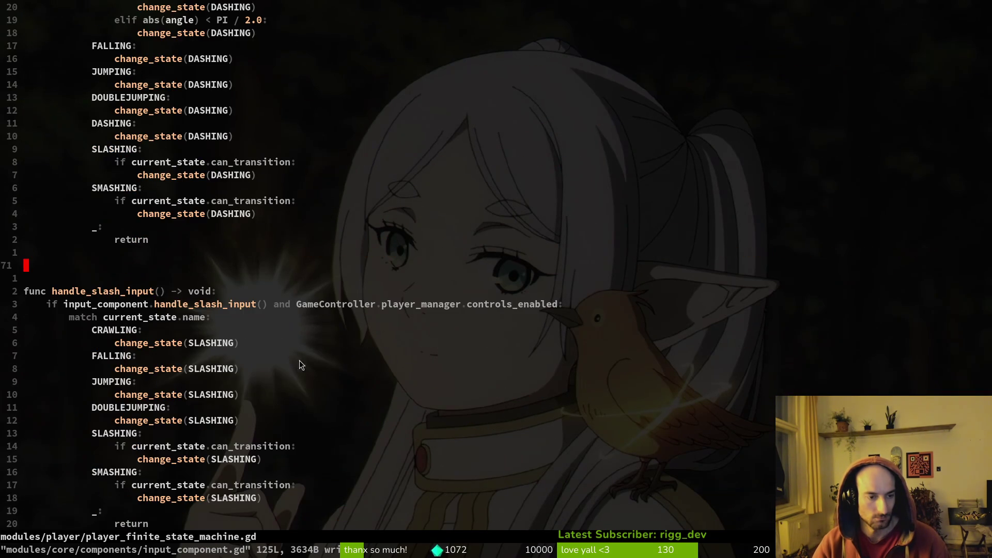
key(k)
key(k)
key(k)
scroll(238, 320, up, 5)
scroll(173, 340, down, 6)
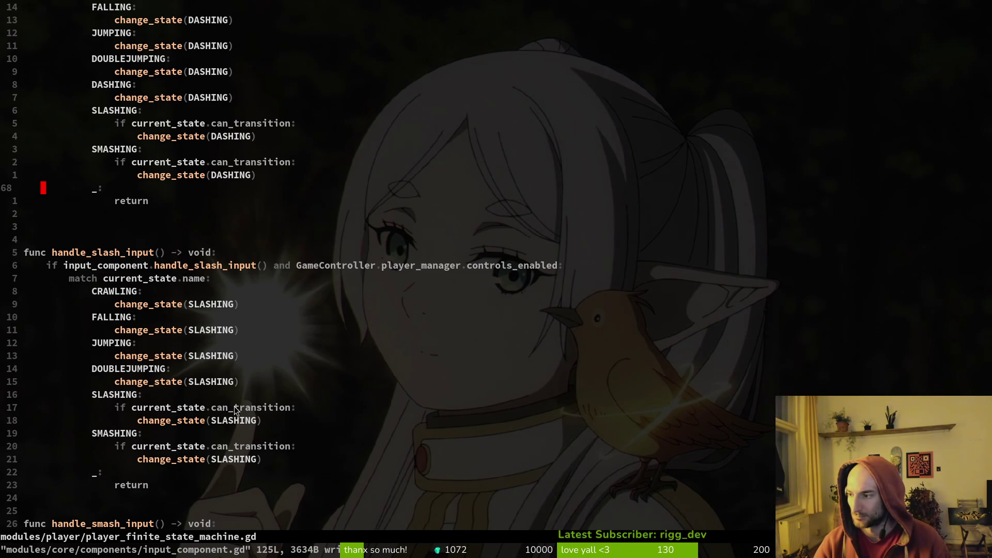
- Add input_component.consume_input("ctrl_slash", "kb_slash") to the SLASHING branch and save
click(198, 408)
text(oincom)
key(Tab)
text(.consu)
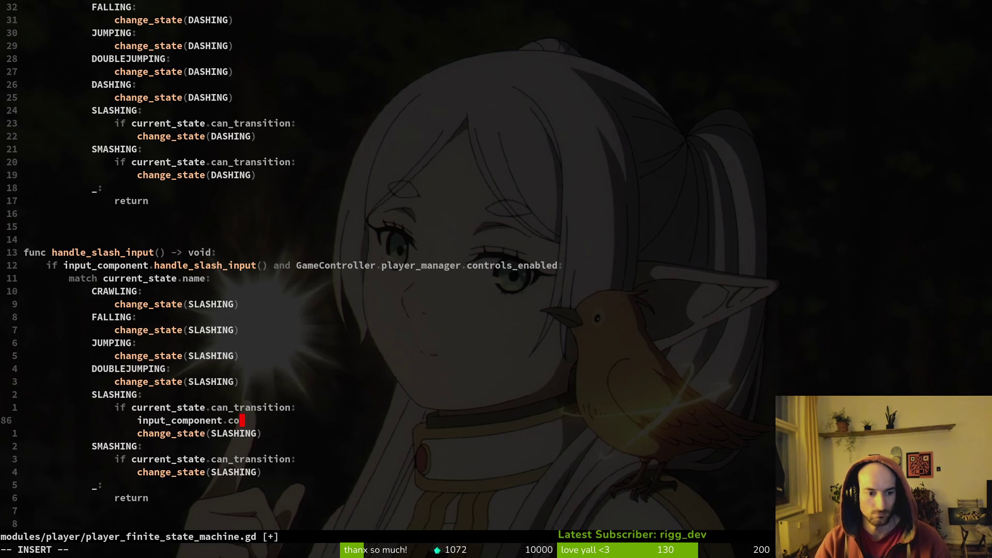
key(Tab)
text("ctrl)
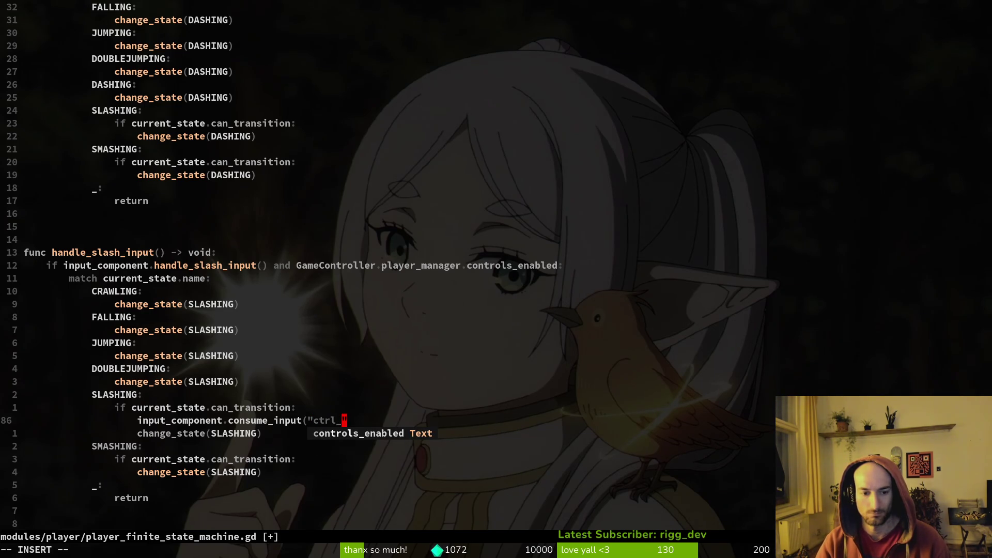
text(_slash")
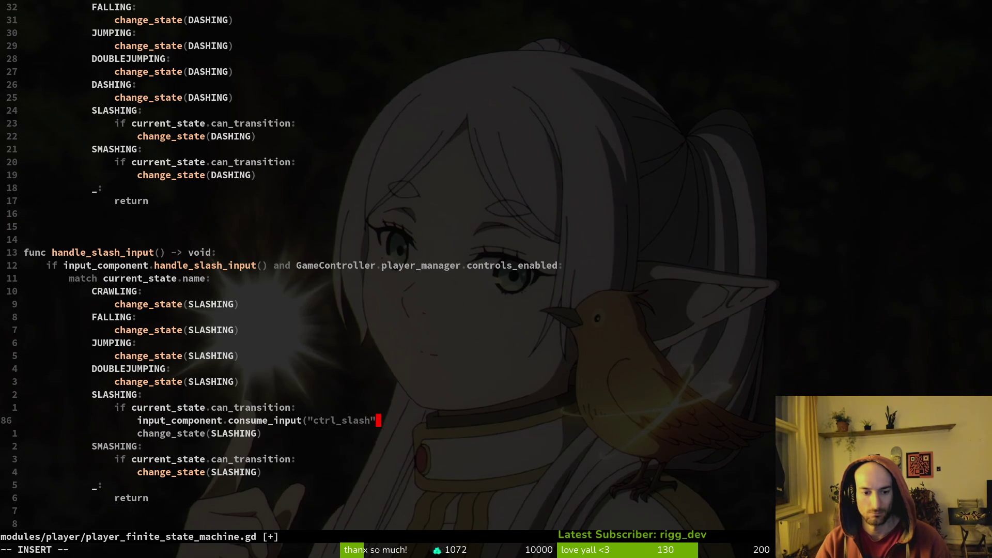
text(, )
text("kb)
text(_slash"))
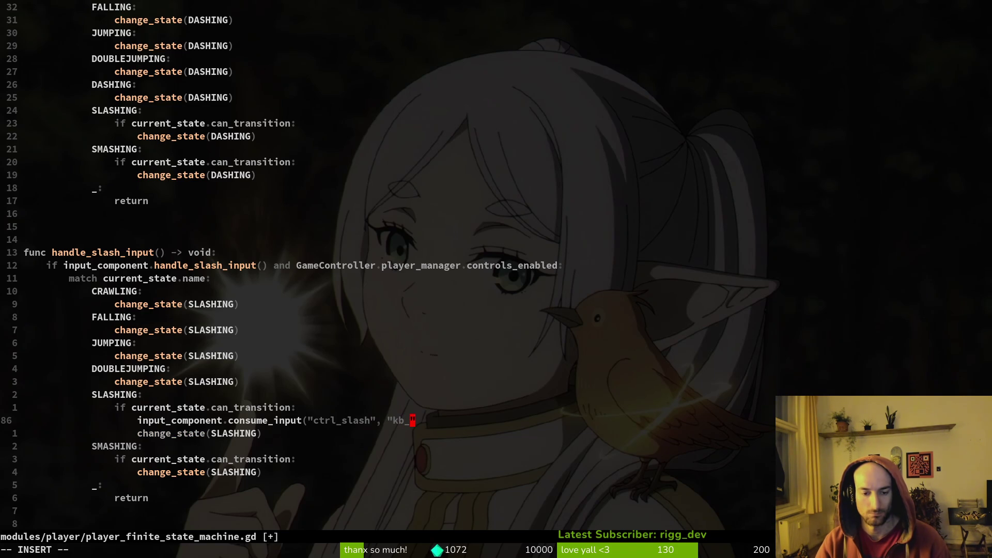
key(Escape)
key(ctrl+s)
- Copy the consume_input line into the SMASHING branch, save, and return to input_component.gd
key(shift+v)
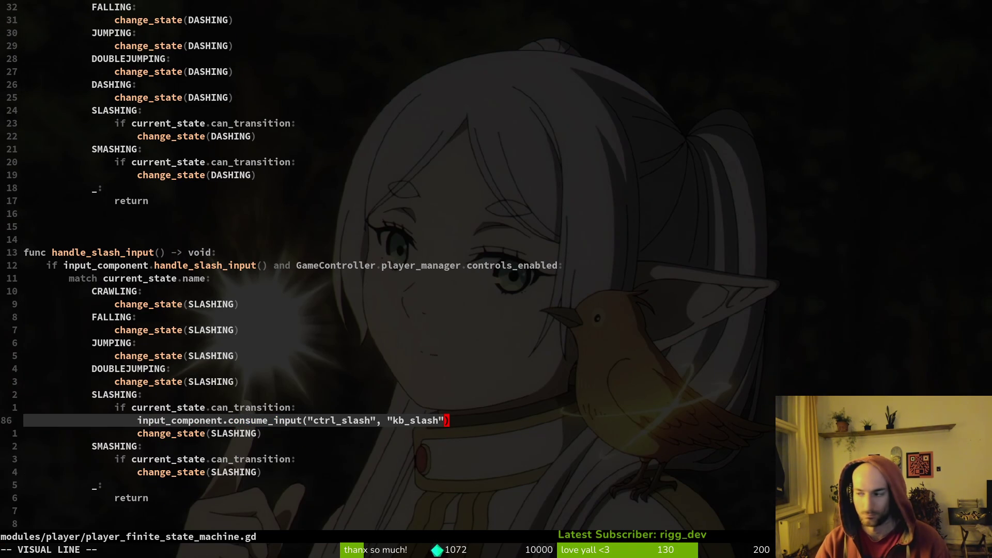
key(Escape)
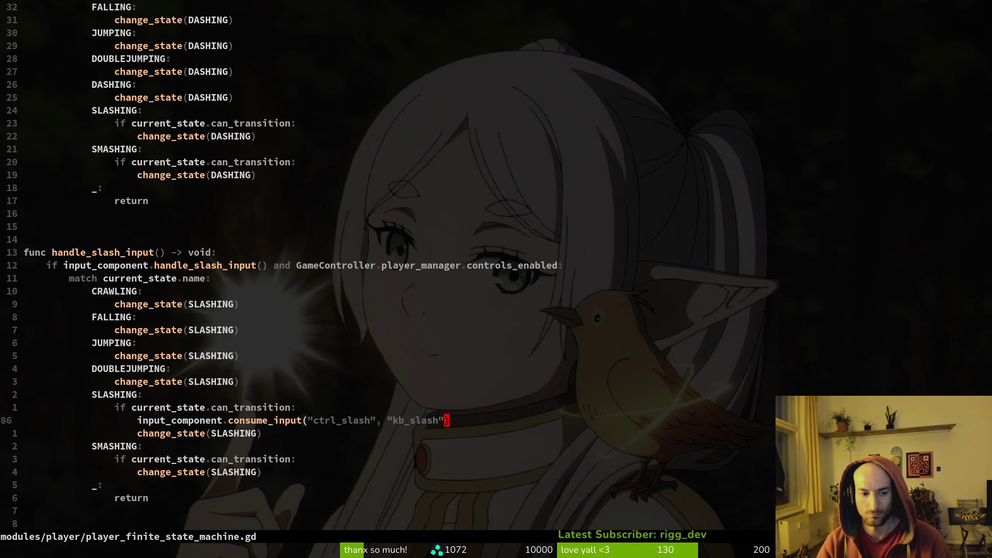
key(j)
key(j)
key(j)
key(p)
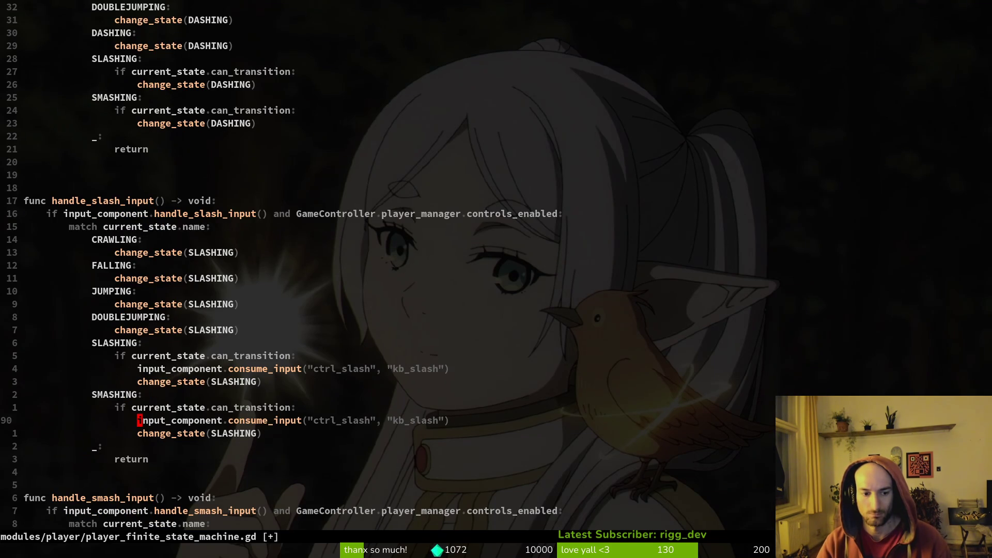
text(:write)
key(Return)
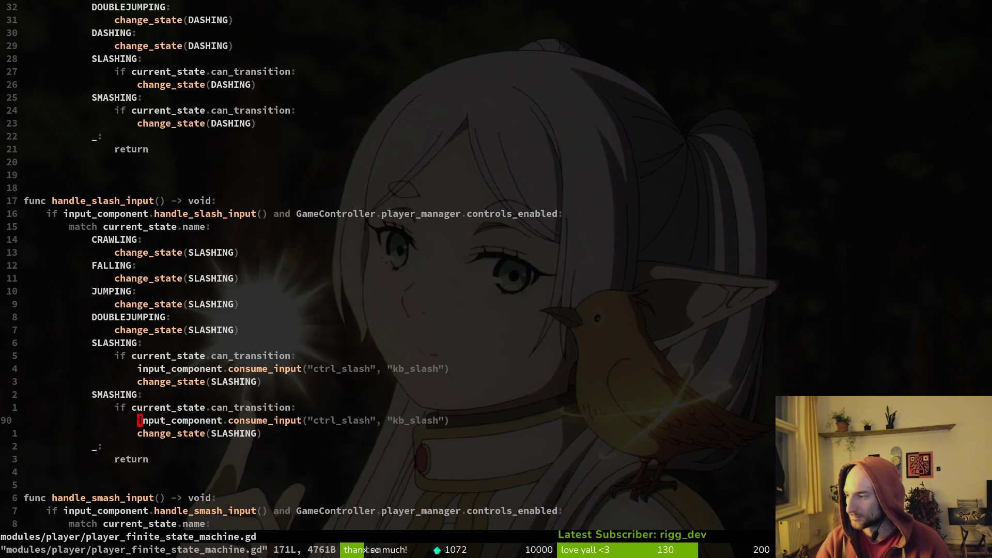
key(ctrl+o)
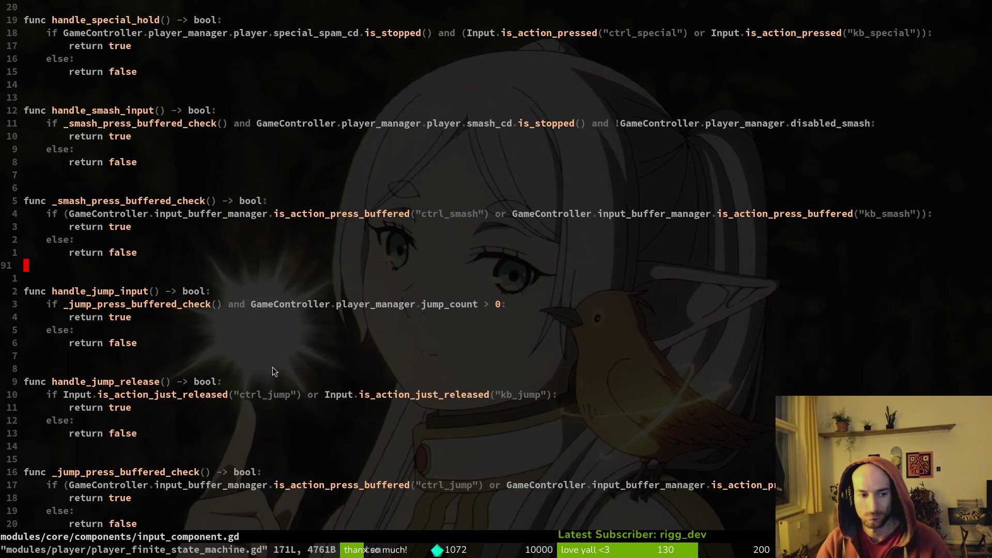
- Cut the _action_buffer_check function, paste it at the end of the file, and save
scroll(141, 351, down, 6)
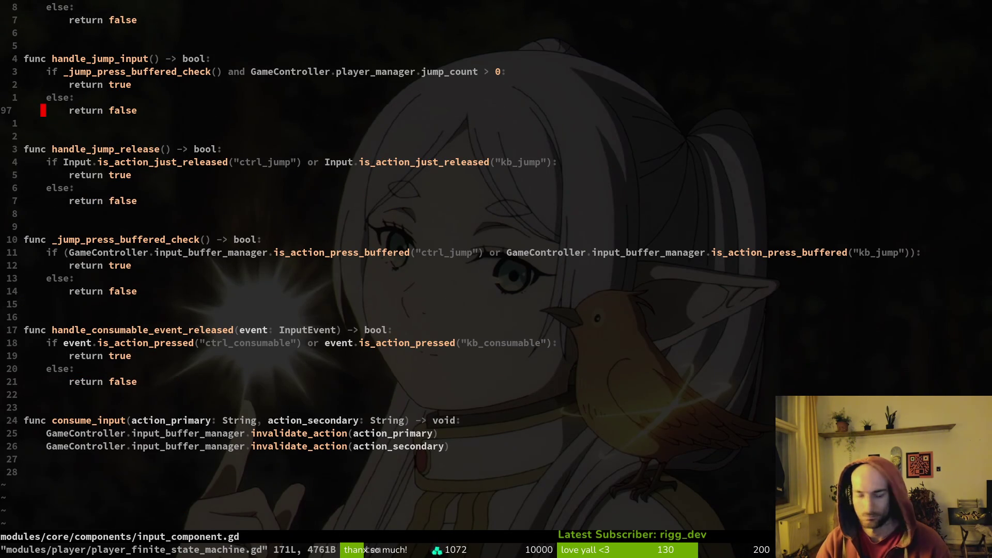
scroll(199, 208, up, 9)
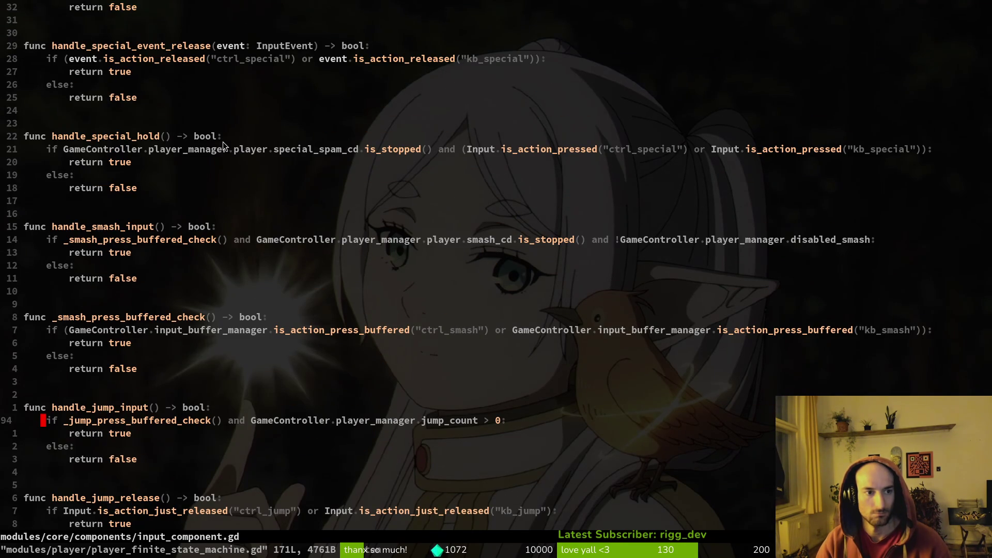
scroll(227, 147, up, 3)
scroll(190, 166, up, 7)
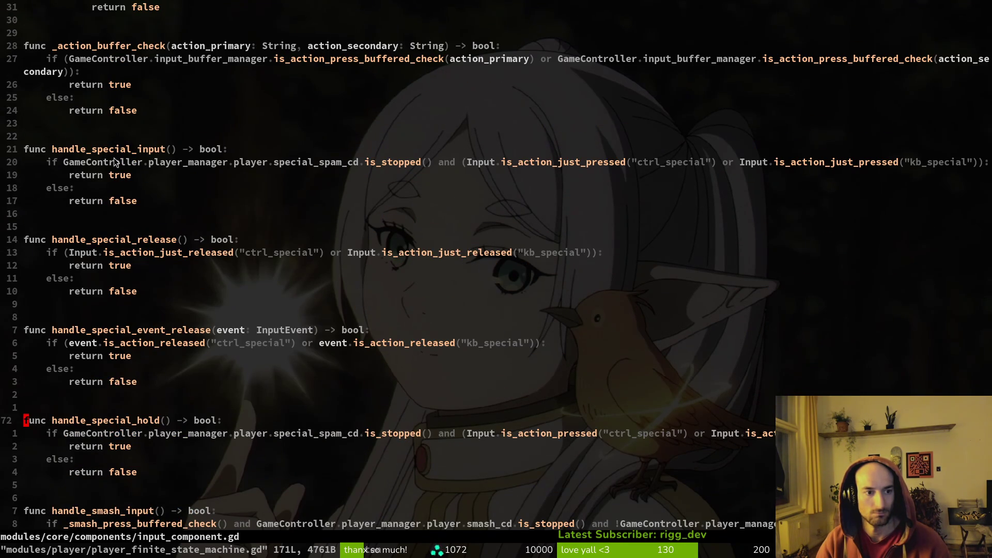
text(dapGp)
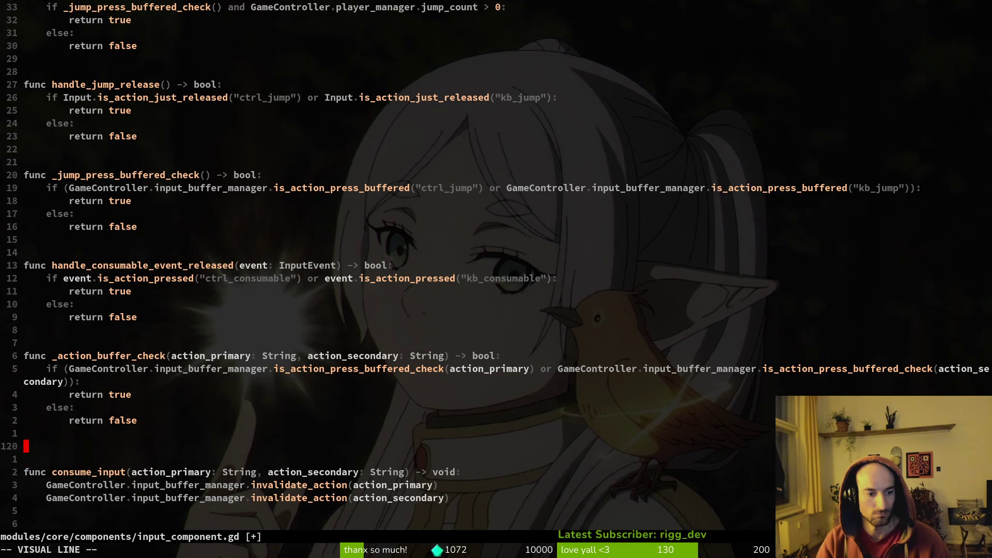
text(:write)
key(Return)
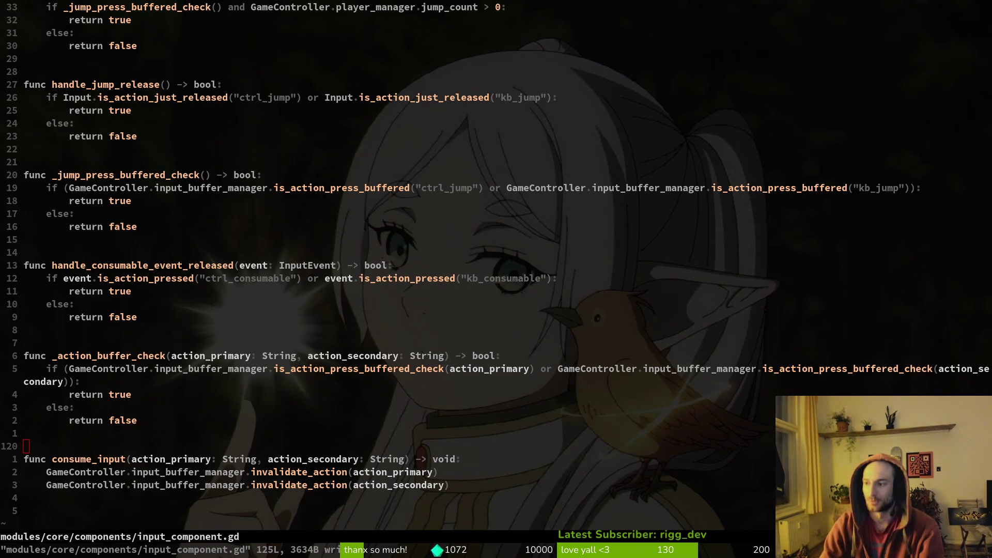
- Move up eight lines and bring up the project file finder
key(8)
key(k)
key(space)
- Find and open input_buffer.manager.gd with the query "inbu"
key(f)
key(f)
text(inbu)
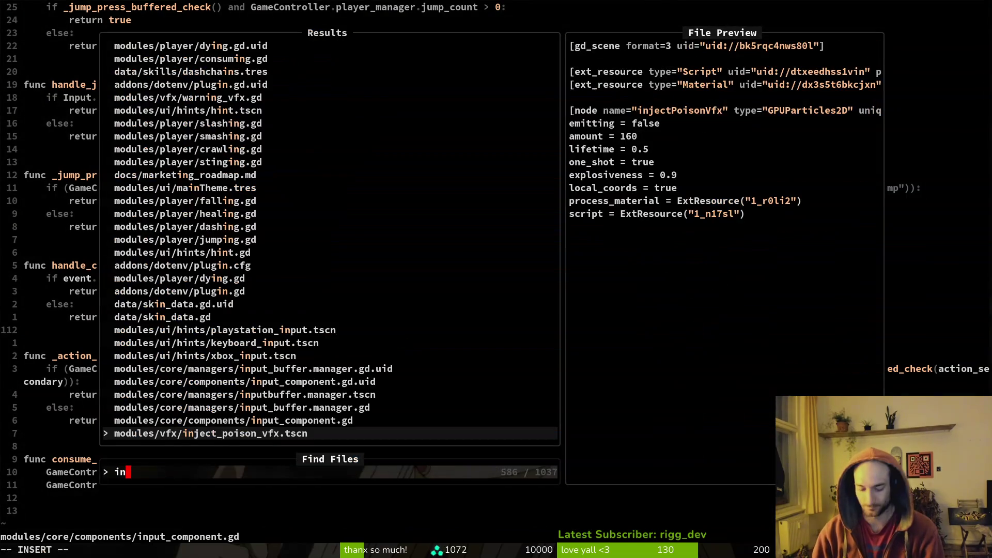
key(Return)
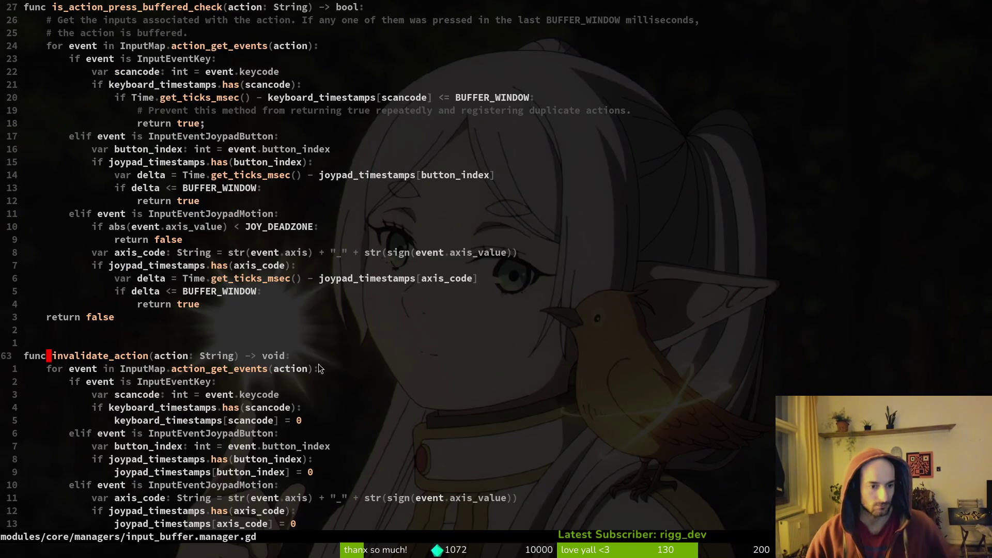
scroll(131, 283, down, 2)
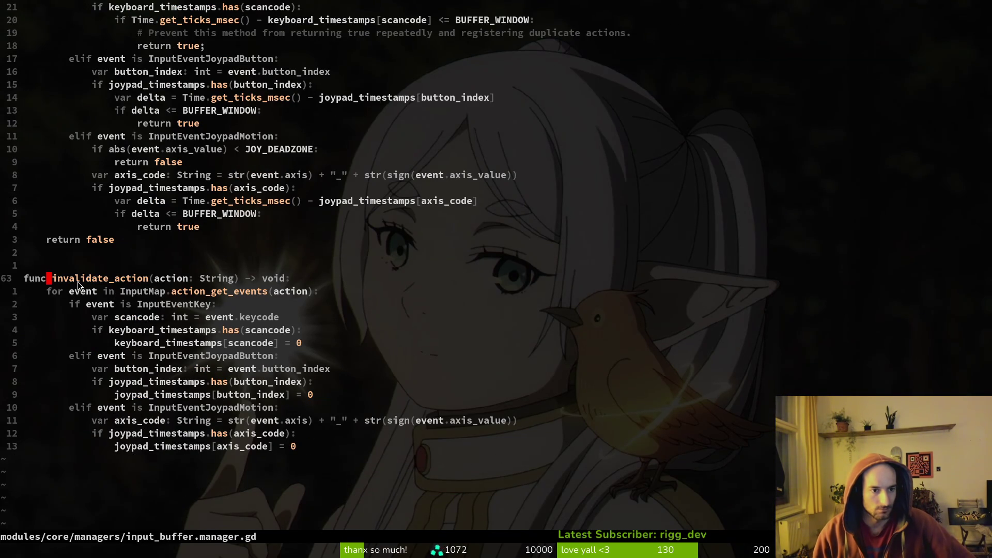
scroll(196, 224, up, 4)
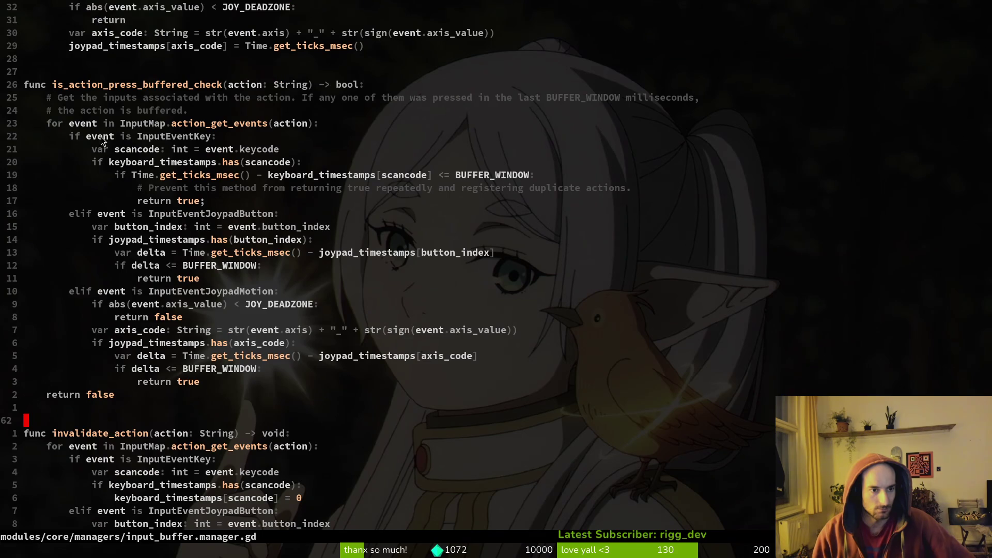
- Grep is_action_press_buffered_check, open its call in input_component.gd, then switch to Godot
click(110, 85)
key(space)
key(f)
key(w)
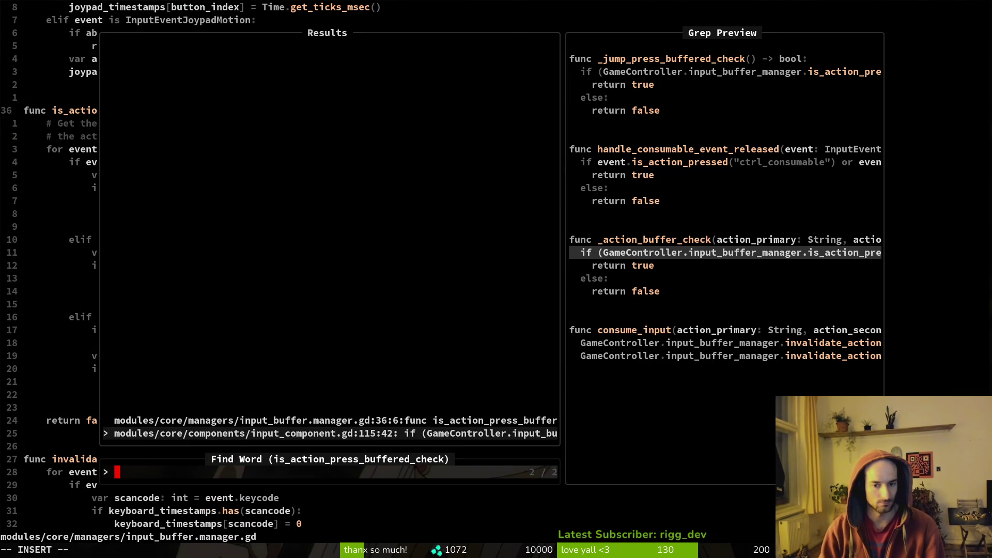
key(Return)
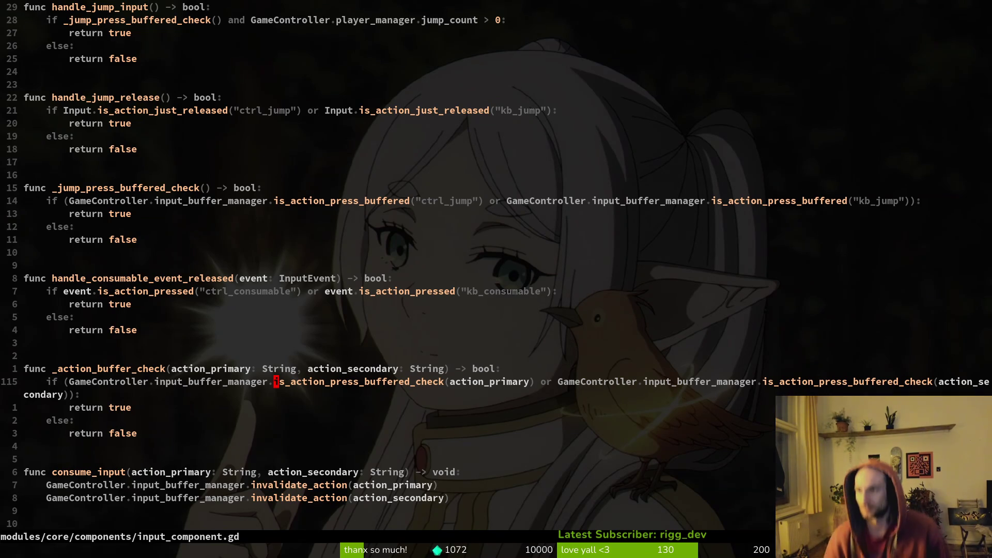
key(e)
key(e)
key(e)
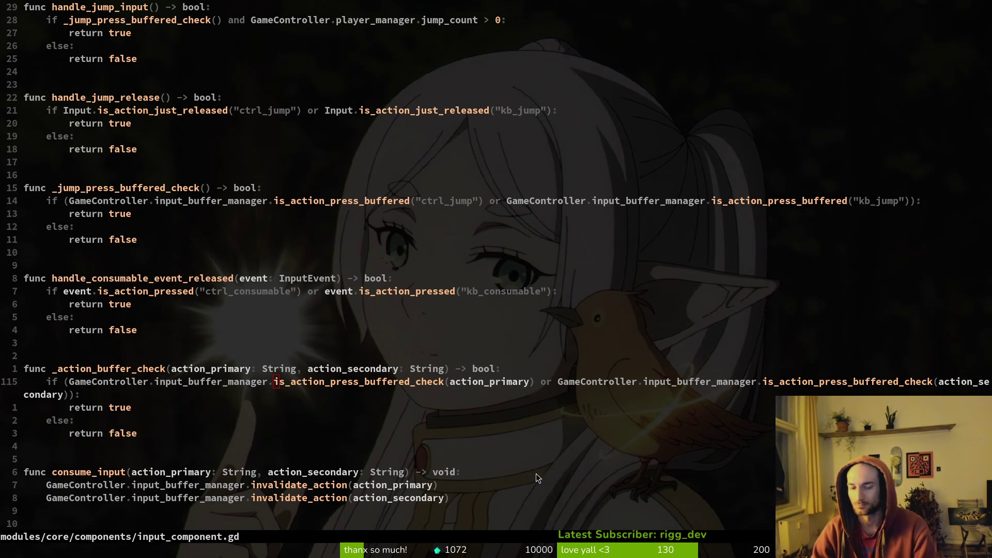
key(alt+Tab)
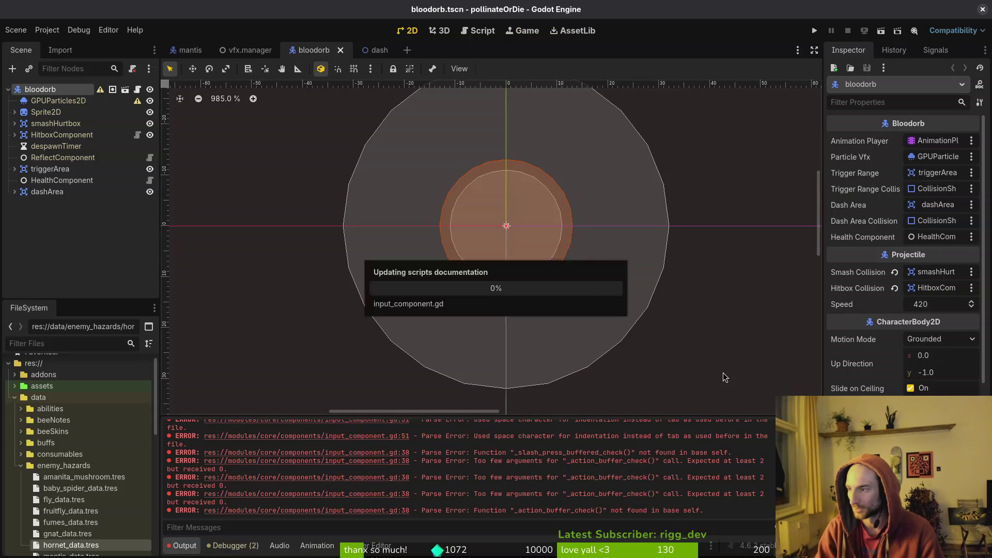
- Clear the old Output messages and run the project
click(181, 549)
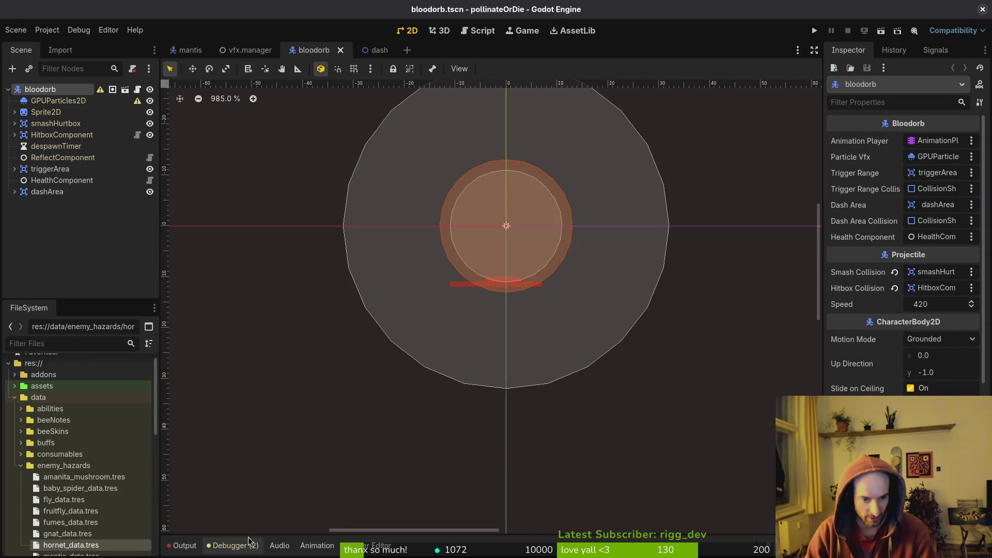
click(182, 548)
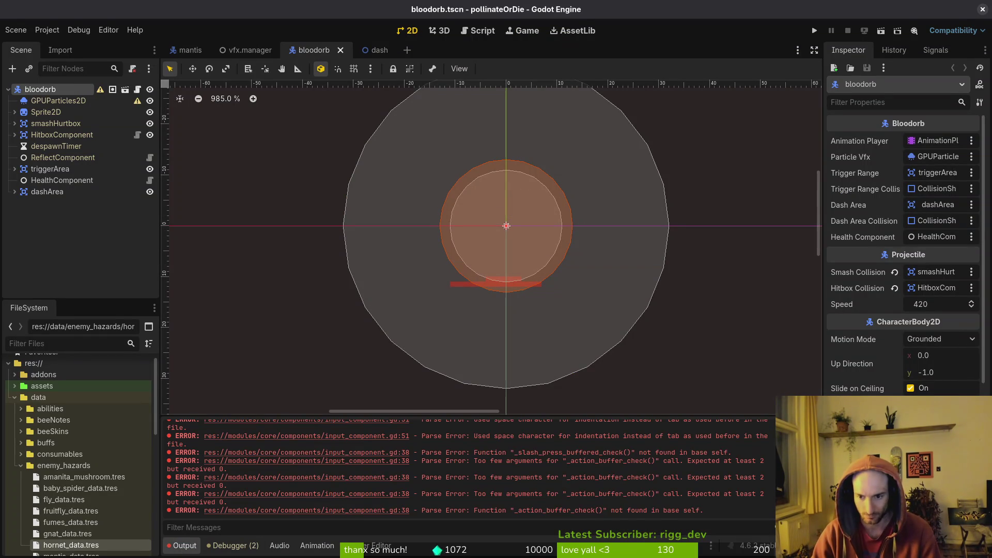
click(812, 428)
click(815, 32)
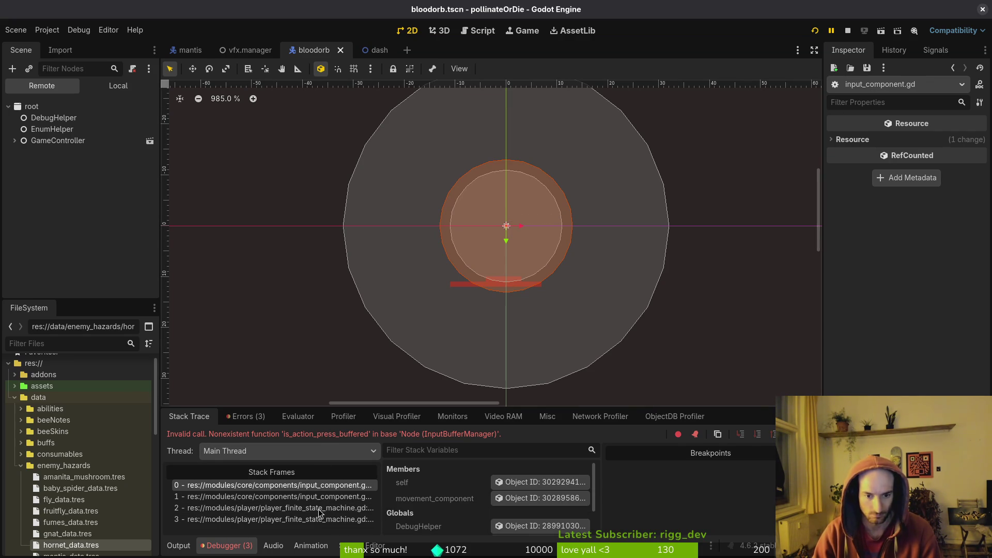
- Save the script in Neovim, then review Godot's runtime errors about is_action_press_buffered
key(alt+Tab)
click(461, 343)
text(:write)
key(alt+Tab)
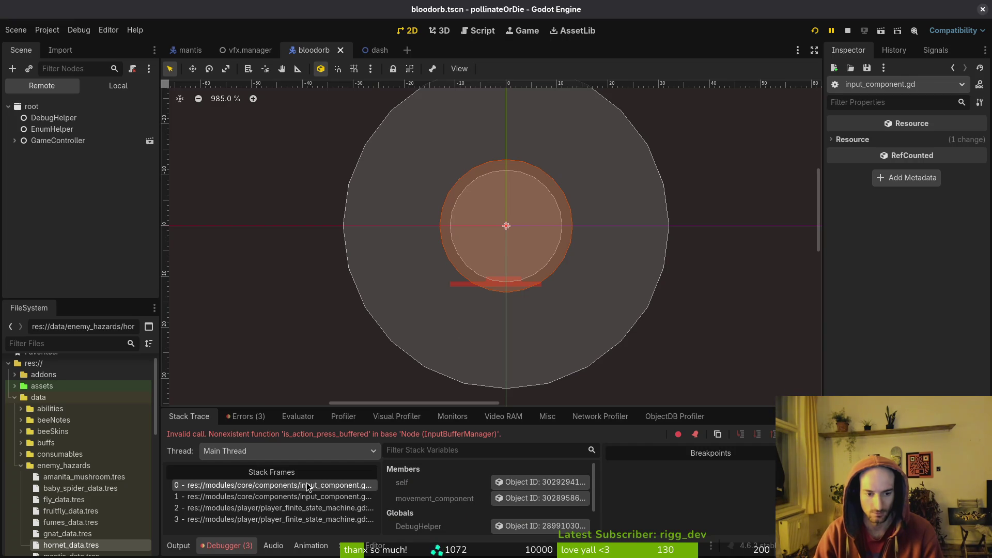
click(235, 419)
mouse_move(391, 479)
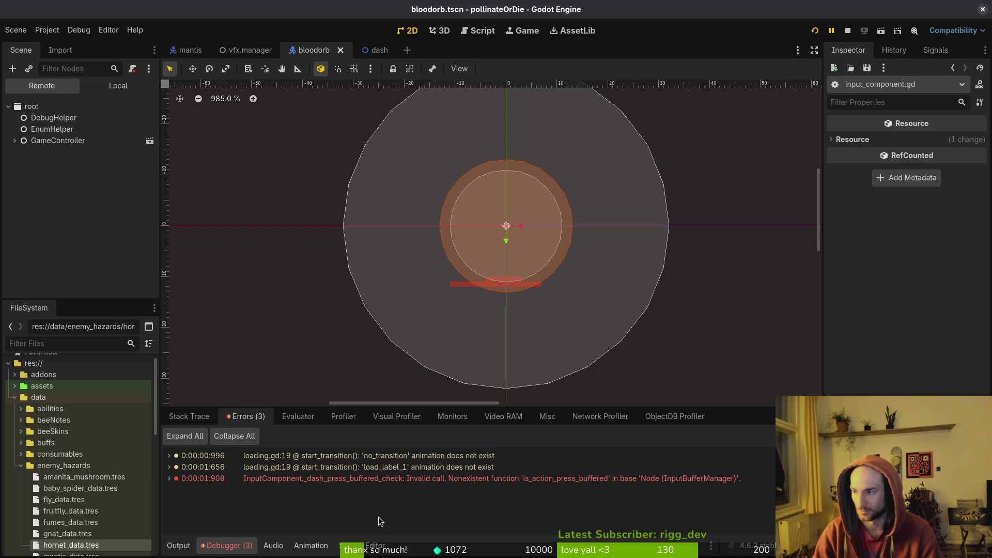
key(super+2)
- Launch vim in the project and open input_component.gd
text(q)
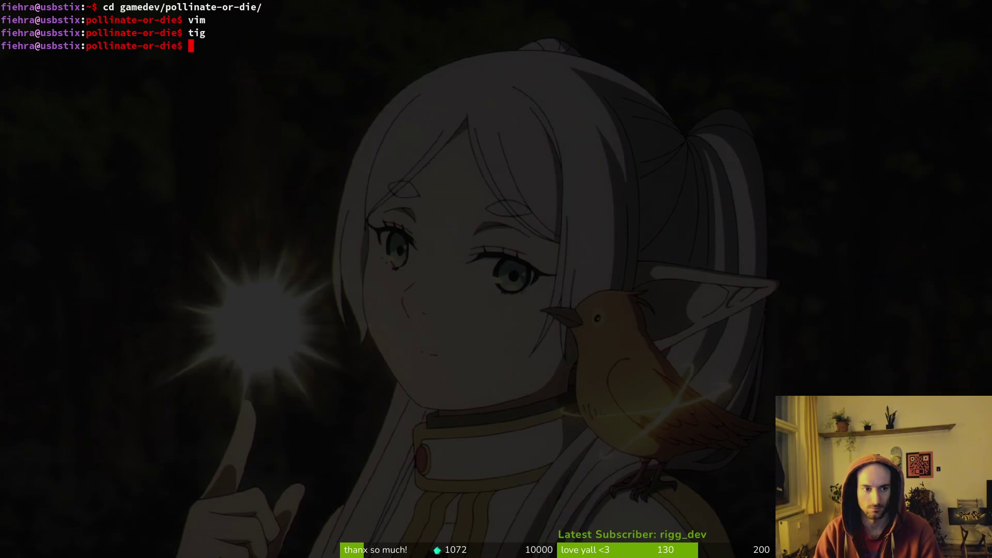
text(vim)
key(Return)
key(ctrl+p)
text(incom)
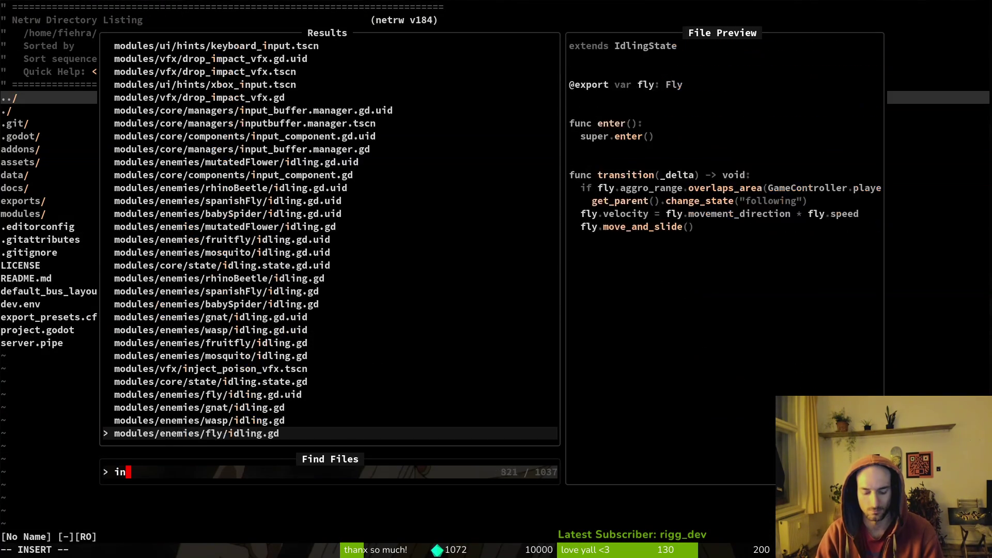
key(Return)
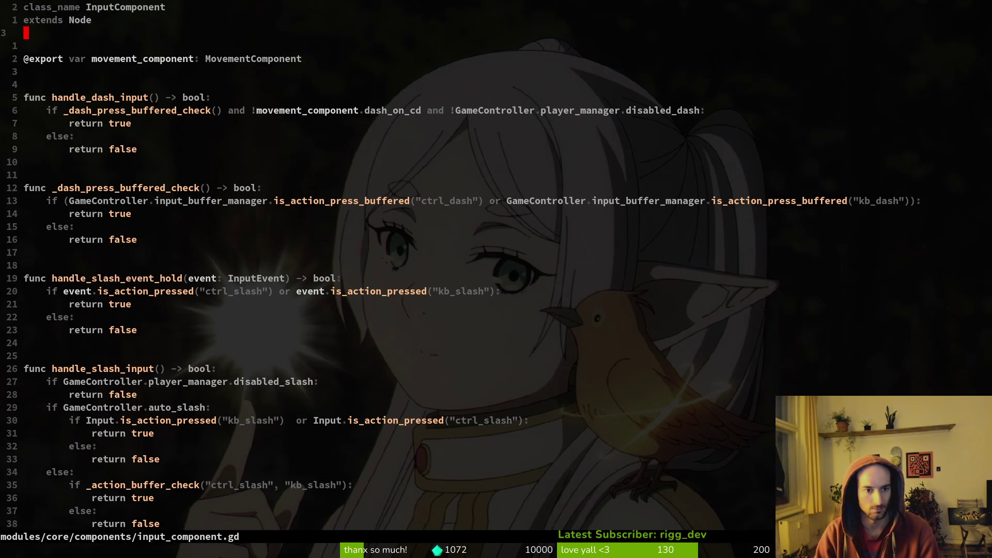
- Open input_buffer.manager.gd from the is_action_press_buffered call and save both scripts
click(321, 201)
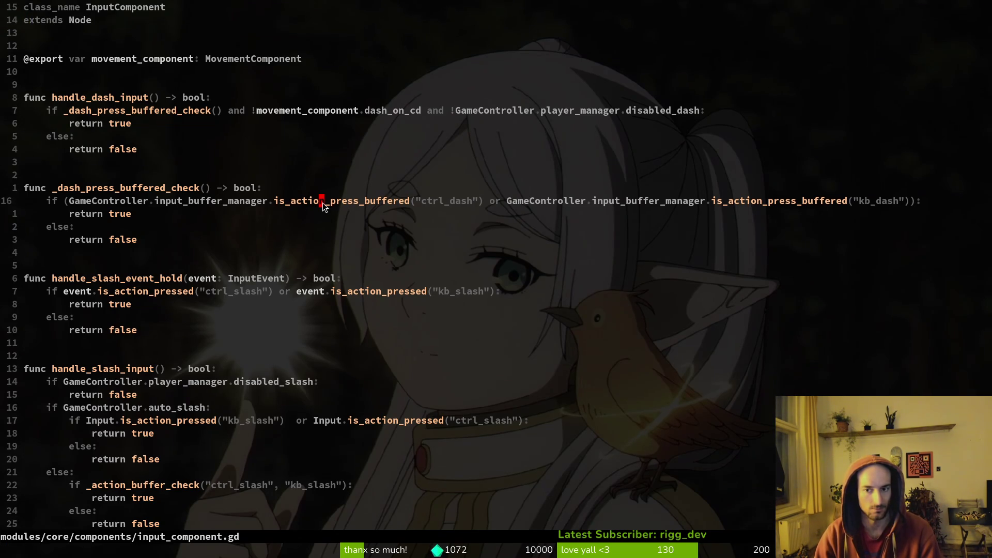
key(space)
key(f)
key(f)
text(inbu)
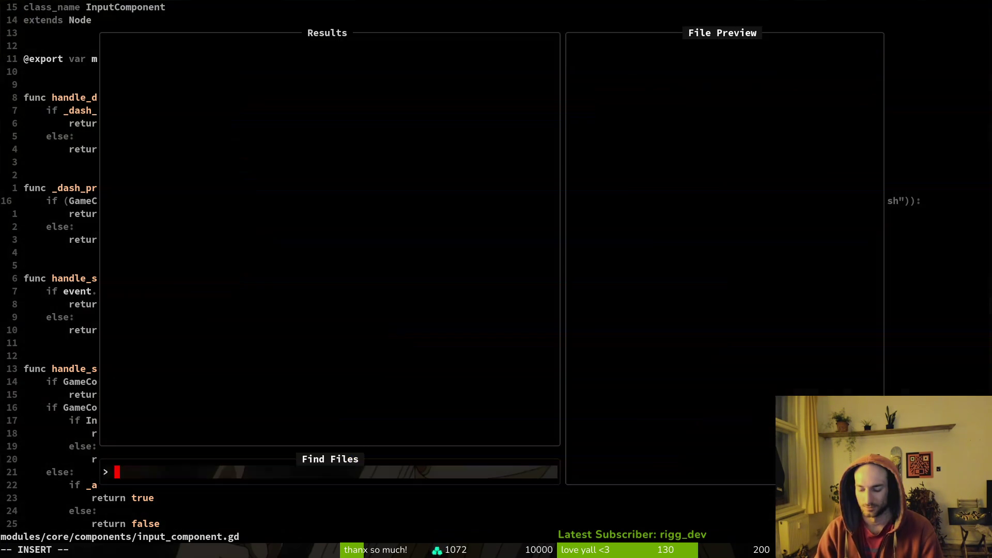
key(Return)
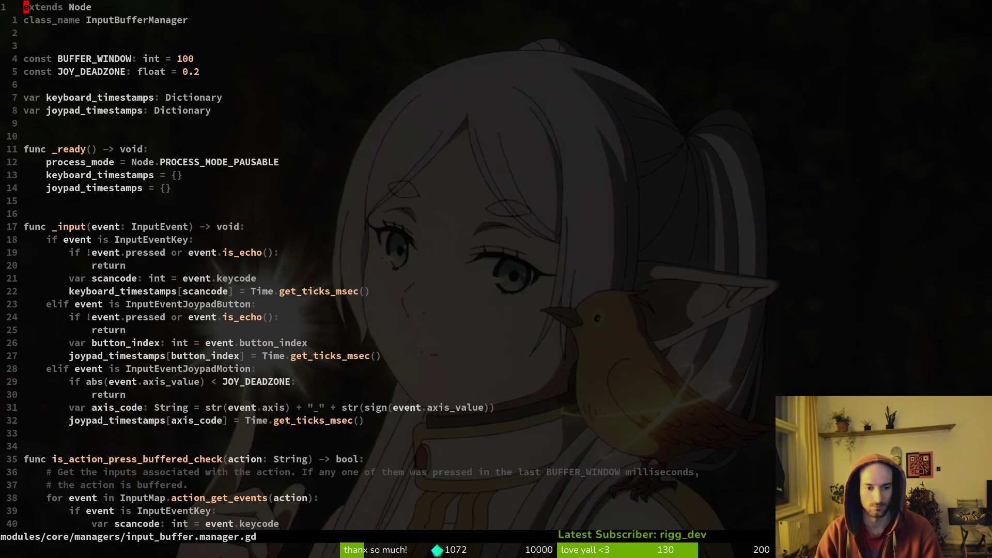
key(ctrl+s)
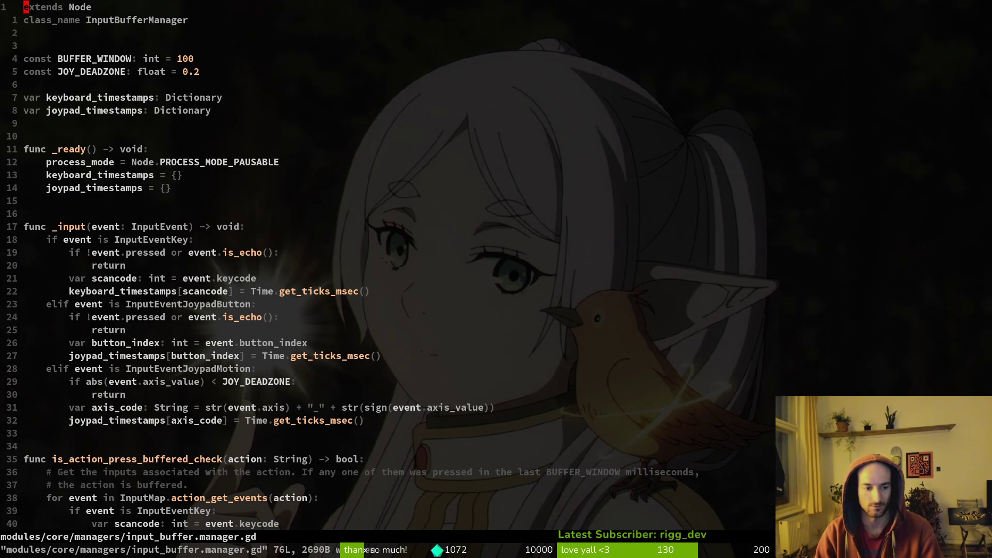
key(ctrl+o)
key(ctrl+s)
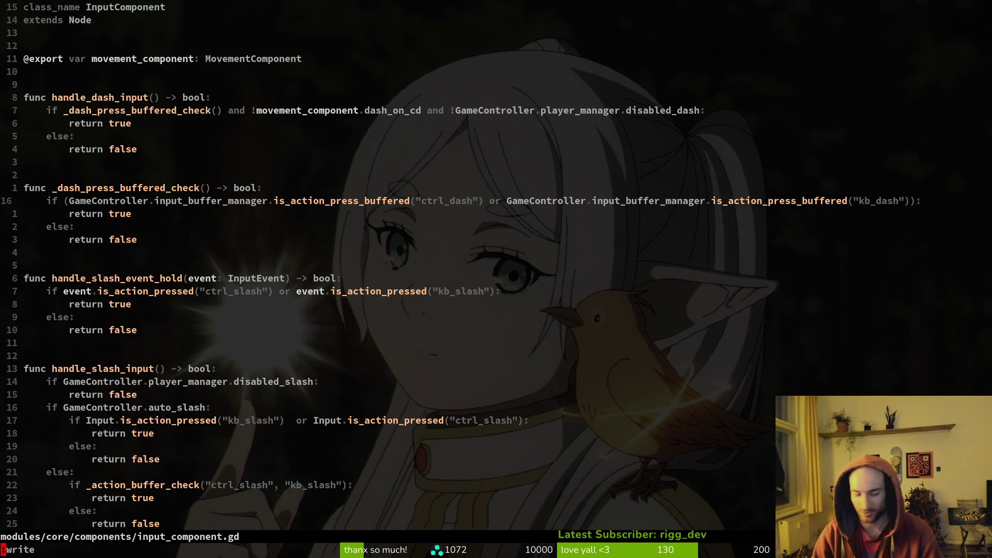
- Restart vim in the project folder and reopen input_component.gd
text(:q)
key(Return)
text(vim .)
key(Return)
key(space)
key(f)
key(f)
text(in)
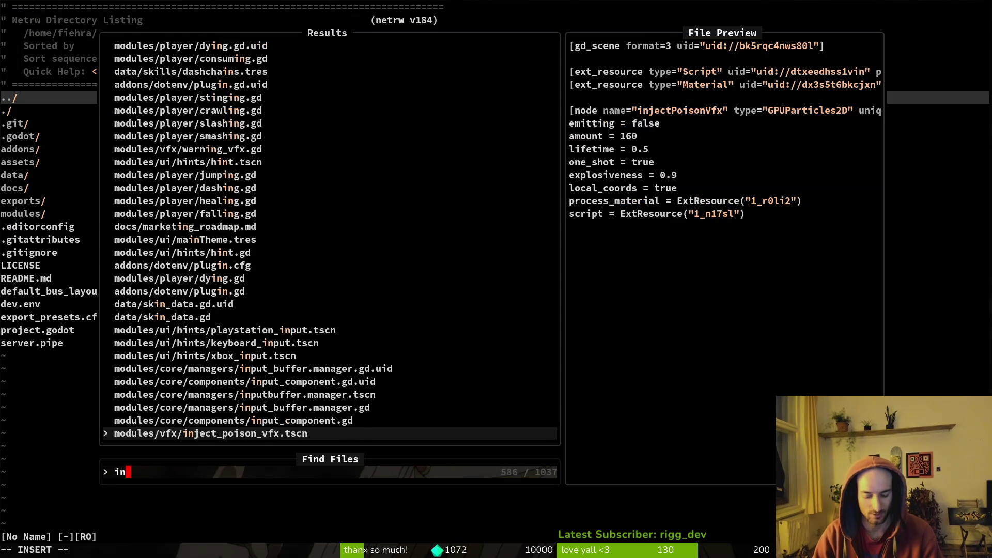
text(put_comp)
key(Return)
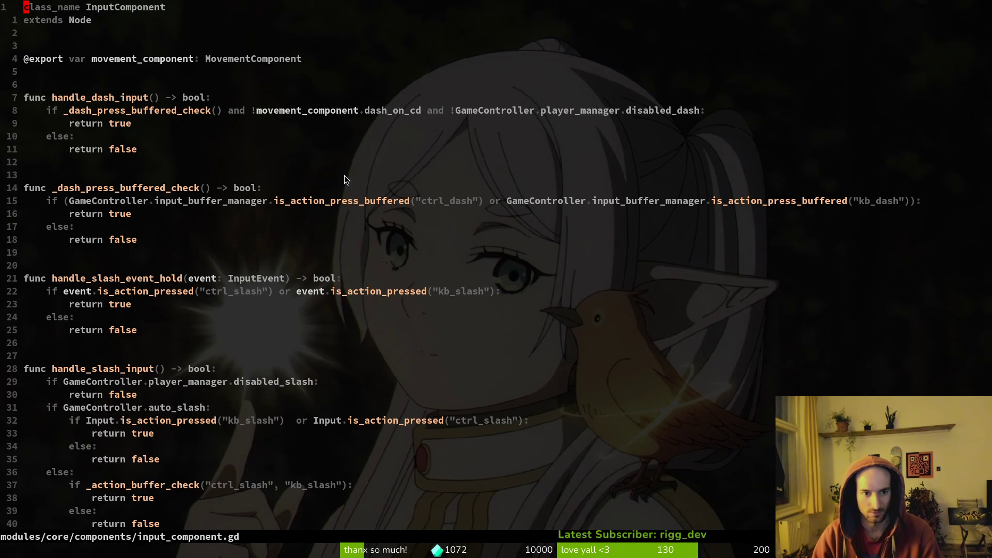
- From the dash buffered check call, switch to input_buffer.manager.gd
key(ctrl+o)
key(k)
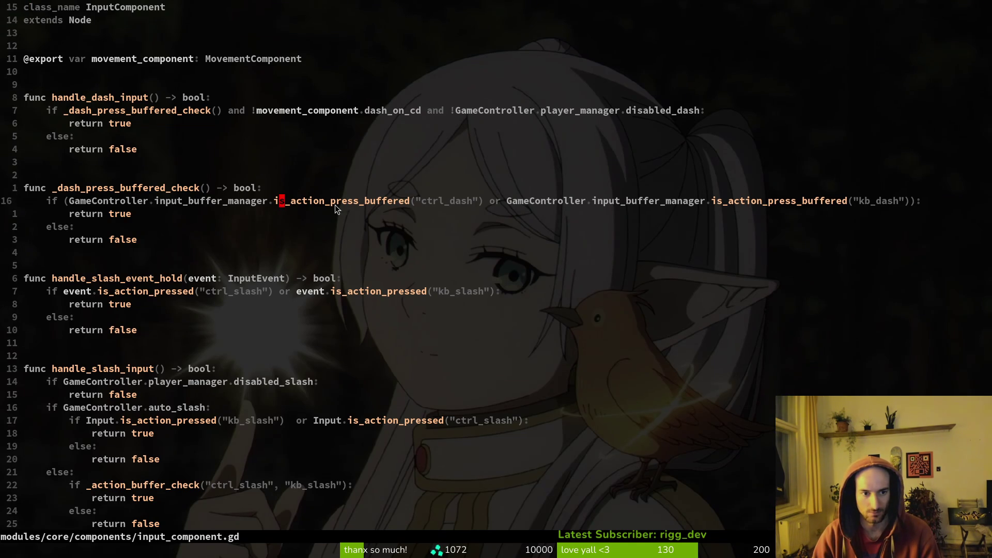
click(360, 200)
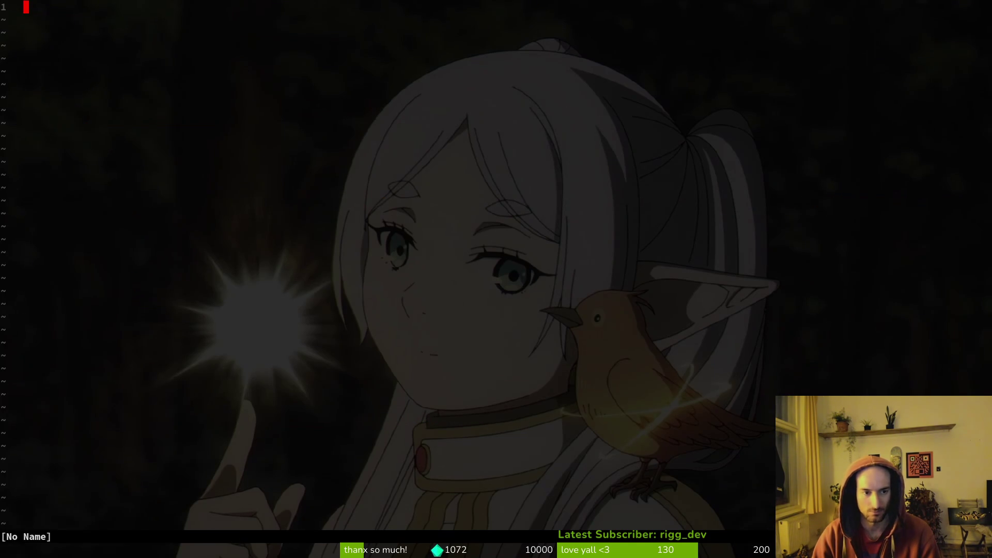
key(space)
key(f)
key(f)
text(buffer)
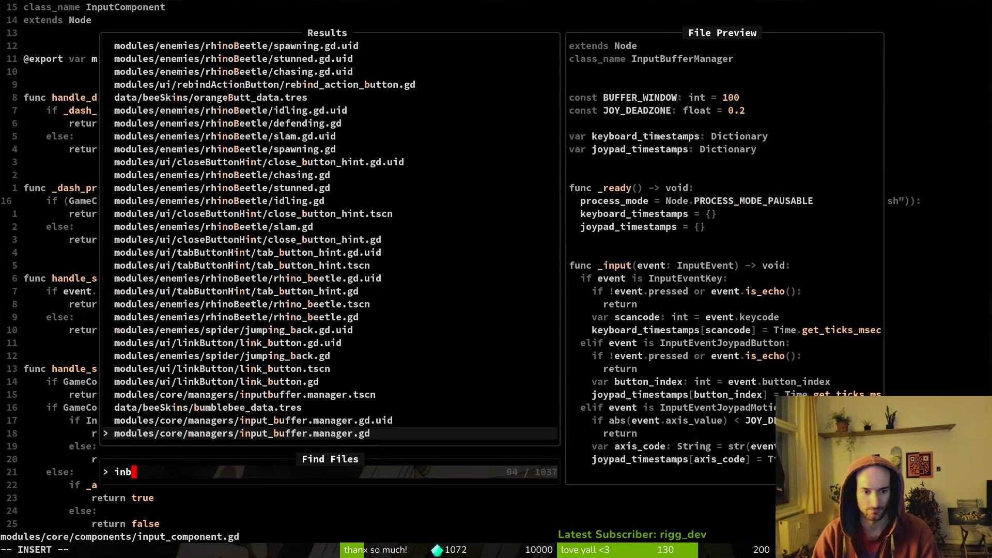
key(Return)
- Undo back to the original is_action_press_buffered, copy its lines, then redo all edits
key(u)
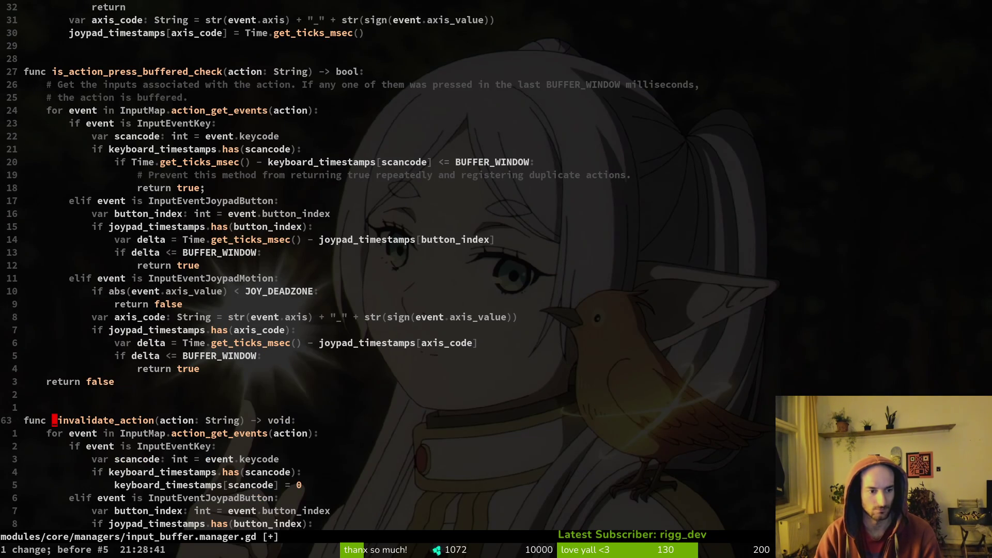
key(u)
key(u)
key(u)
key(u)
key(ctrl+r)
key(ctrl+r)
key(ctrl+r)
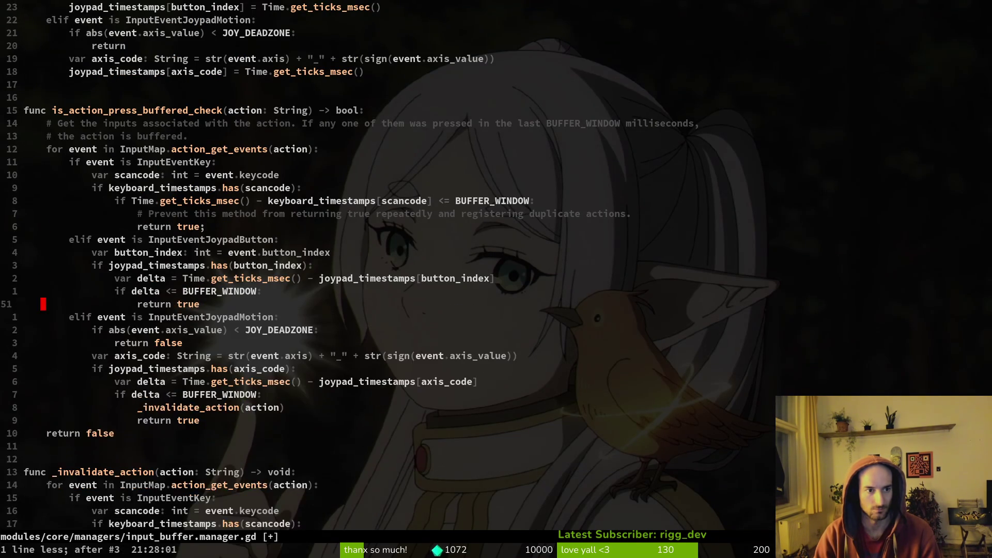
key(k)
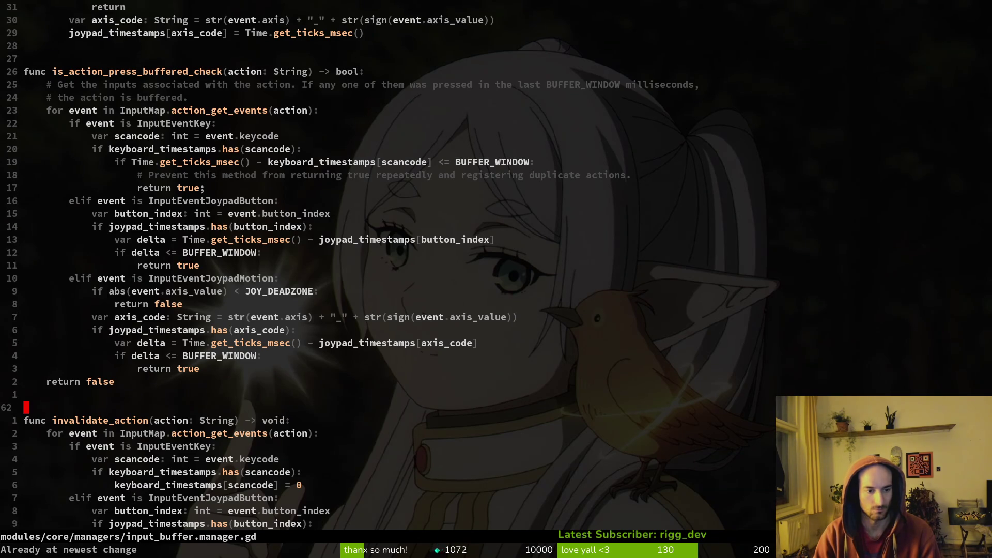
key(u)
key(u)
key(u)
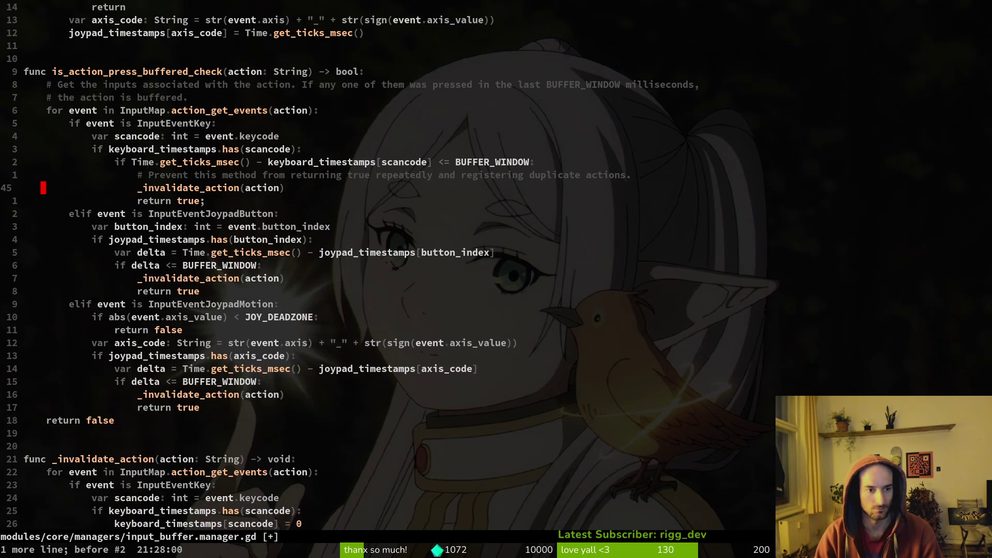
key(V)
key(j)
key(j)
key(j)
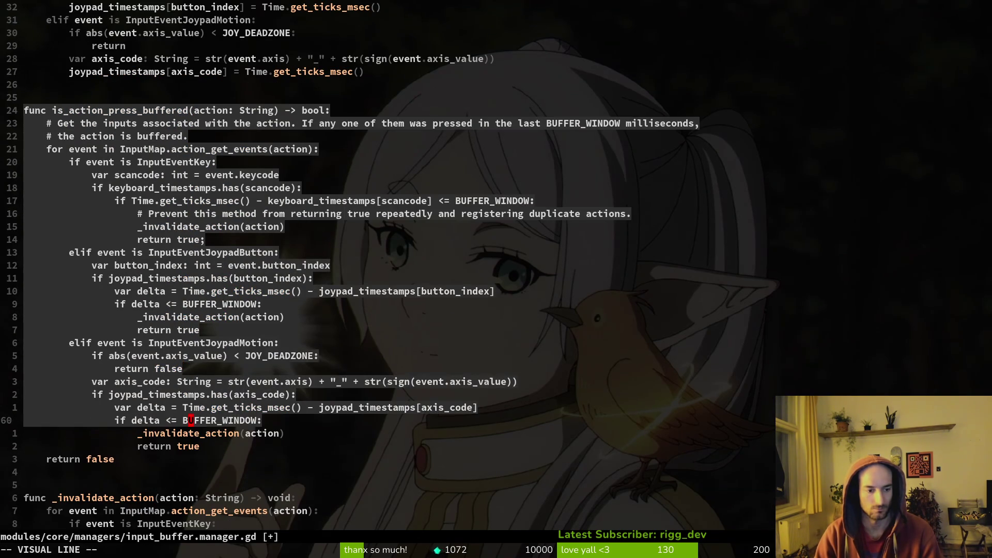
key(Escape)
key(ctrl+r)
key(ctrl+r)
key(ctrl+r)
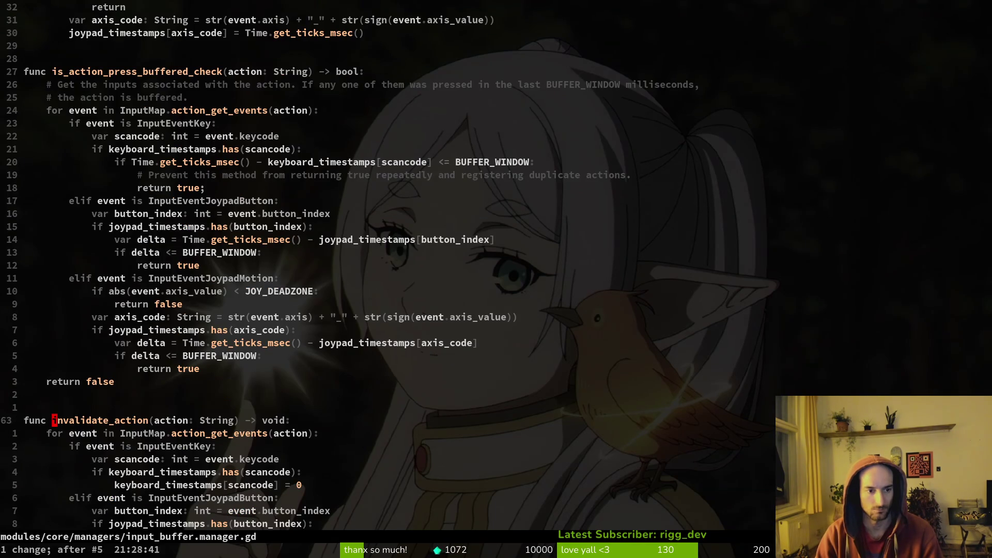
- Paste the original function below invalidate_action, save, and switch to Godot
key(0)
text(})
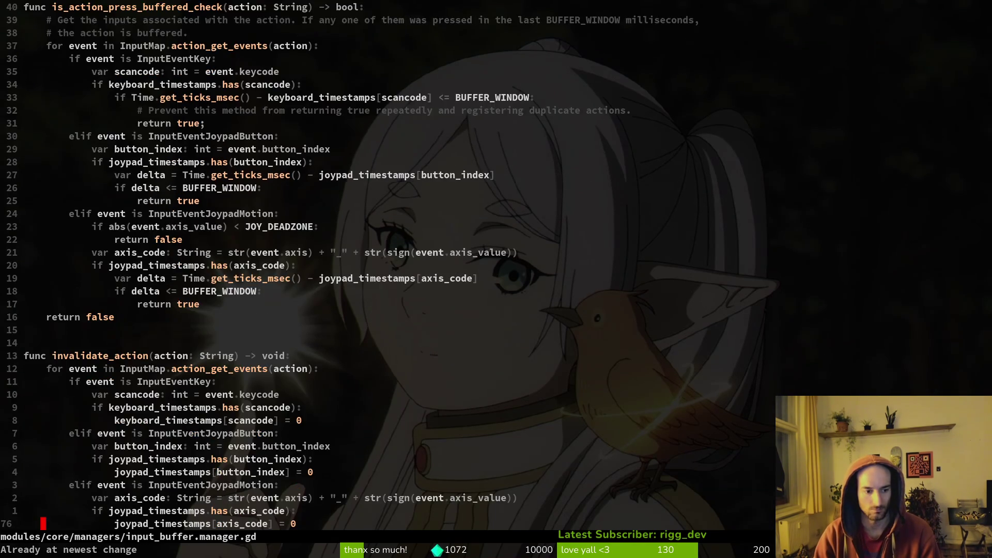
text(p)
text(:write)
key(Return)
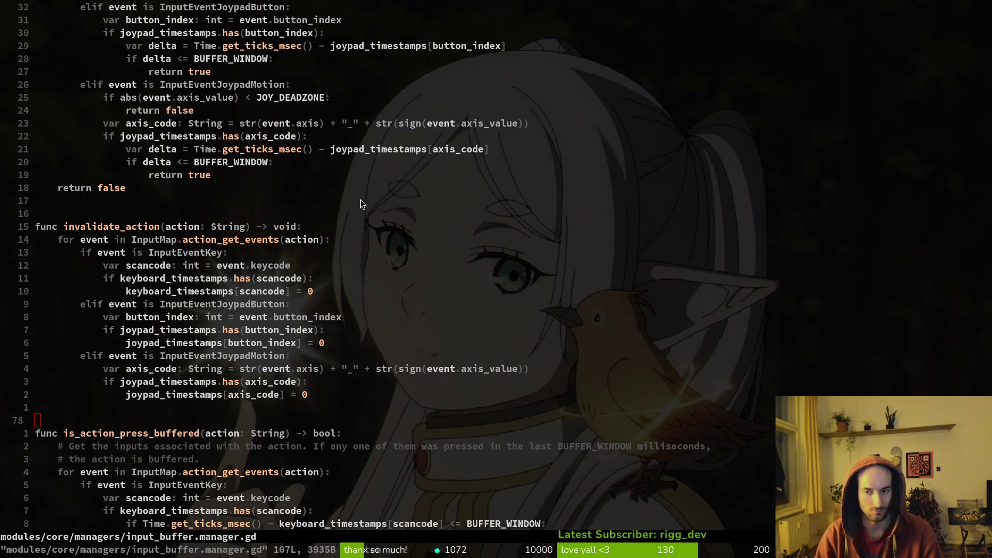
key(alt+Tab)
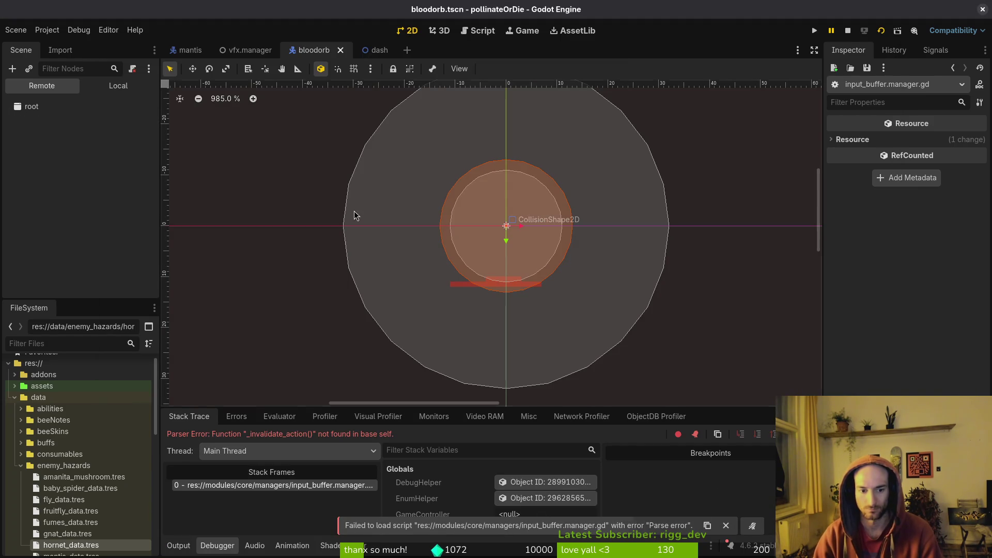
- Stop the Godot debug run and jump to is_action_press_buffered_check's definition in Vim
click(854, 35)
key(alt+Tab)
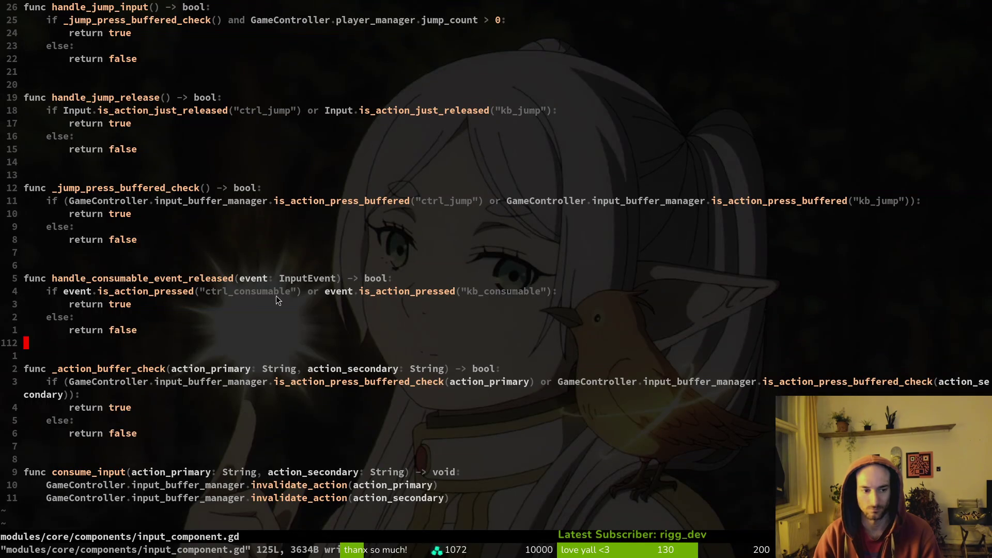
scroll(200, 327, up, 2)
scroll(196, 323, down, 5)
scroll(178, 309, up, 1)
key(g)
key(d)
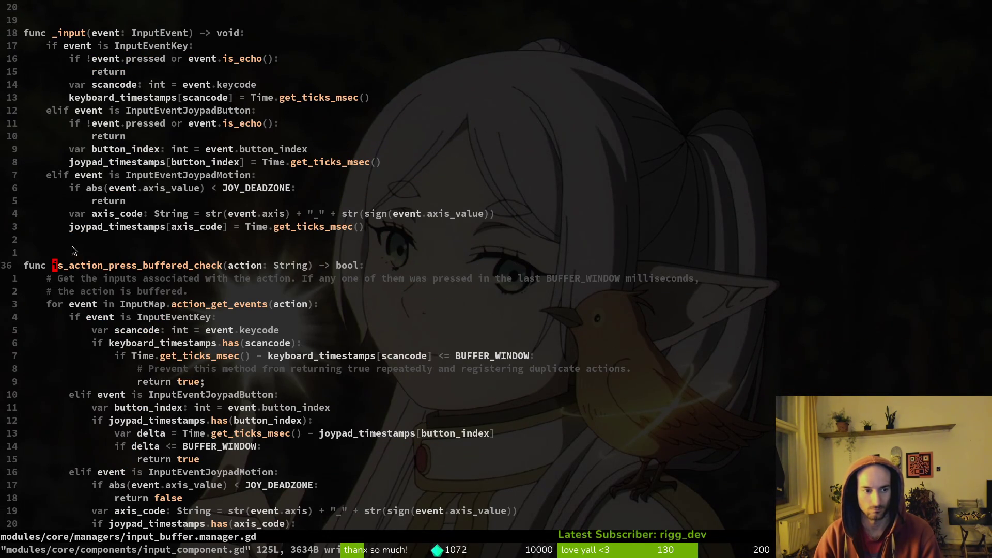
scroll(155, 377, down, 3)
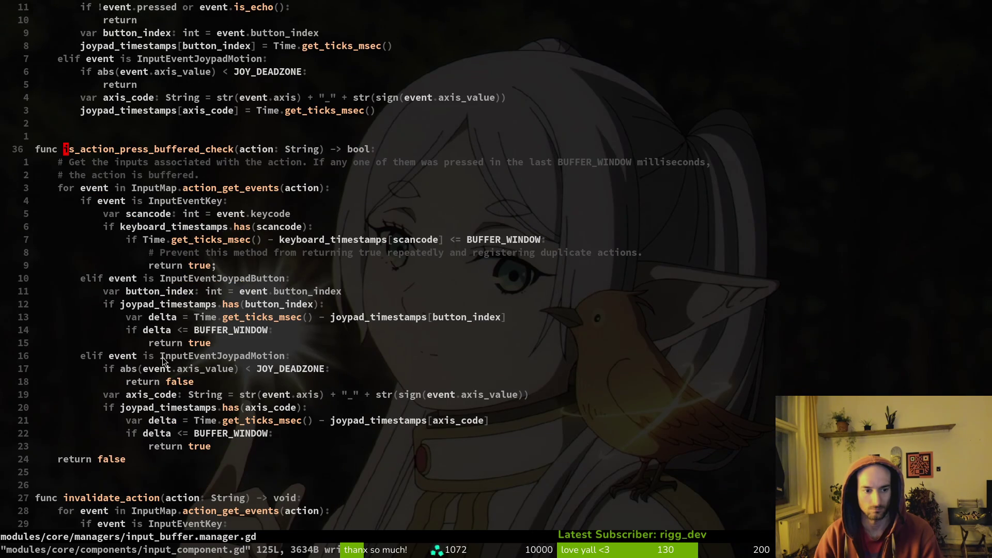
- Change the three _invalidate_action calls to invalidate_action and save input_buffer.manager.gd
key(u)
key(u)
key(u)
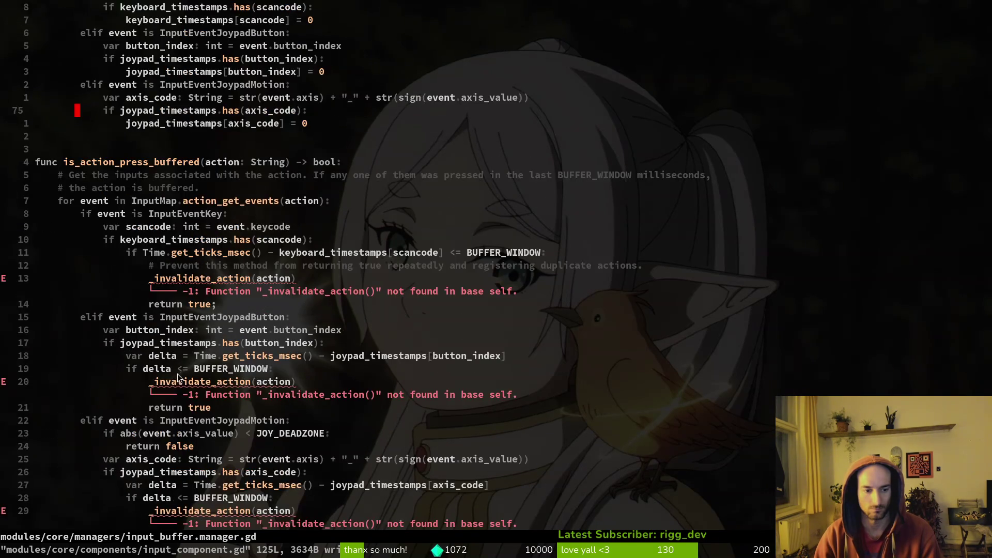
click(153, 321)
key(x)
scroll(155, 320, up, 4)
click(151, 342)
key(x)
click(151, 239)
text(x:w)
key(Return)
key(alt+Tab)
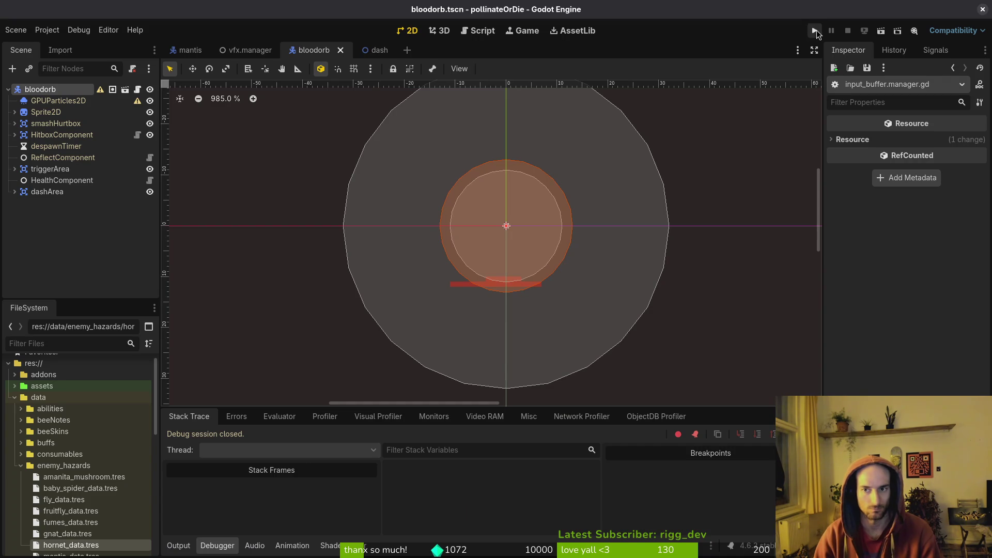
- Run pollinateOrDie, continue the saved game, and play briefly to test input buffering
click(816, 30)
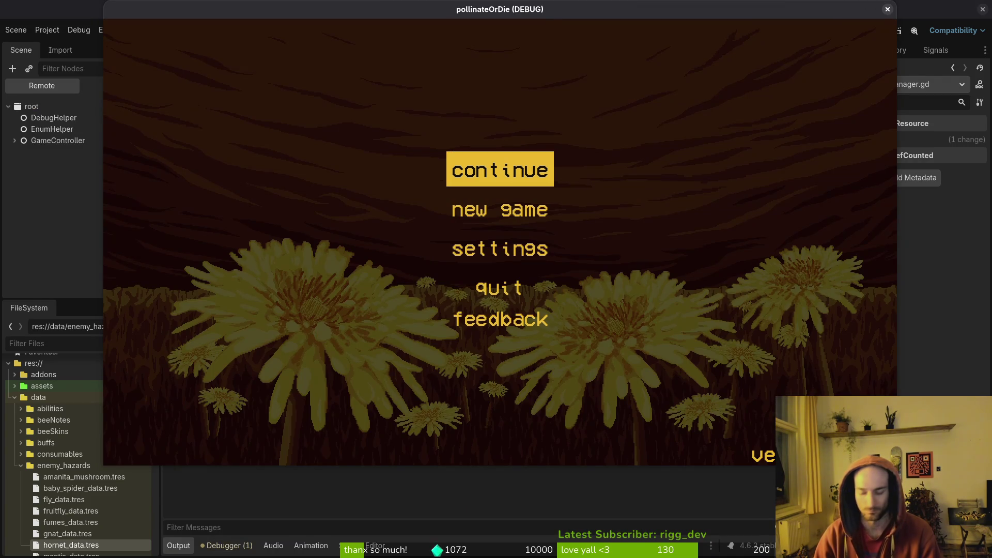
key(Return)
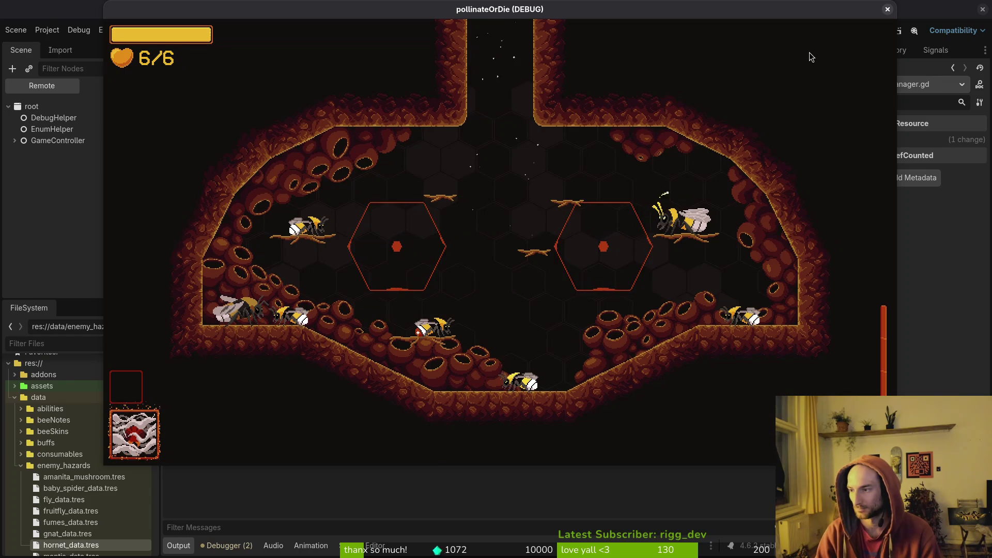
key(alt+Tab)
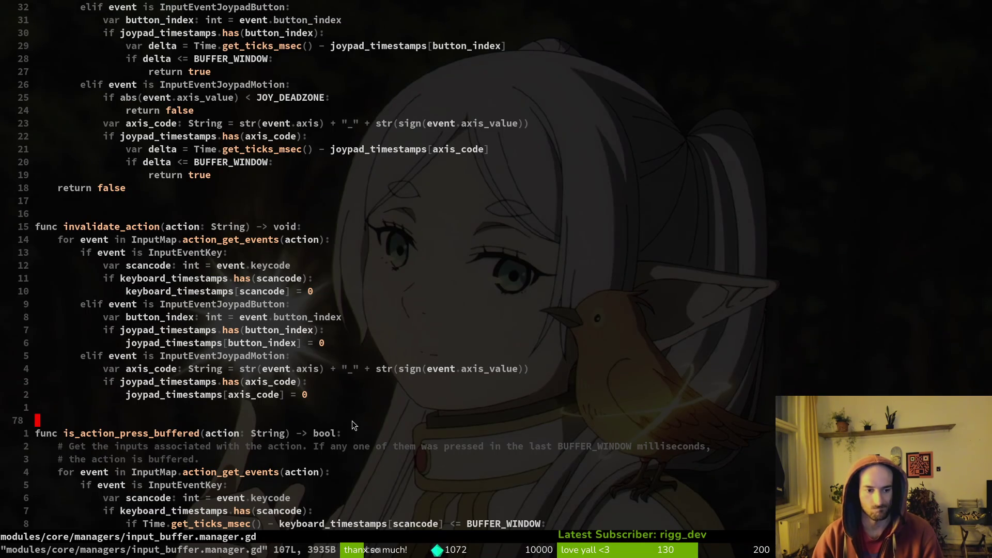
- Save input_buffer.manager.gd with :w and start a project file search
click(253, 347)
text(:write)
key(Return)
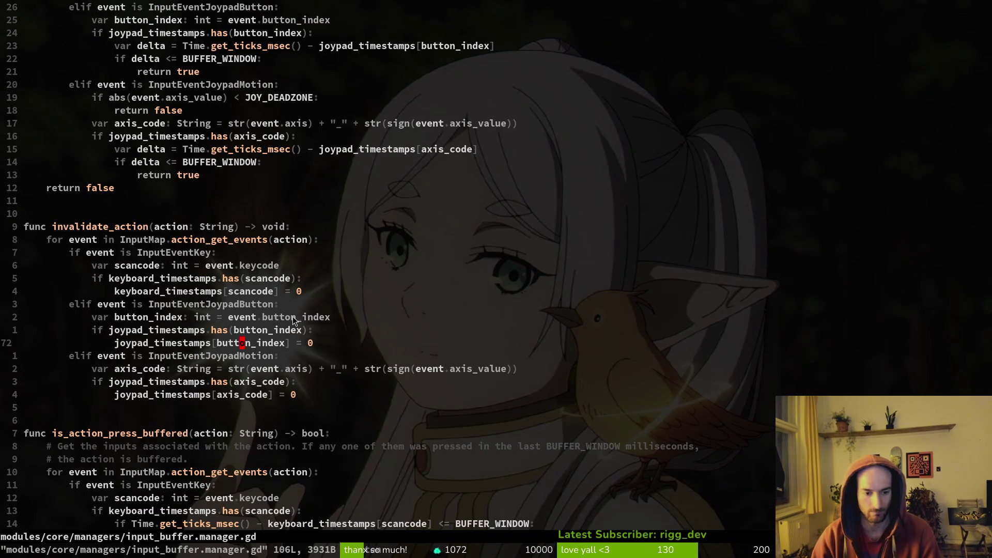
scroll(310, 225, down, 20)
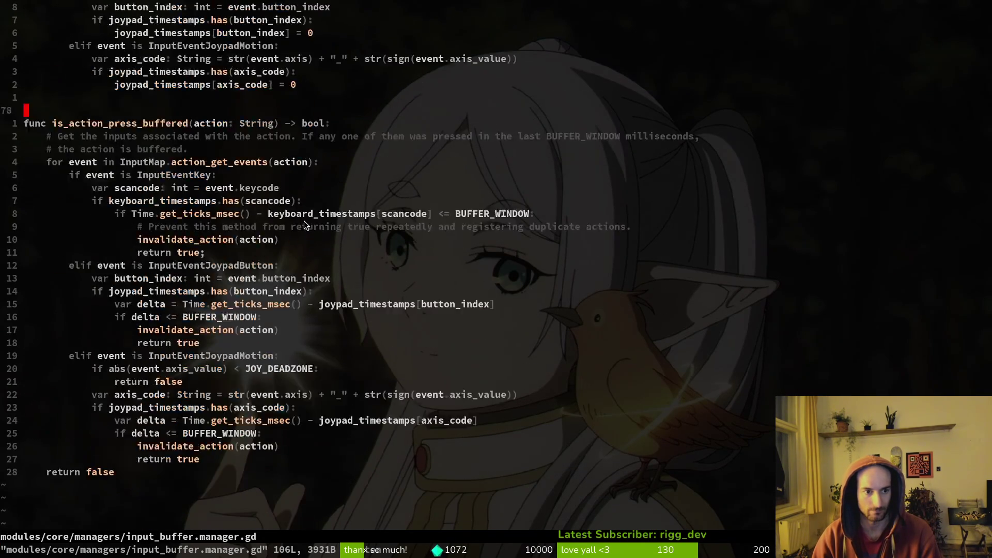
scroll(305, 227, up, 9)
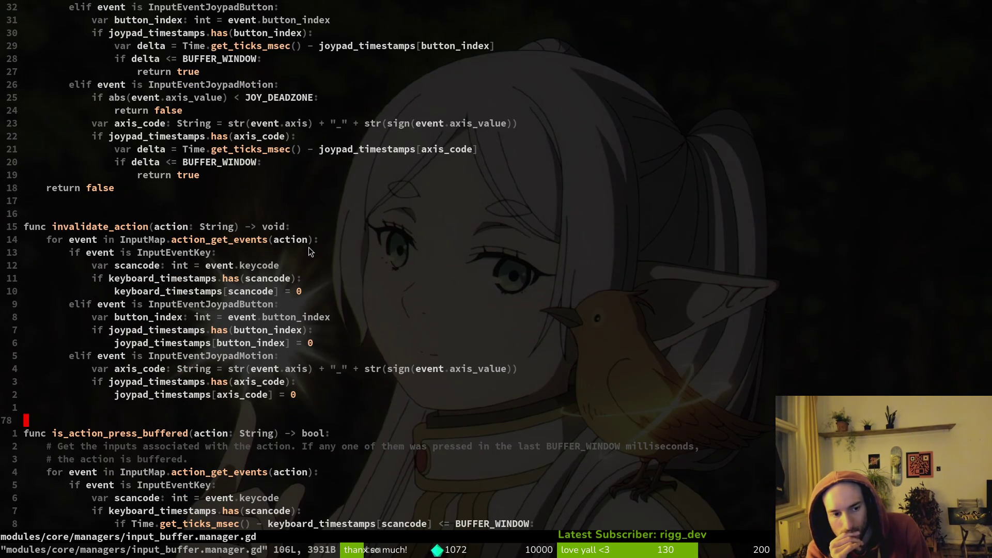
key(space)
- Find and open the finite state machine script, then open falling.gd
key(f)
key(f)
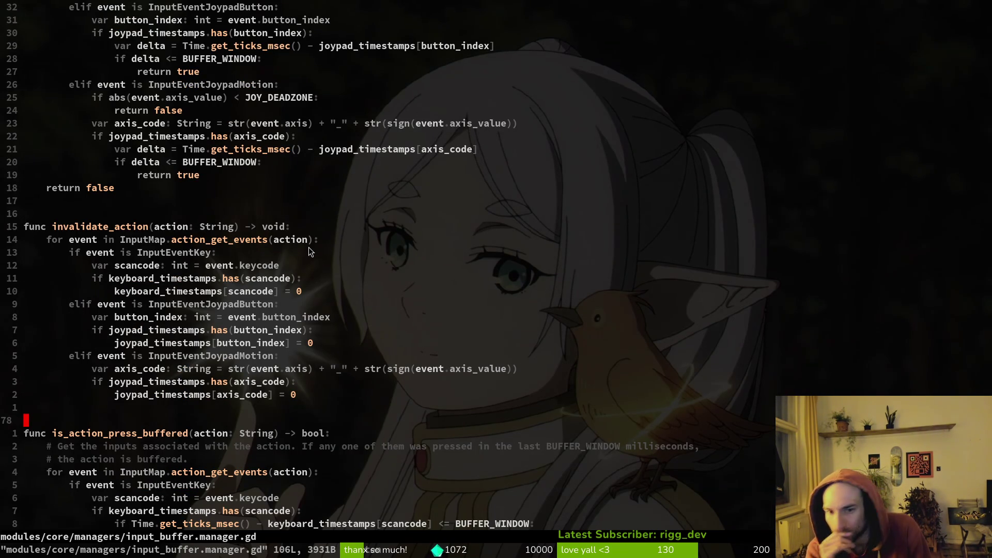
text(finite)
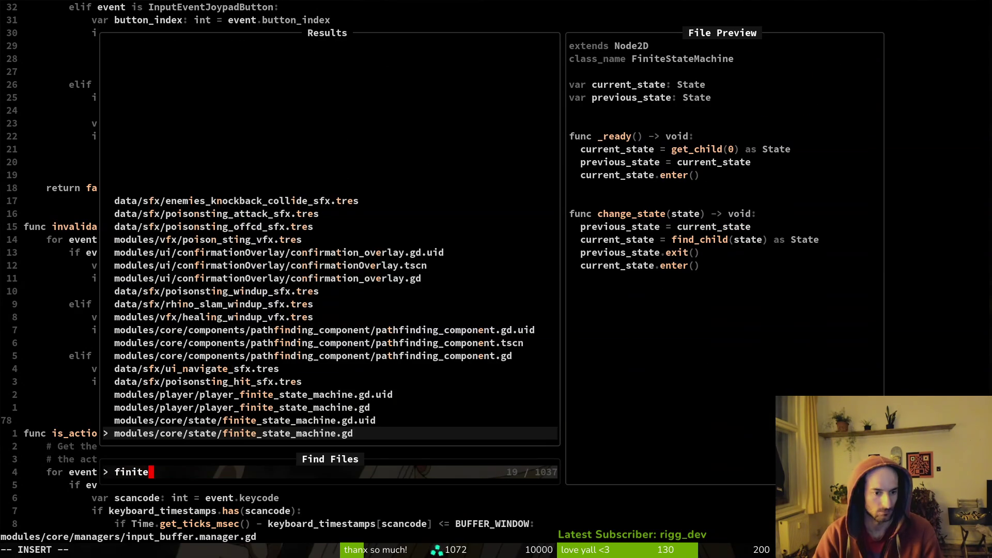
key(Return)
key(space)
key(f)
key(f)
text(falling)
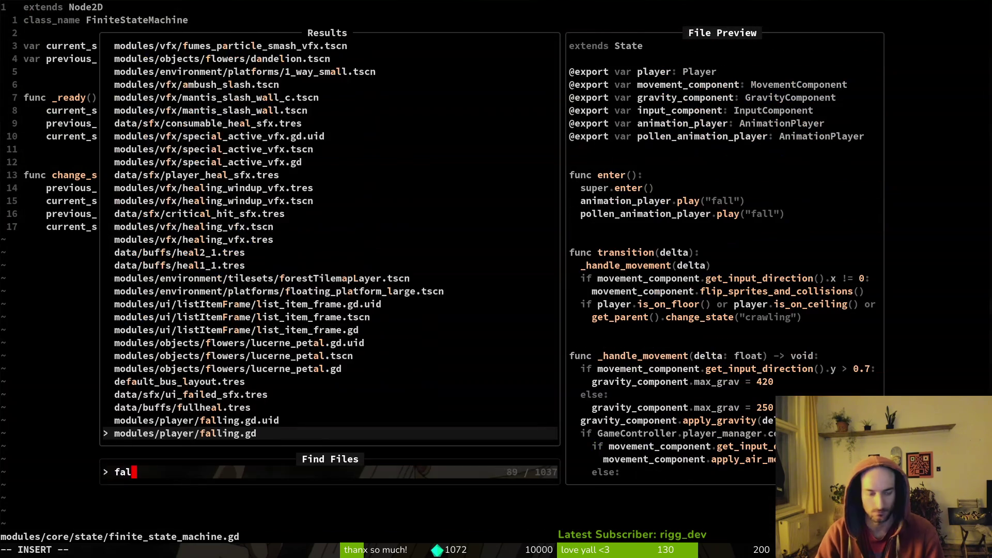
key(Return)
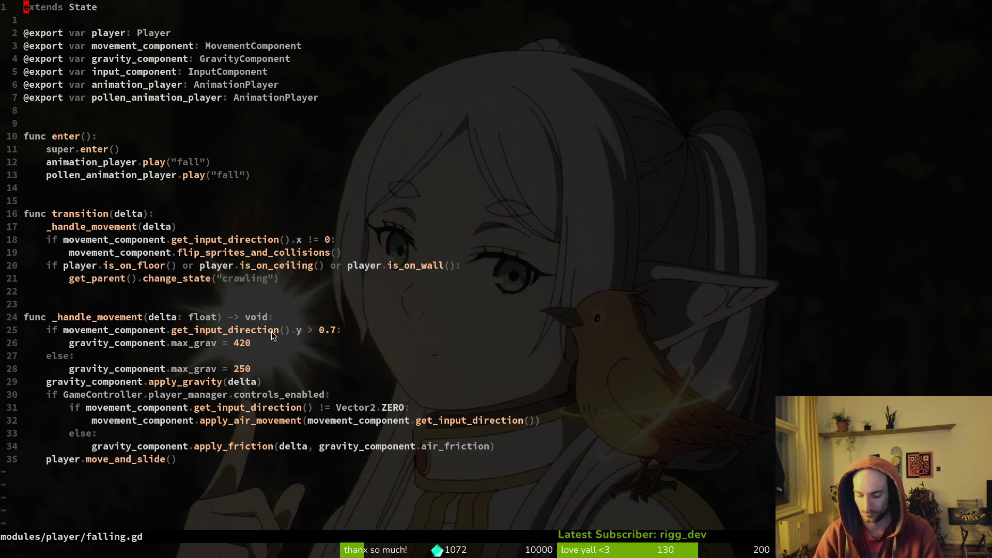
- Open player_finite_state_machine.gd and inspect the consume_input call in handle_slash_input
key(space)
key(f)
key(f)
text(finitesta)
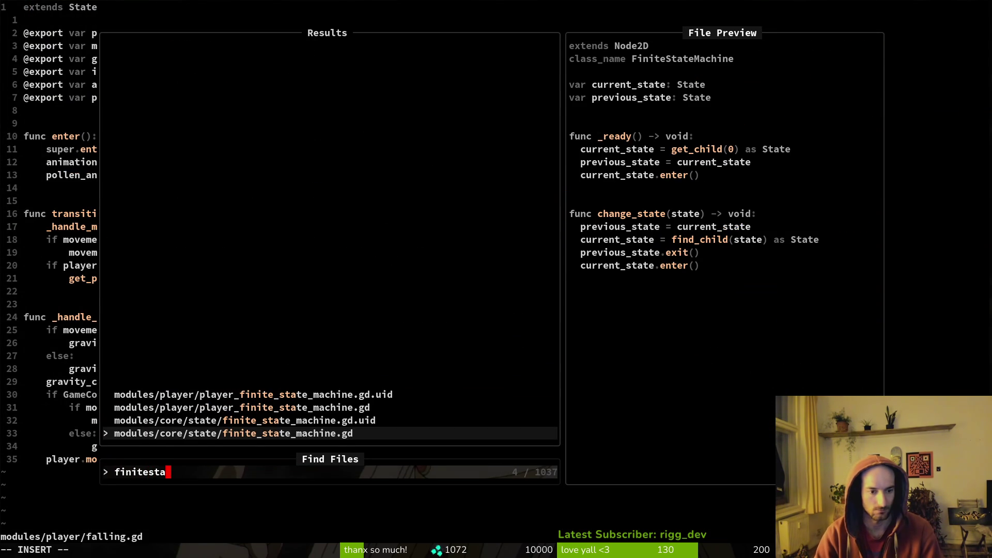
key(Up)
key(Up)
key(Return)
scroll(216, 308, down, 7)
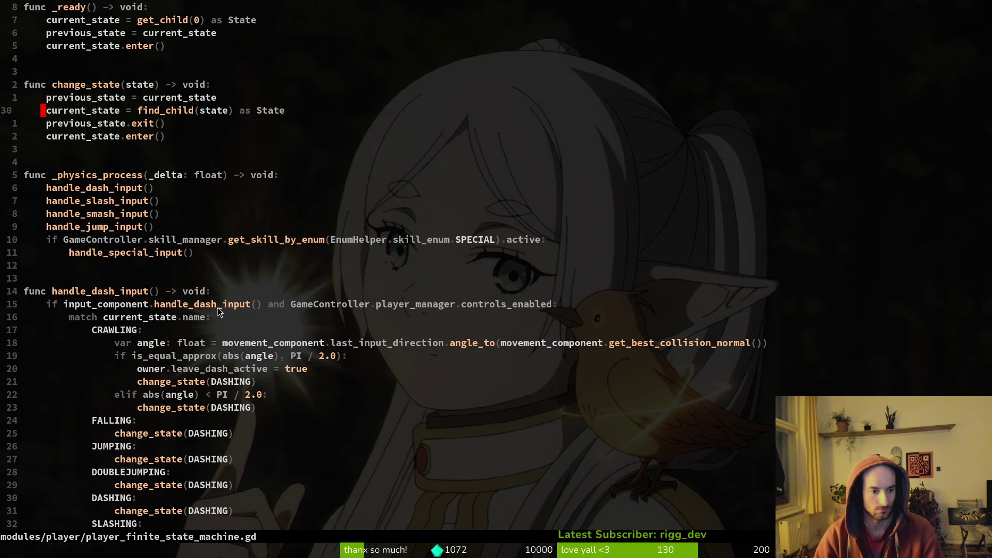
scroll(200, 265, down, 5)
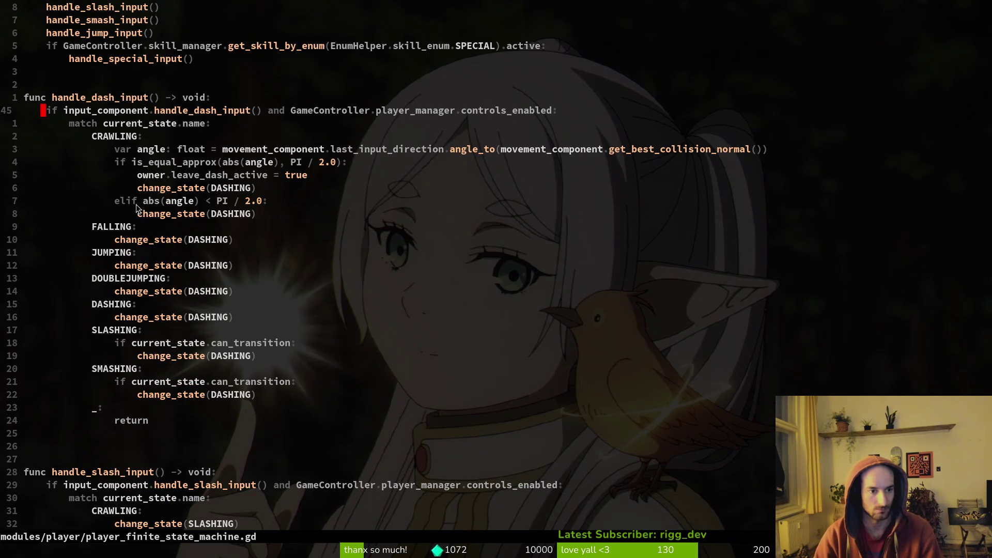
scroll(330, 388, down, 6)
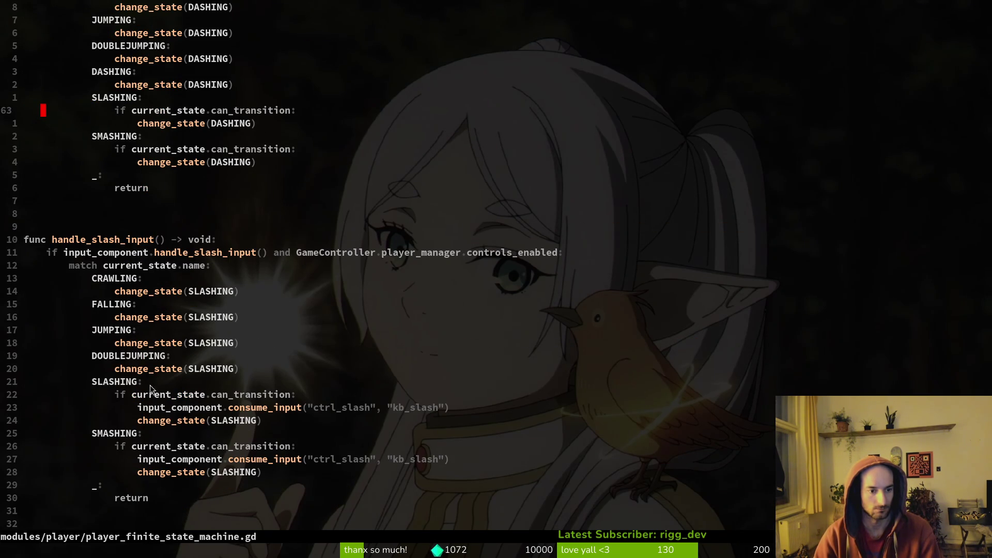
click(293, 409)
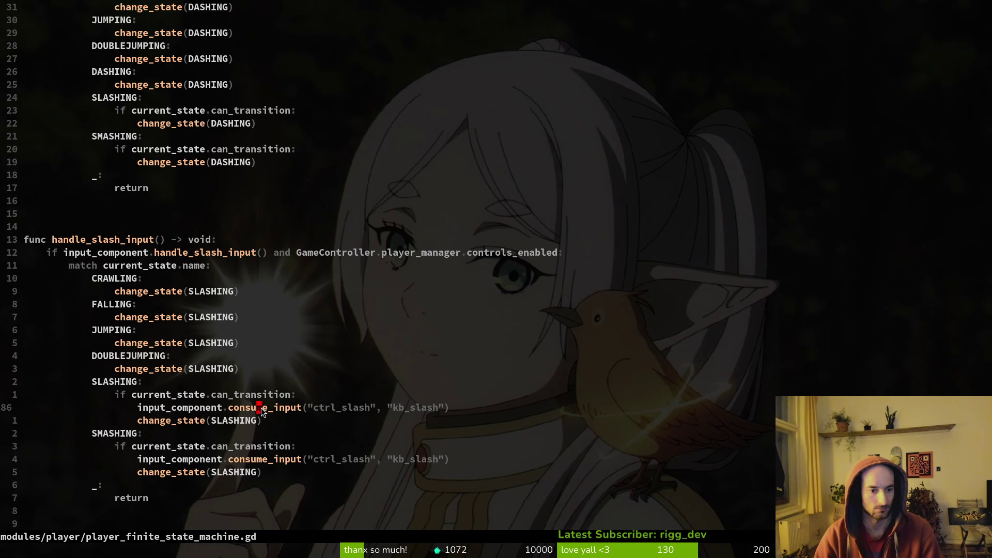
click(230, 409)
click(198, 253)
key(ctrl+p)
- Open input_component.gd and scroll to _action_buffer_check's return true and consume_input
text(incom)
key(Return)
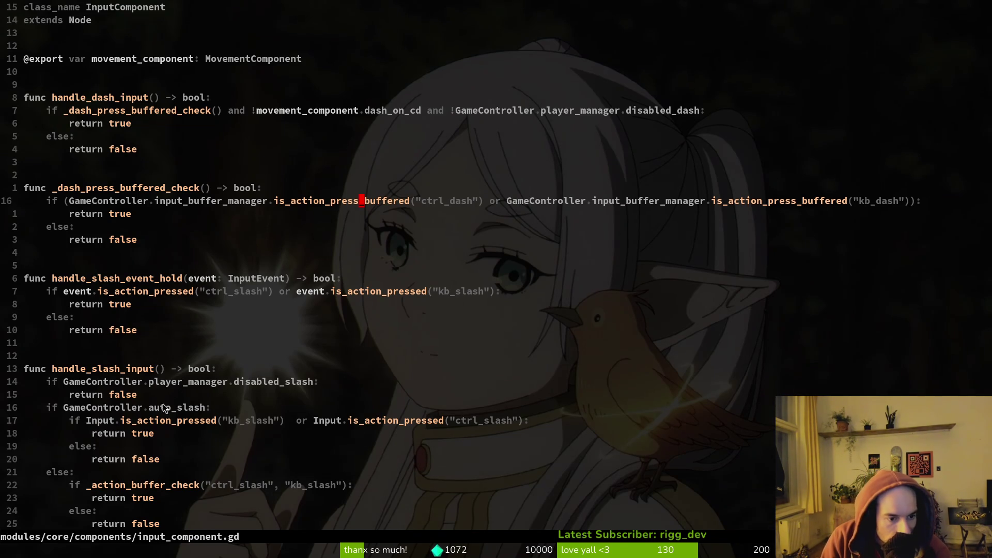
scroll(244, 397, down, 1)
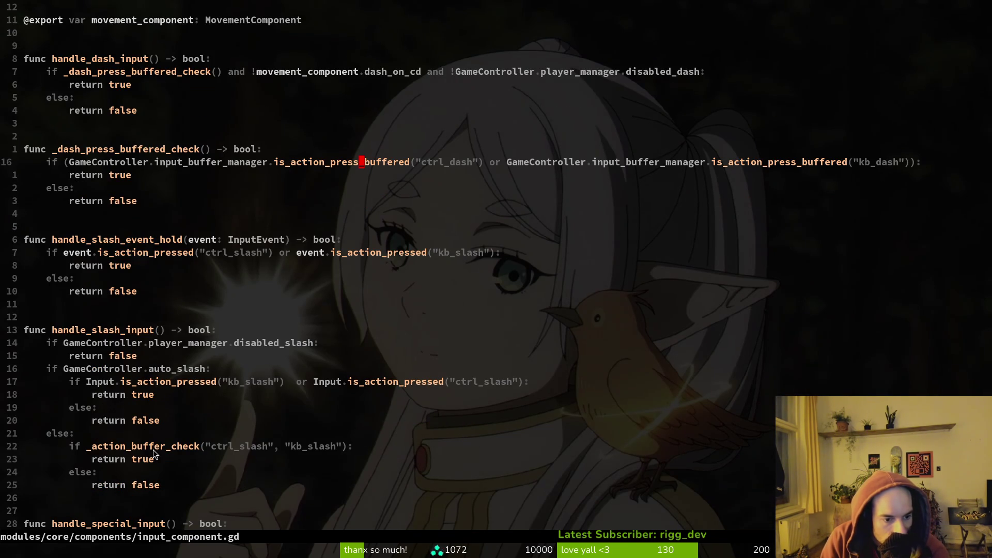
scroll(157, 445, down, 5)
scroll(162, 435, up, 3)
click(147, 398)
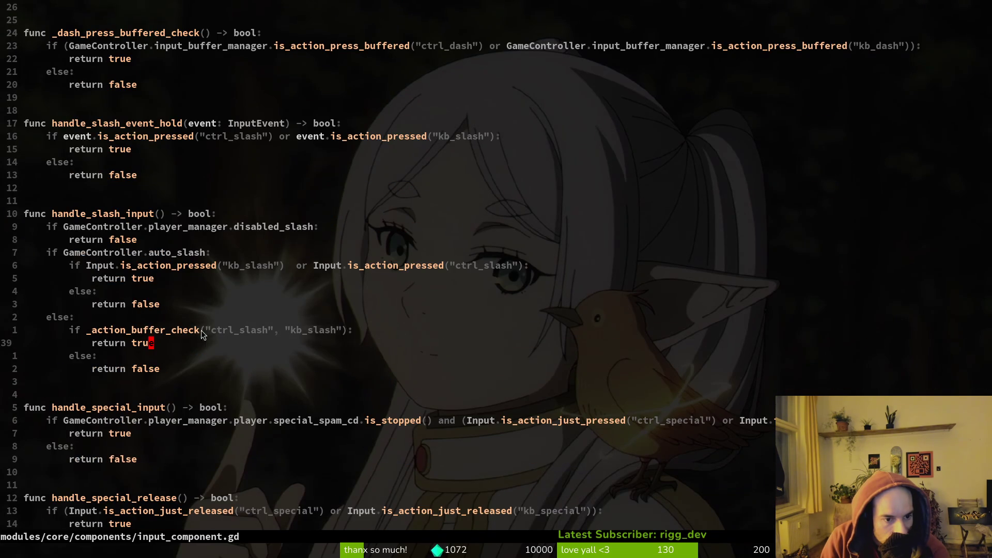
scroll(178, 333, down, 20)
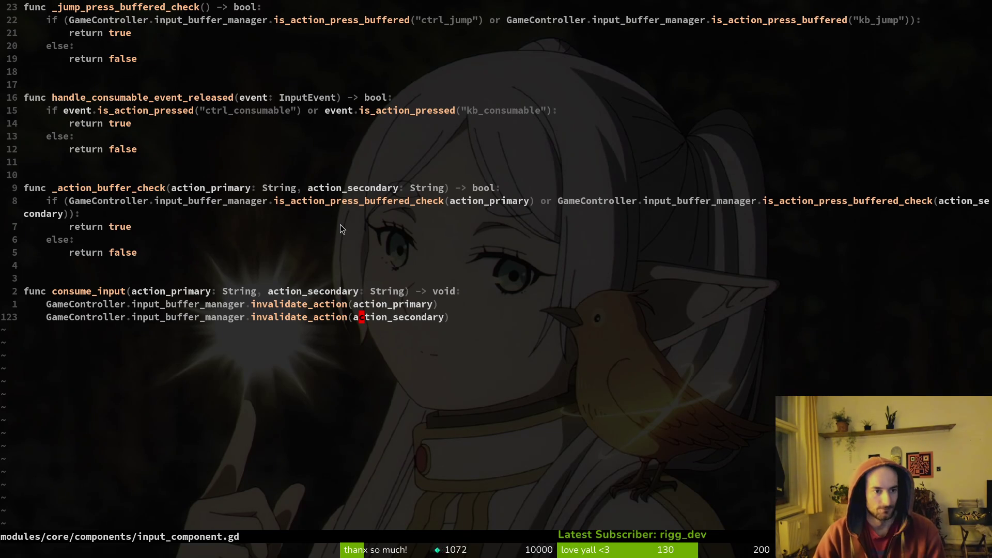
- Review _action_buffer_check's secondary action, then cycle recent locations back to input_component.gd
key(k)
key(k)
key(k)
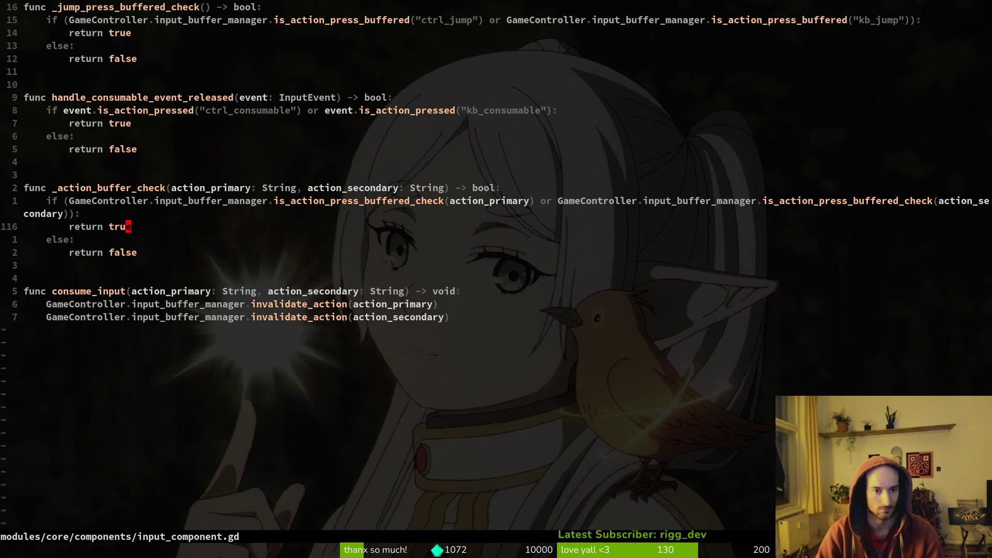
key(j)
key(ctrl+o)
key(ctrl+i)
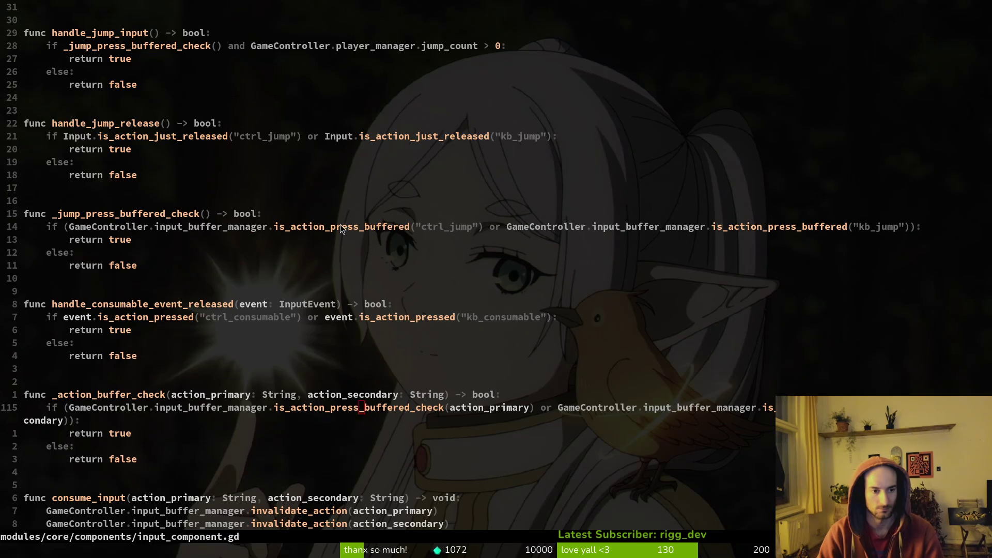
key(g)
key(d)
key(ctrl+o)
- Quit Neovim to the shell, reopen it, and quit it again
text(:q)
key(Return)
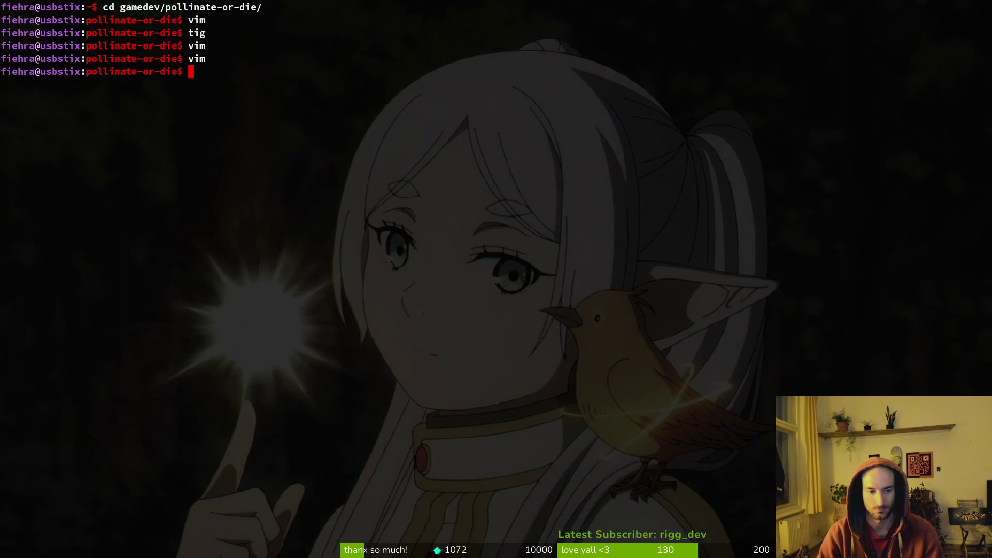
key(Up)
key(Return)
text(:q)
key(Return)
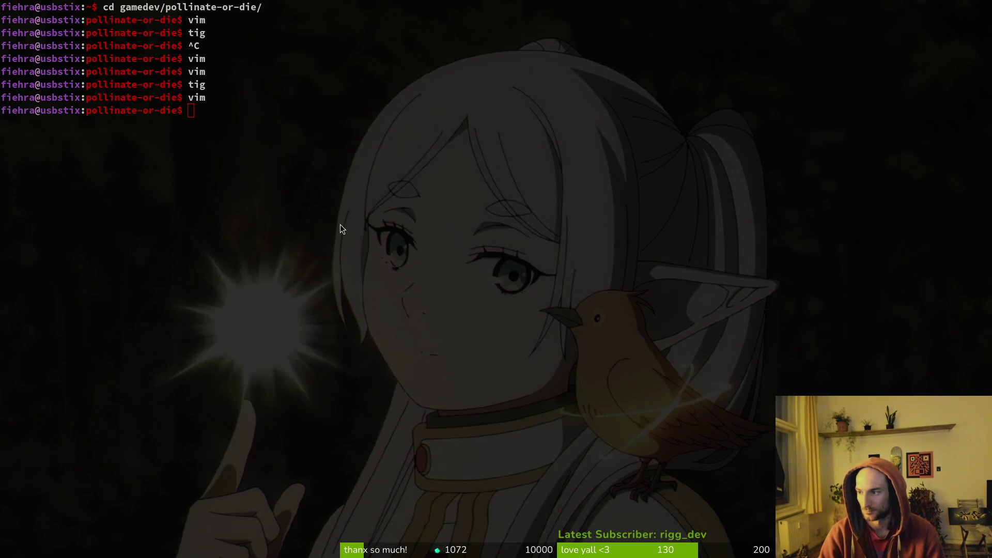
- Run the game with F5, start playing, and enable collision display in the debugging options
key(alt+Tab)
key(F5)
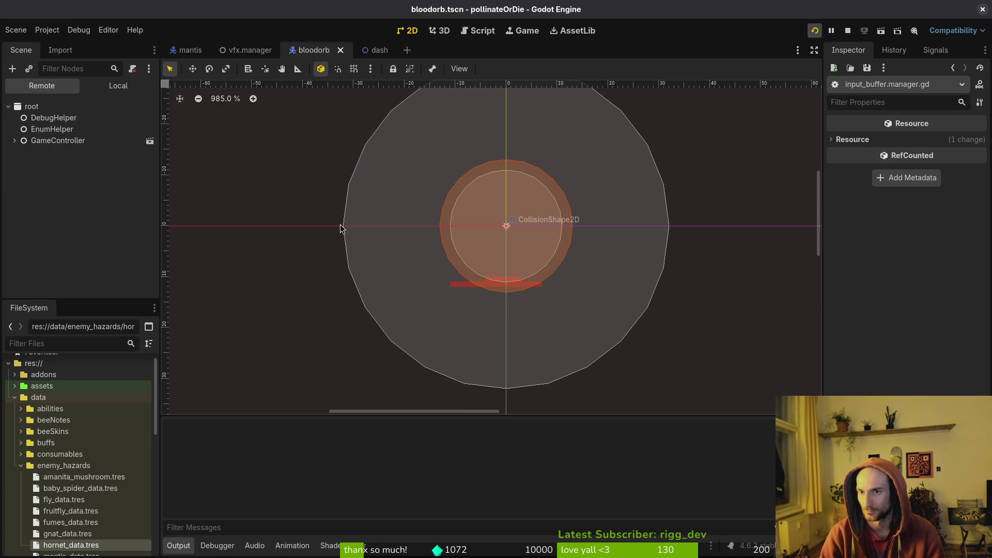
key(Return)
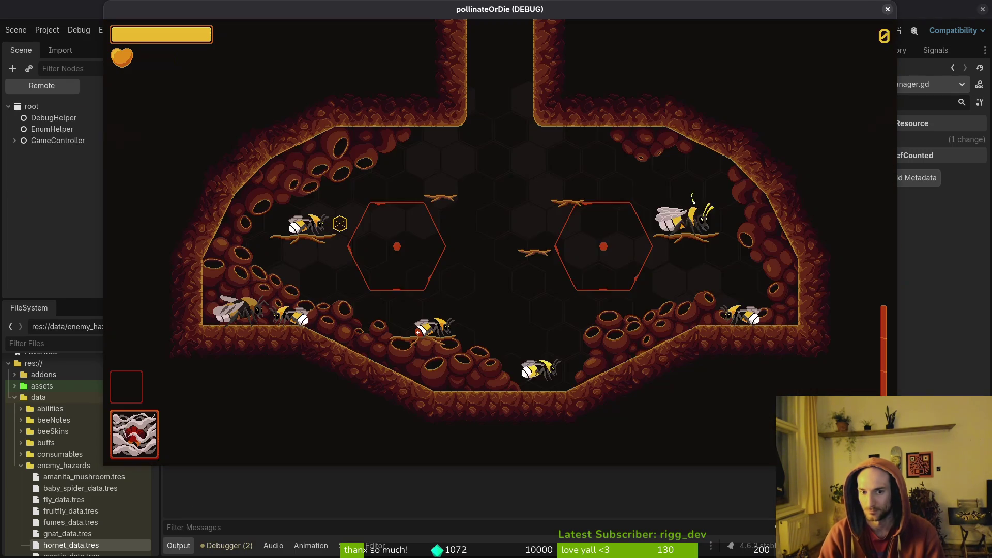
key(s)
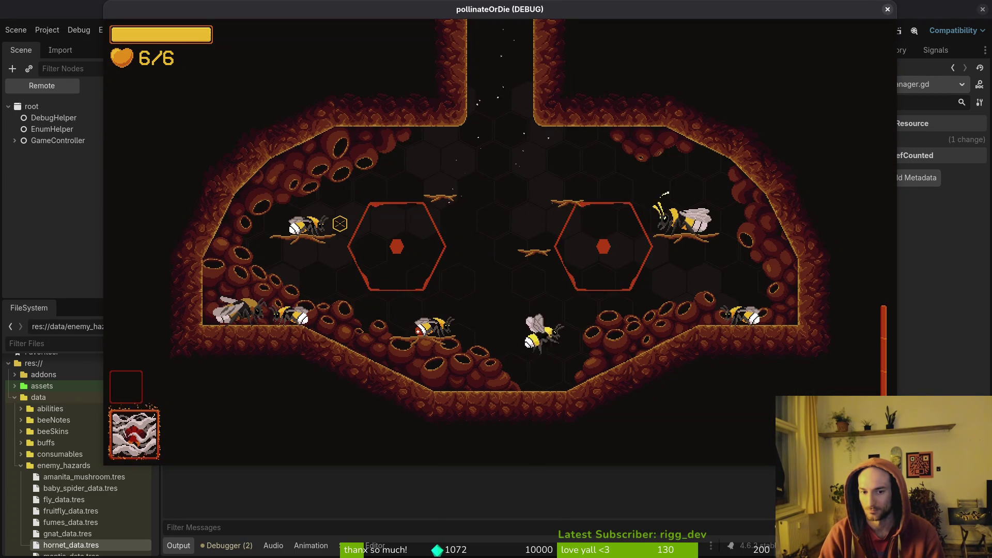
key(Escape)
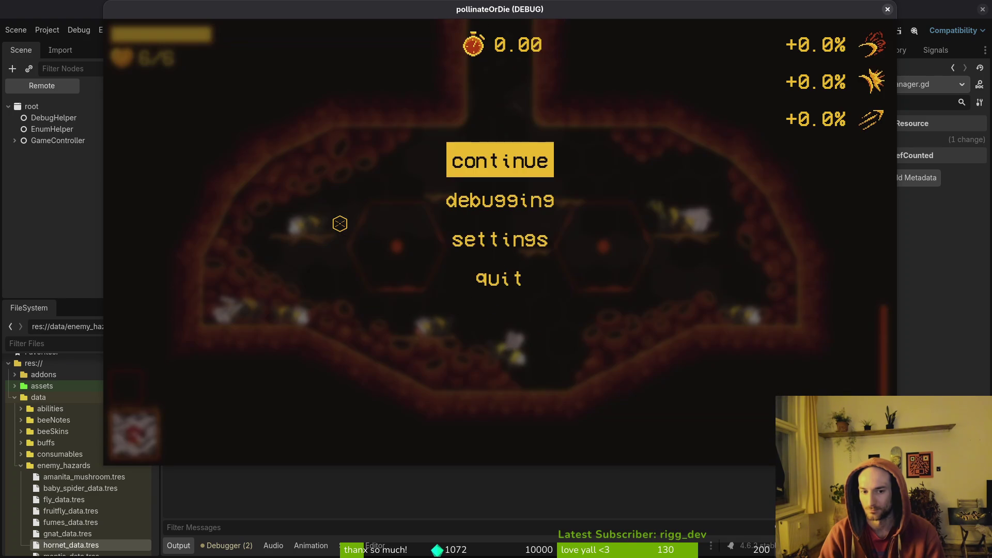
click(563, 202)
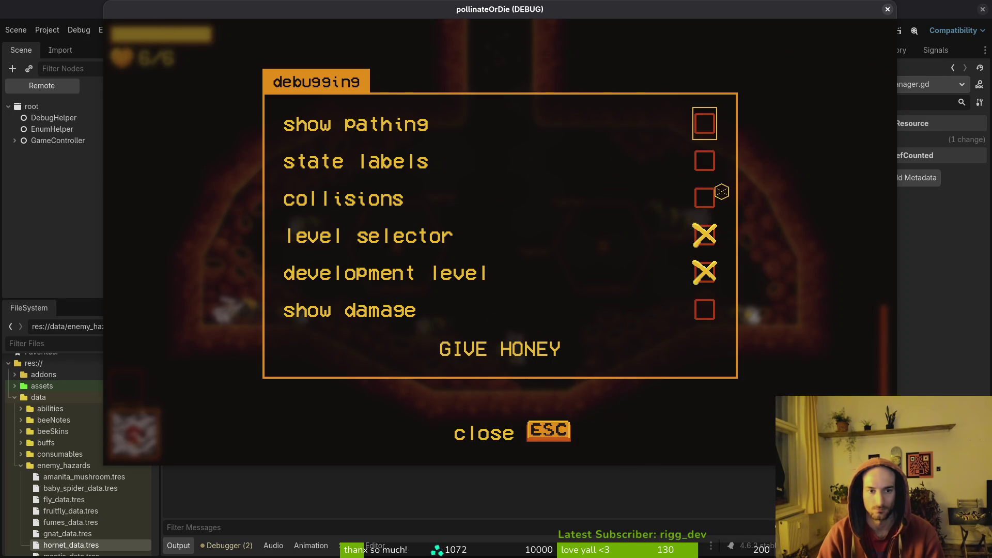
click(703, 196)
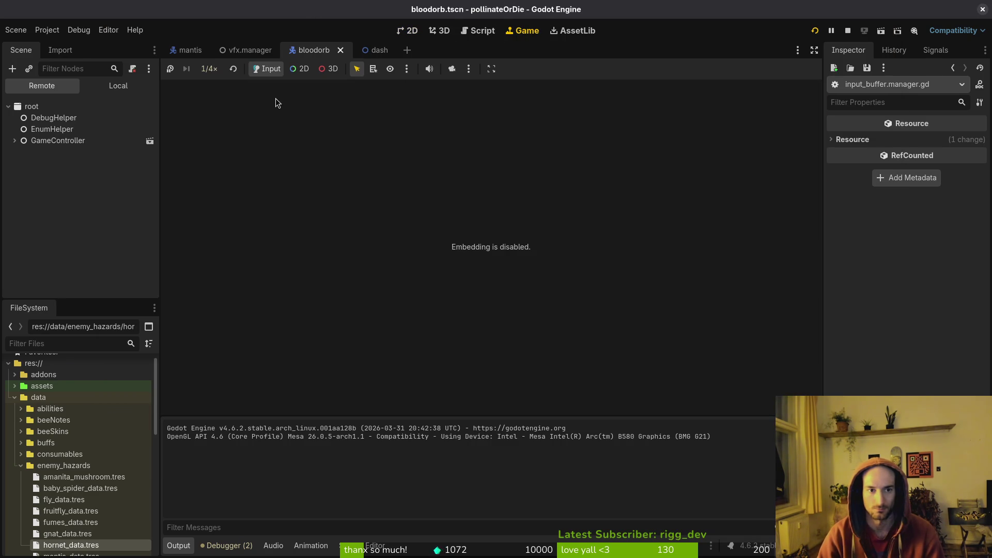
click(209, 68)
click(253, 127)
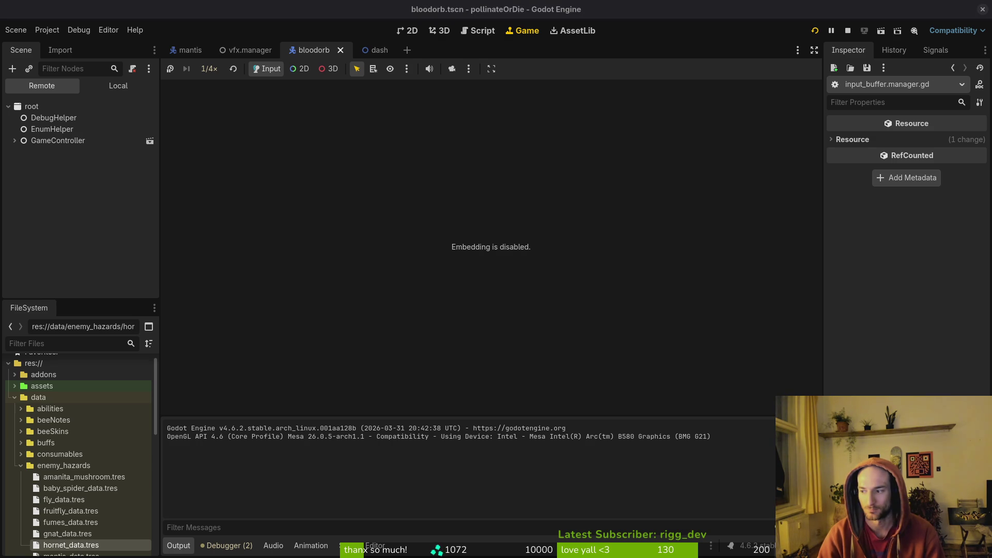
key(super)
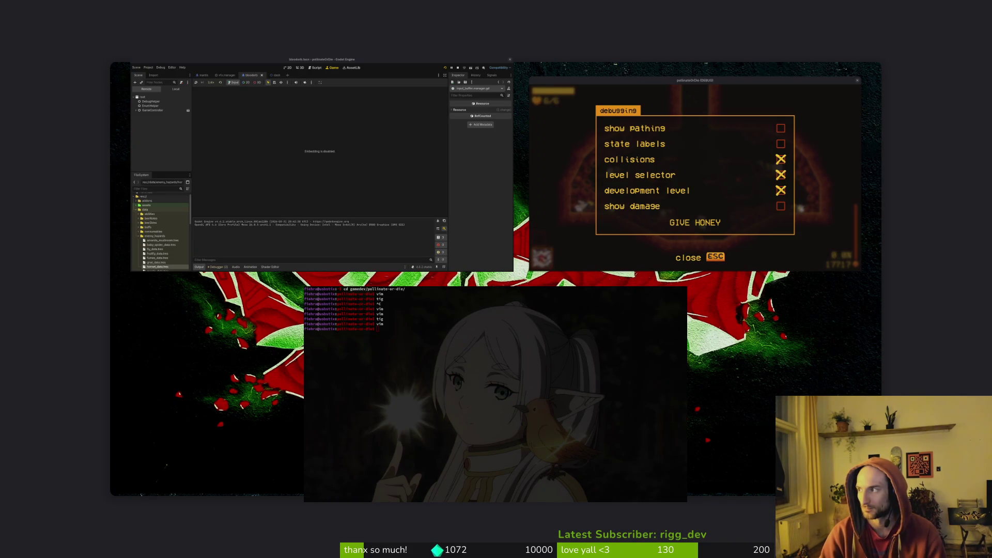
key(super)
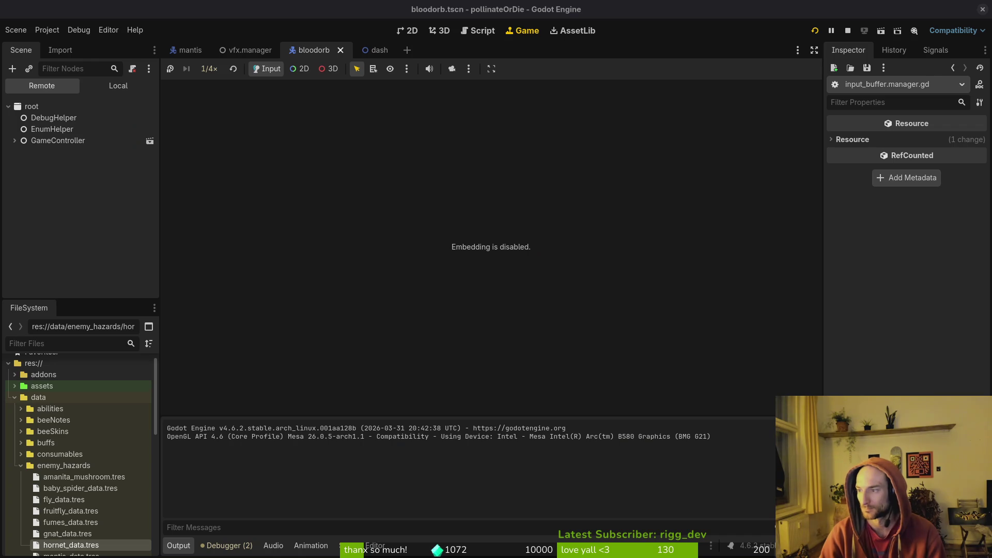
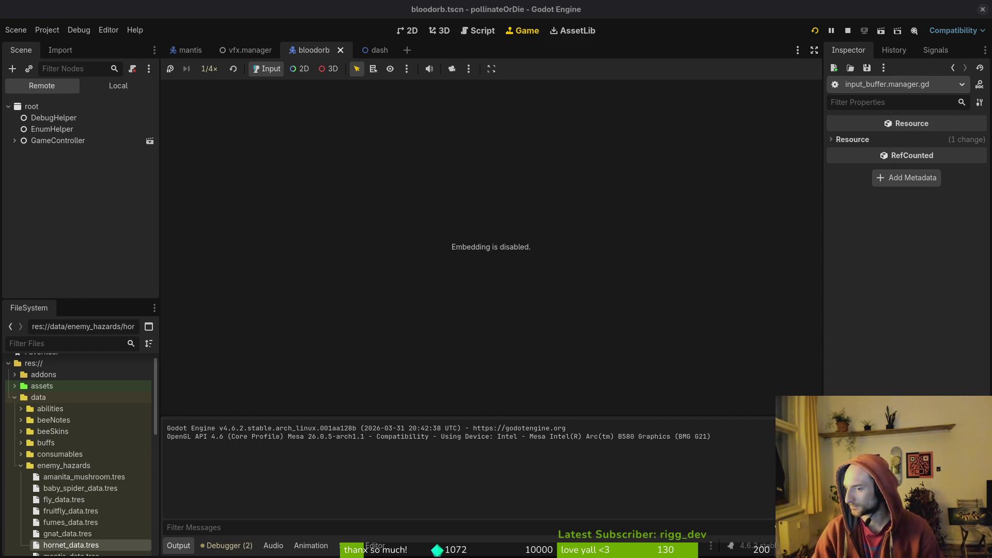
- Close the game's debug menu and set the editor's game speed back to 1.0×
click(494, 269)
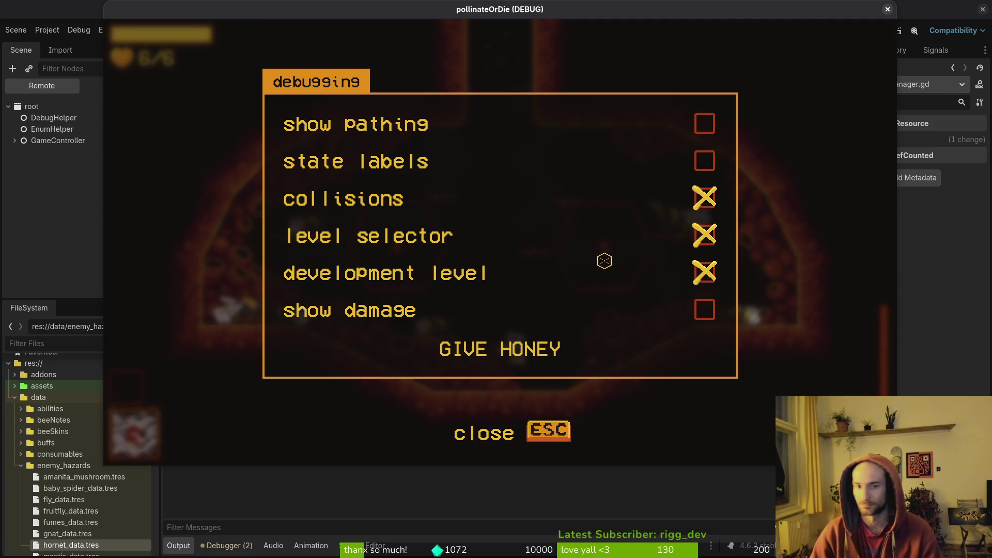
click(548, 430)
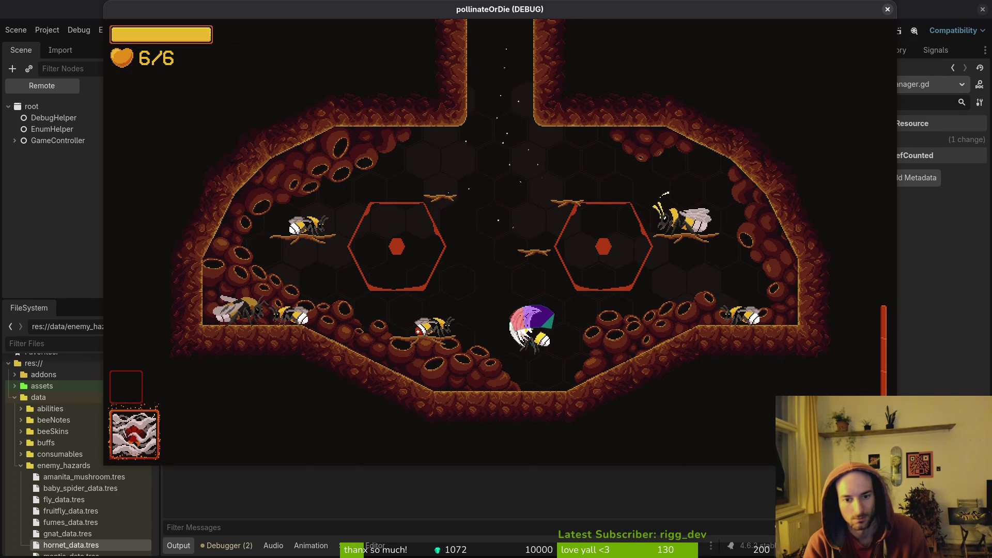
click(66, 230)
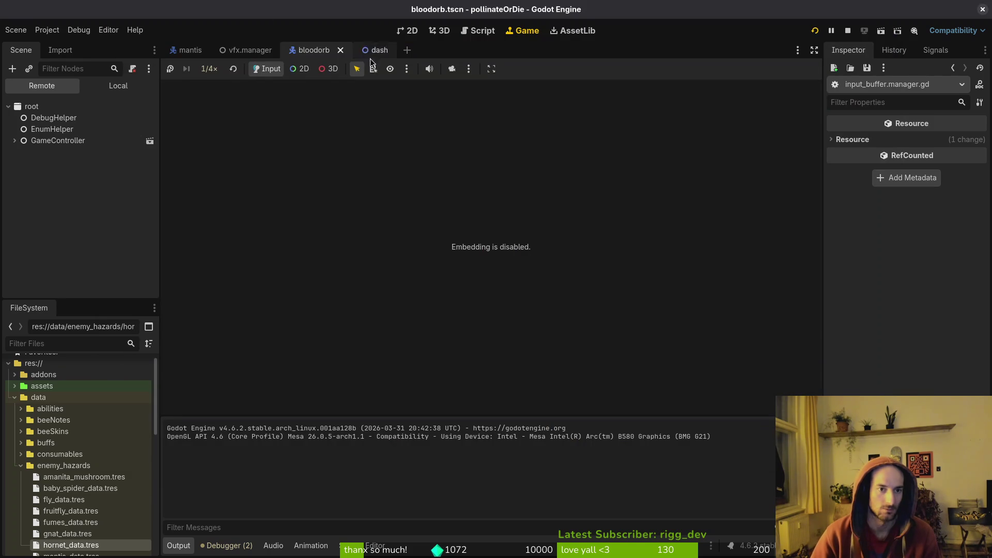
click(210, 69)
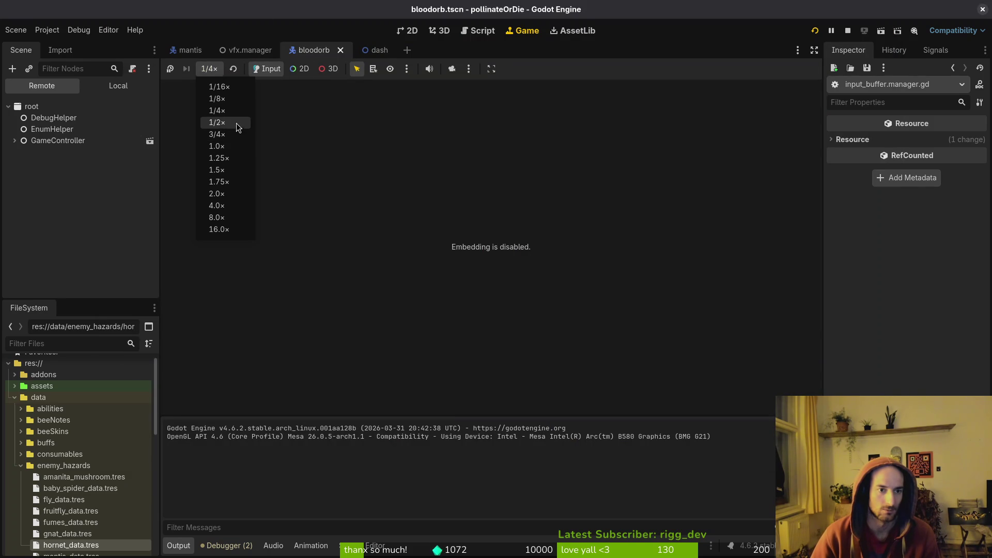
click(221, 142)
- Playtest the bee's jump, air attack, dash and landing with W, A, D and S
key(alt+Tab)
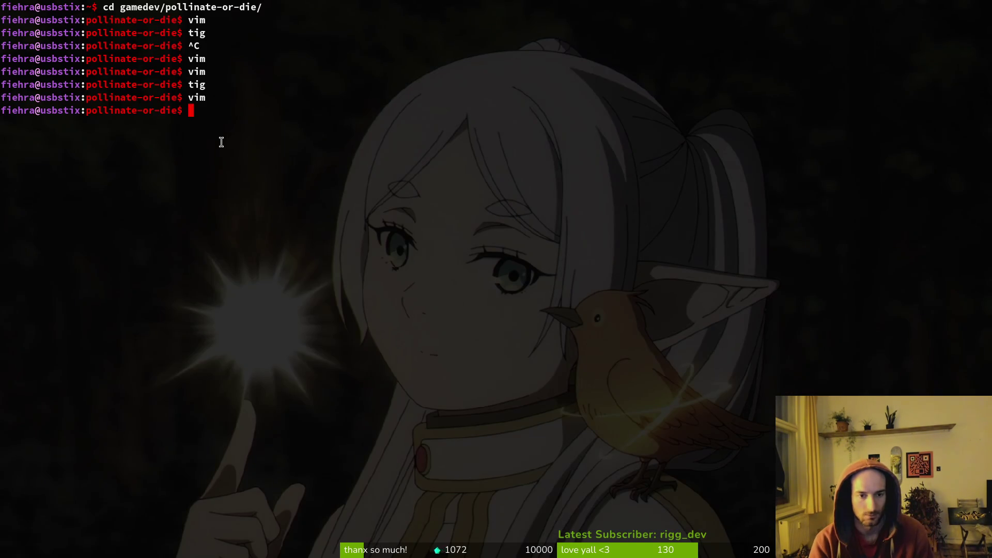
key(alt+Tab)
key(alt+Tab)
key(w)
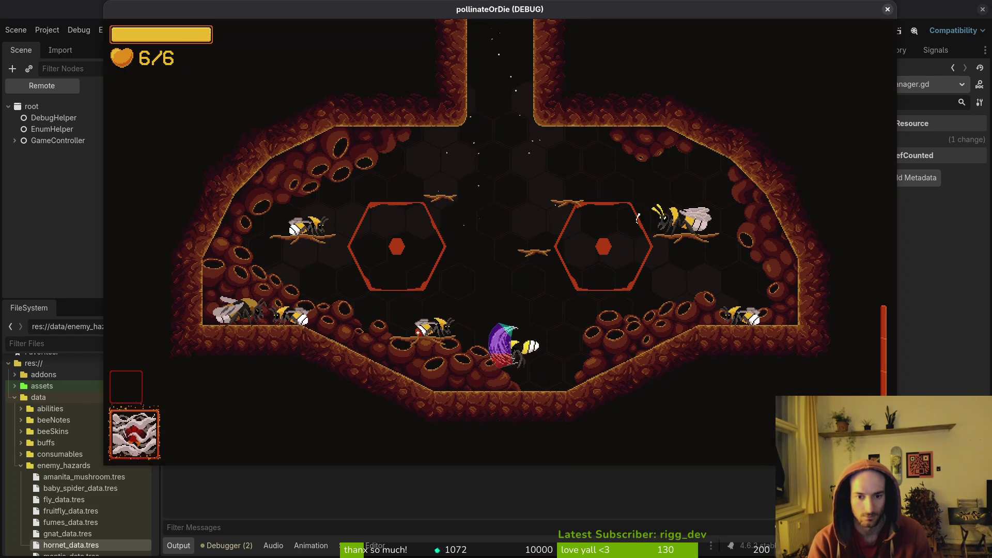
key(a)
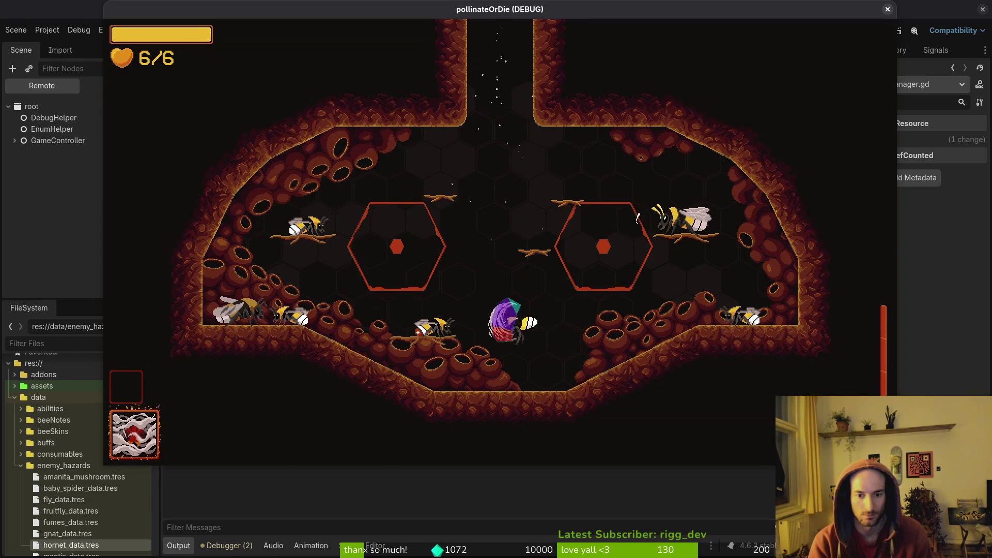
key(d)
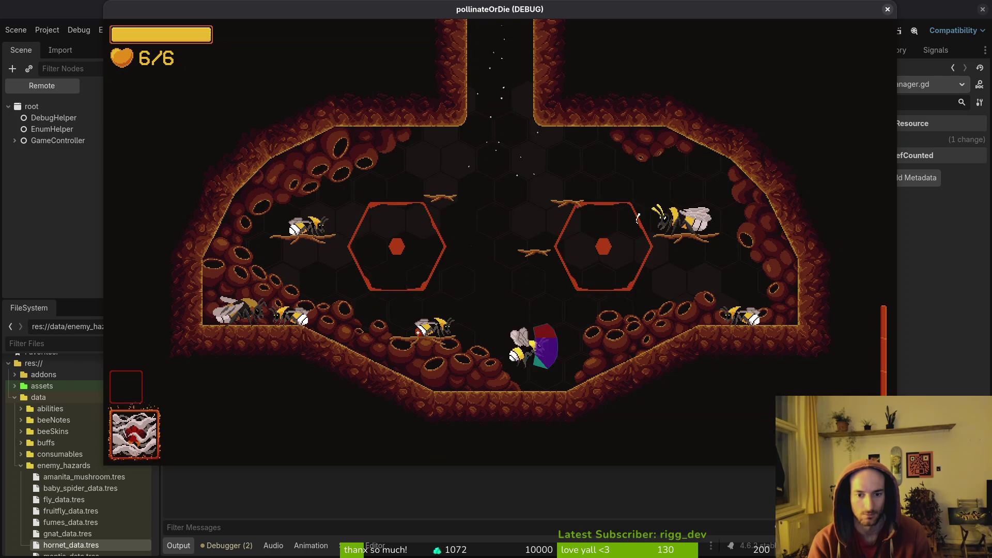
key(s)
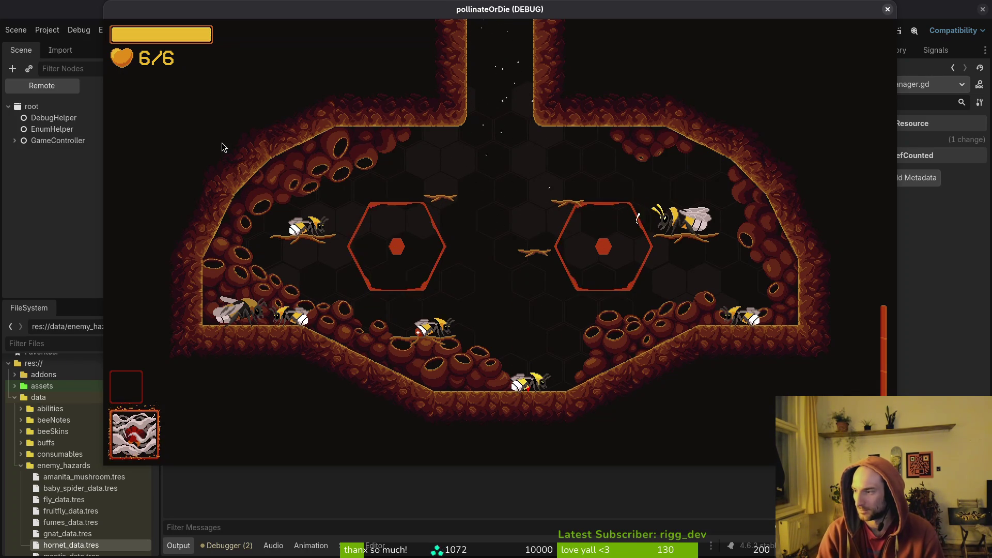
key(alt+Tab)
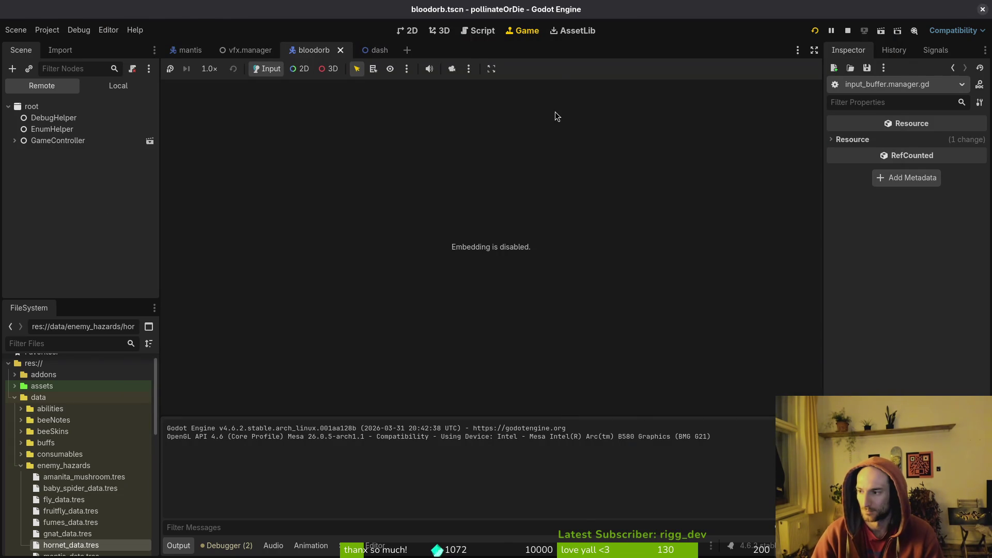
- Launch vim in the project and open player_finite_state_machine.gd through the file finder
key(alt+Tab)
text(vim)
key(Return)
key(space)
key(f)
key(f)
text(fininte)
key(BackSpace)
key(BackSpace)
key(BackSpace)
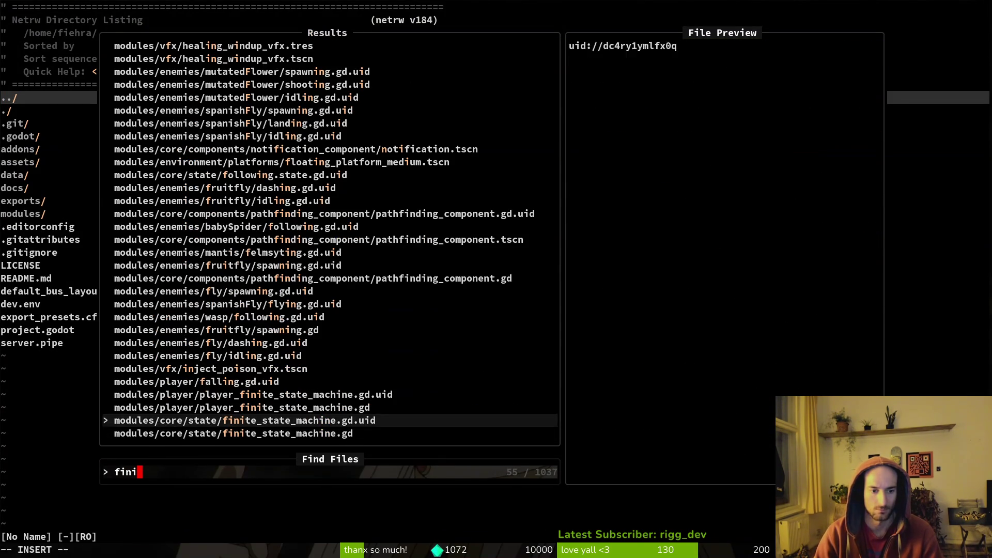
key(Up)
key(Up)
key(Return)
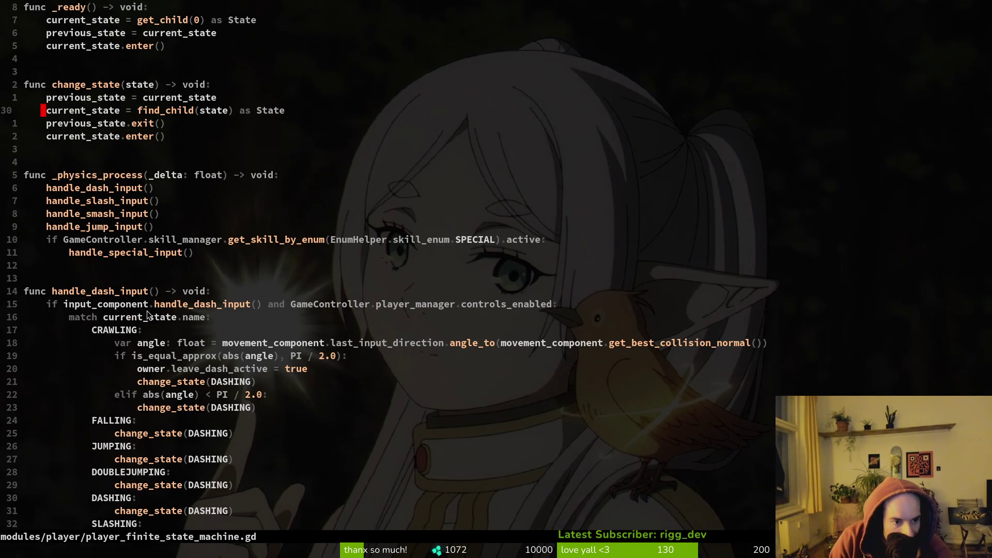
- Look through the state machine script and yank the whole file with ggyG
scroll(228, 278, down, 7)
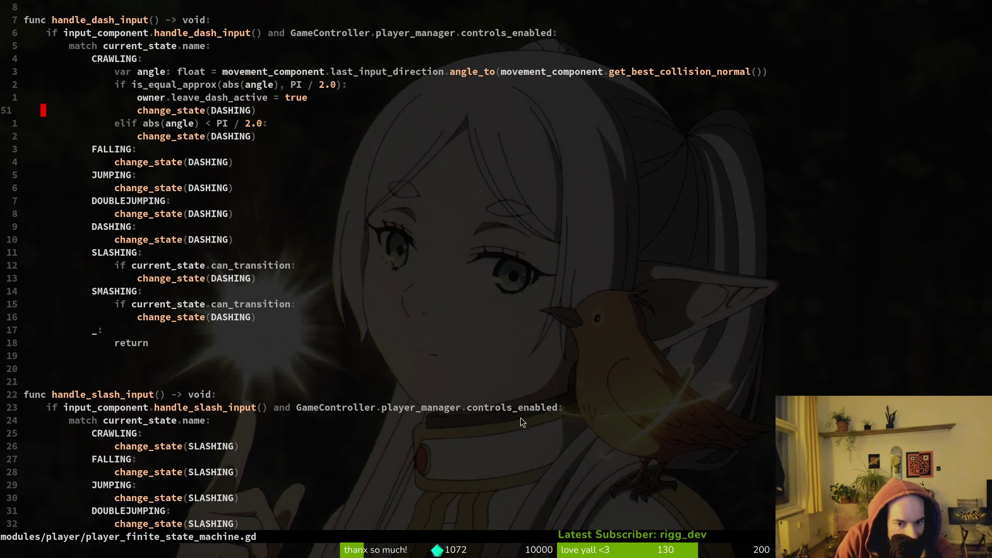
scroll(239, 336, down, 2)
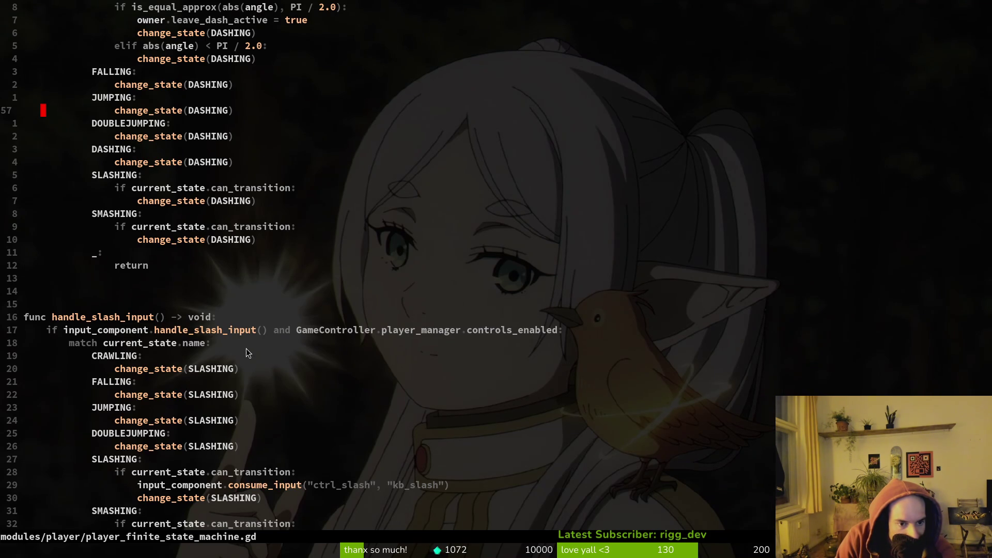
scroll(246, 353, down, 2)
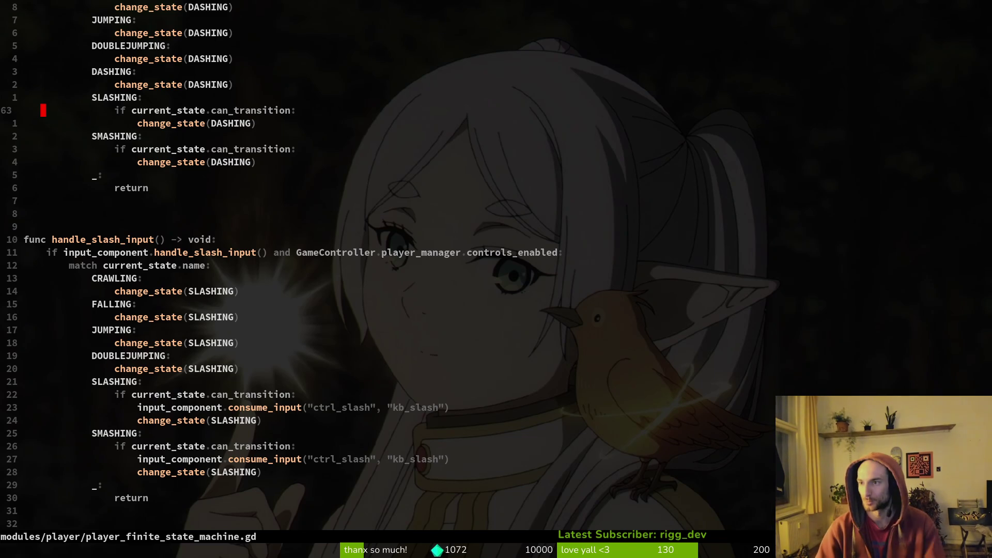
click(207, 265)
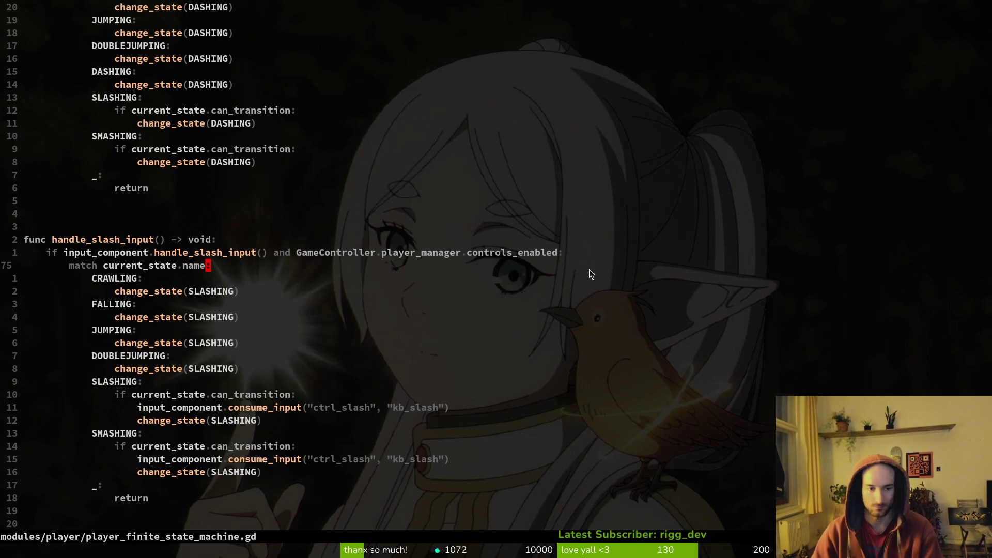
key(g)
key(g)
key(y)
key(shift+g)
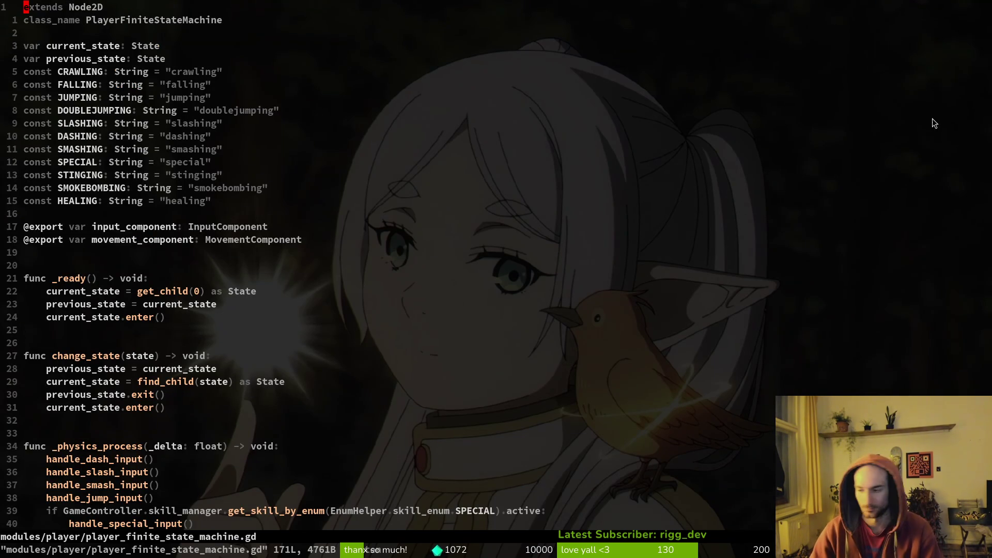
- Open input_buffer.manager.gd by searching 'input_buffer' in the file finder
click(679, 109)
key(space)
key(f)
key(f)
text(input_buffer)
key(Return)
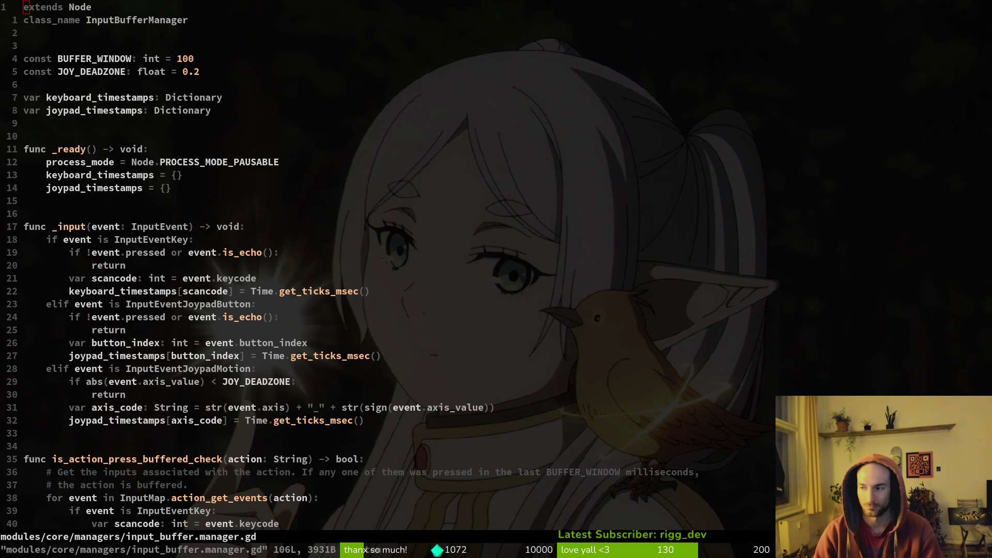
- Open input_component.gd, re-indent the whole file with ggVG=, and save it
key(space)
key(f)
key(f)
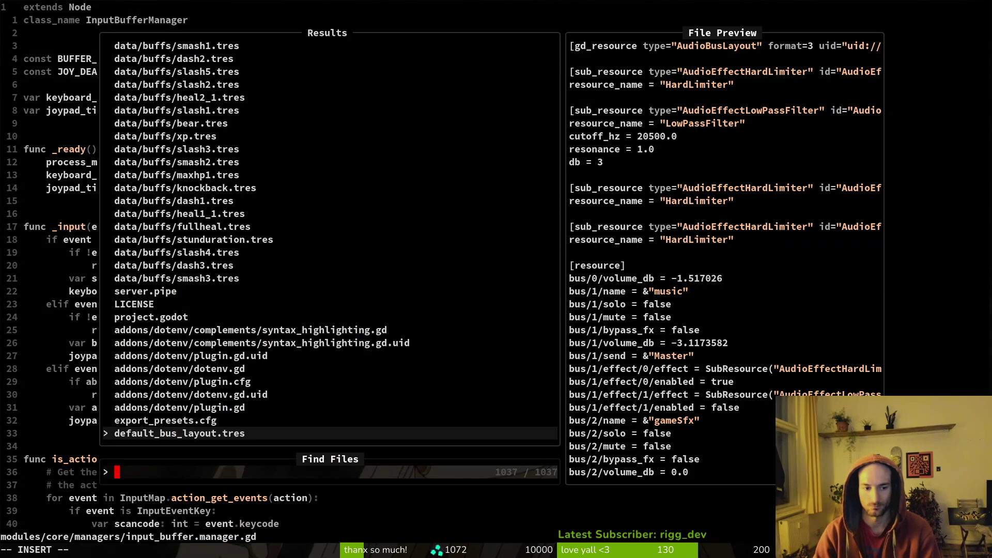
text(incom)
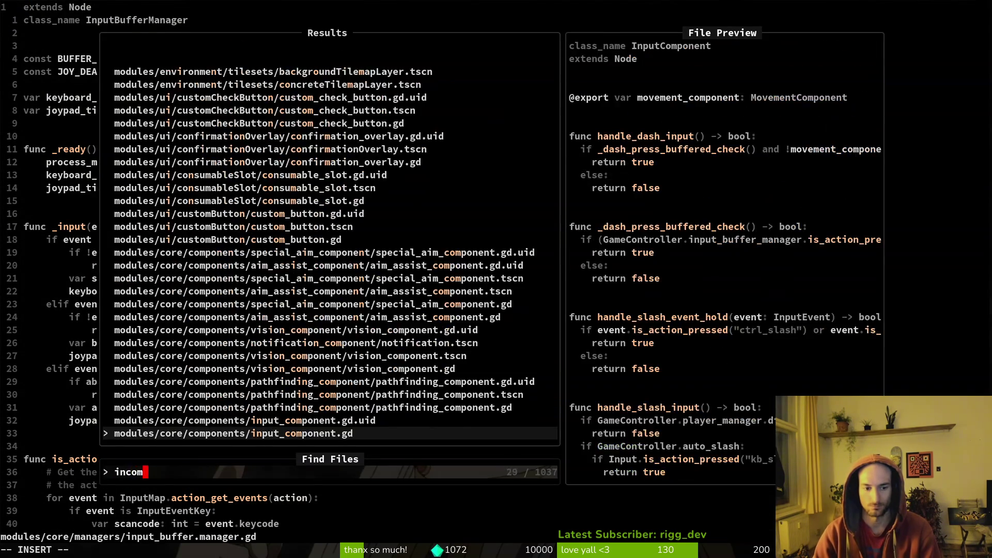
key(Return)
key(g)
key(g)
text(VG=:w)
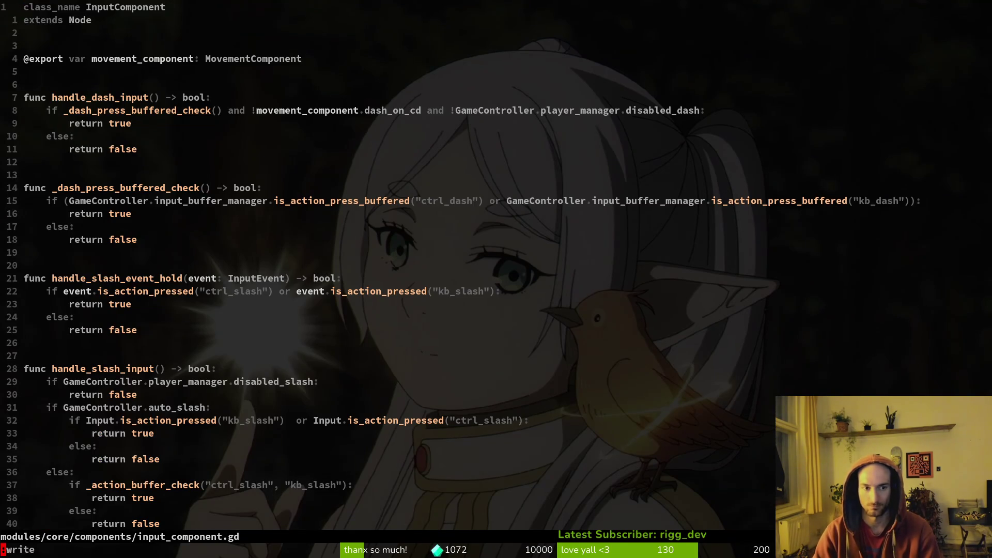
key(Return)
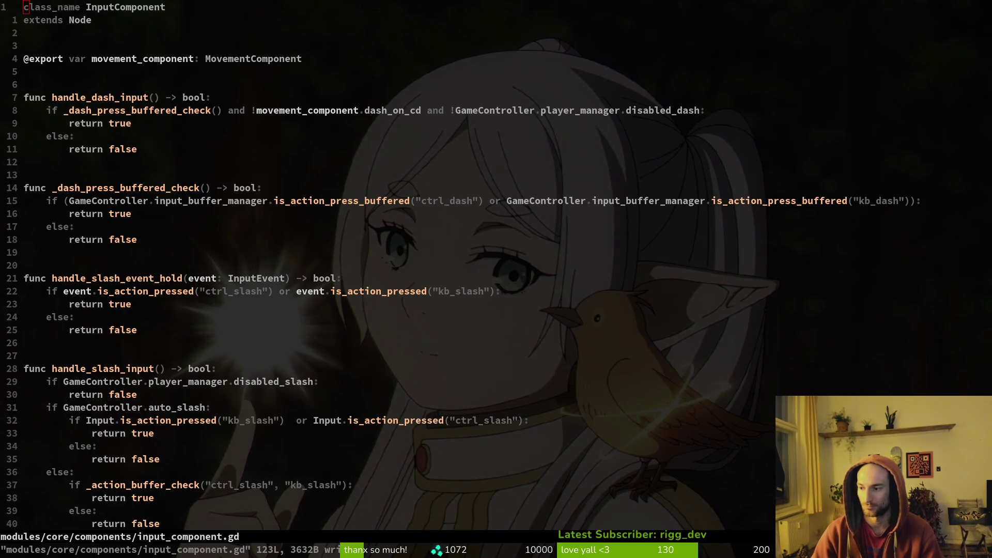
- Review the input component code, flipping to the input buffer manager and back
click(606, 342)
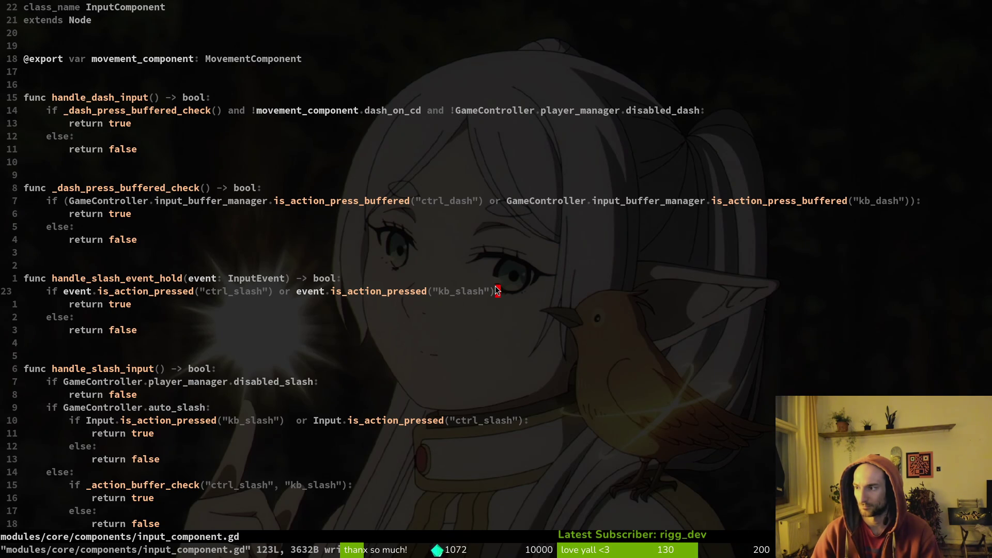
scroll(311, 327, down, 6)
key(ctrl+o)
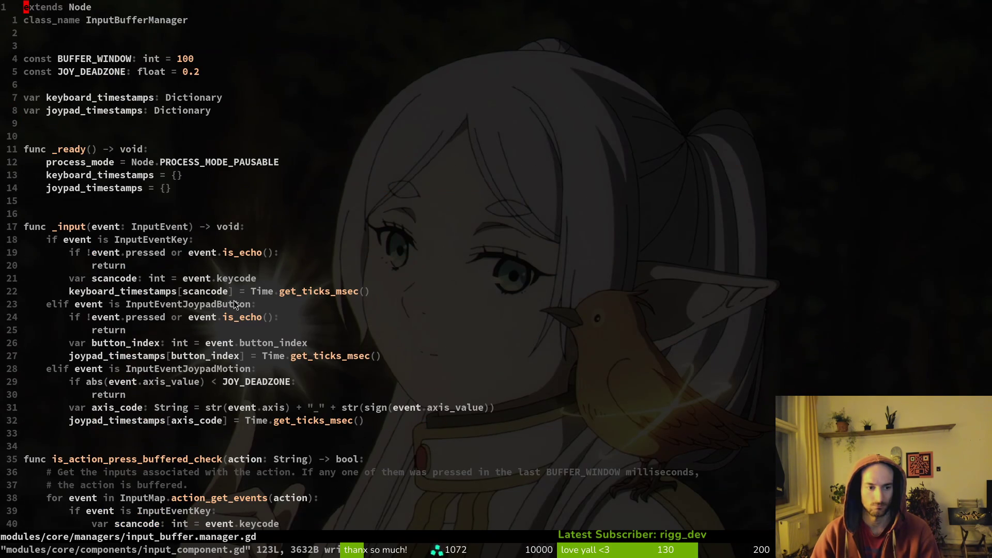
scroll(166, 262, down, 7)
key(ctrl+6)
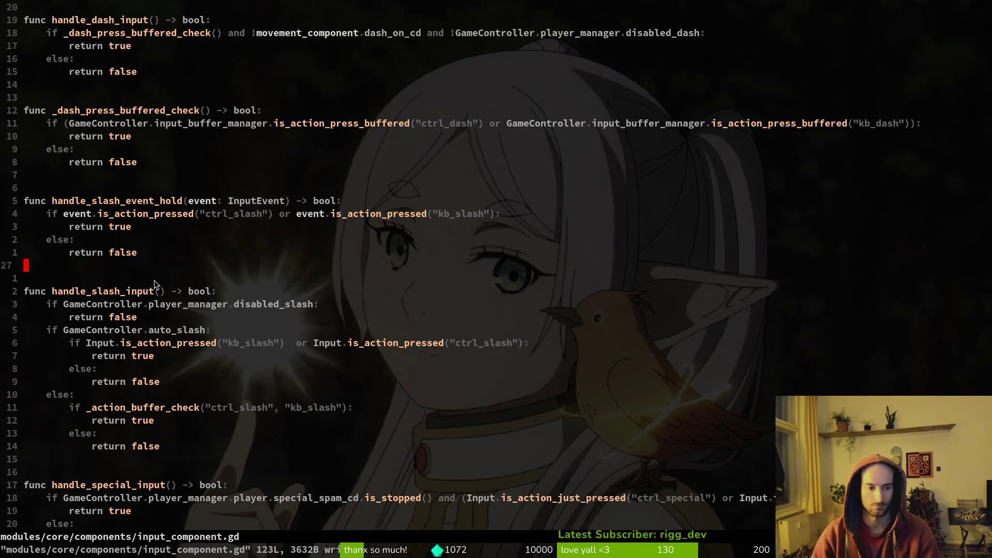
key(space)
- Open player_finite_state_machine.gd by searching 'finite' in the file finder
key(f)
key(f)
text(finite)
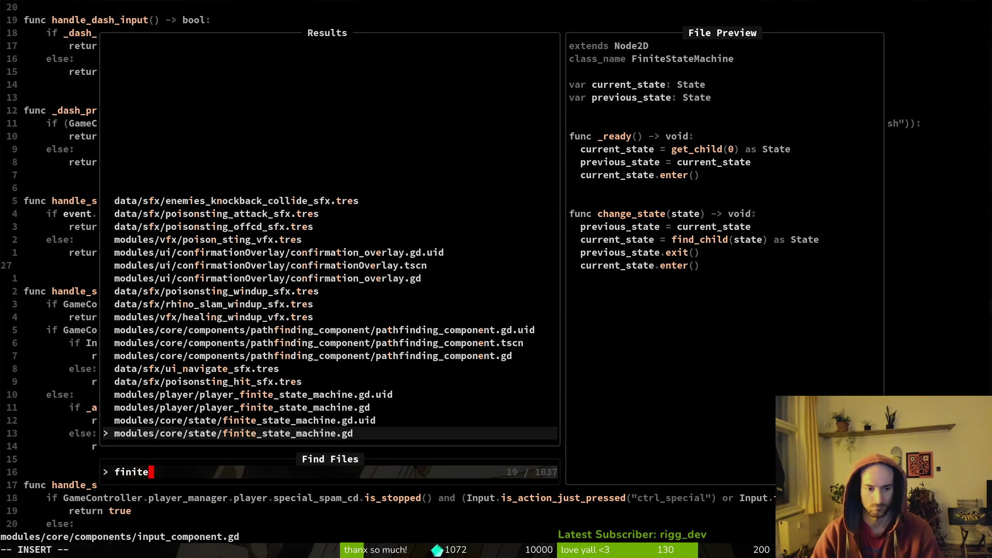
key(Up)
key(Up)
key(Return)
- Scroll to handle_slash_input and copy its input_component check line
scroll(283, 384, down, 13)
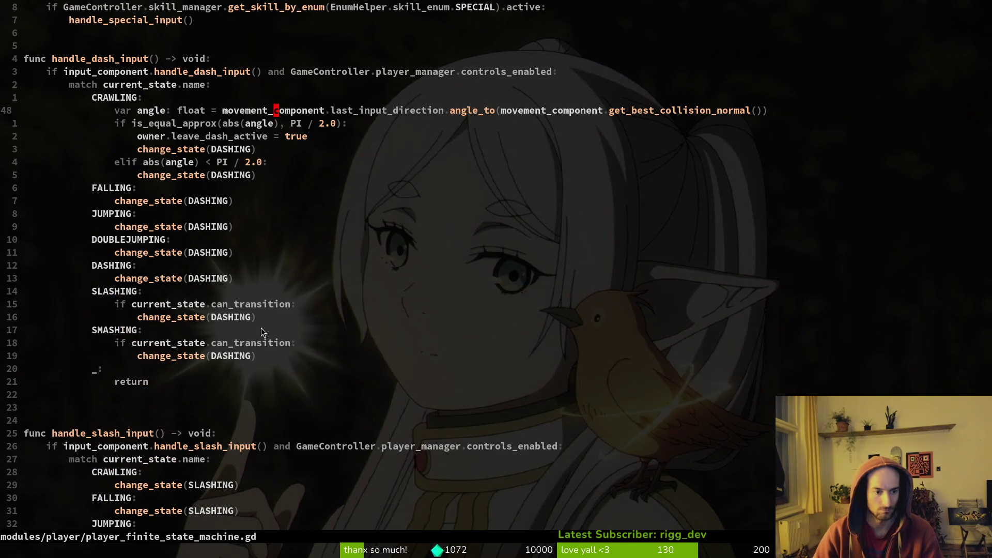
scroll(262, 329, down, 6)
click(207, 368)
key(shift+v)
key(y)
key(k)
key(k)
key(k)
key(k)
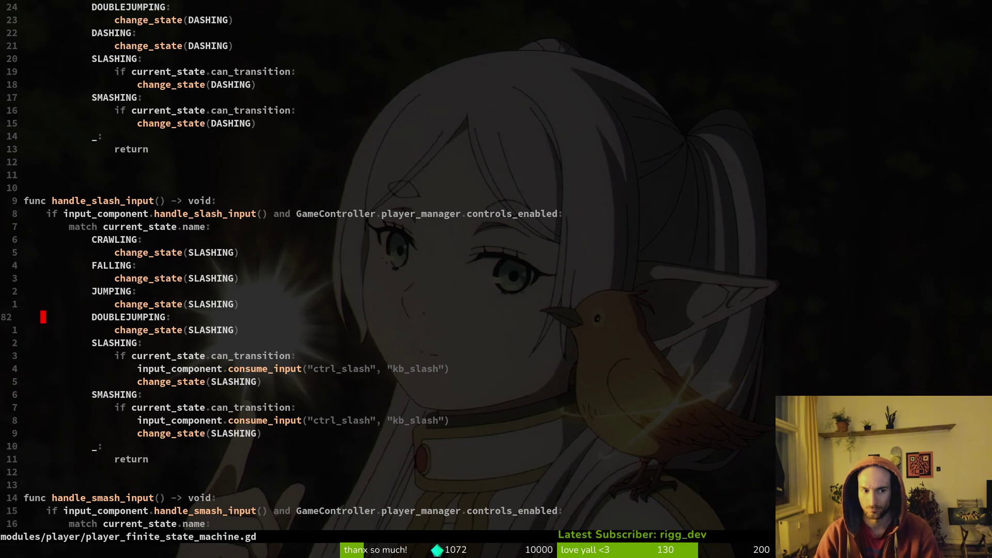
key(k)
key(k)
key(k)
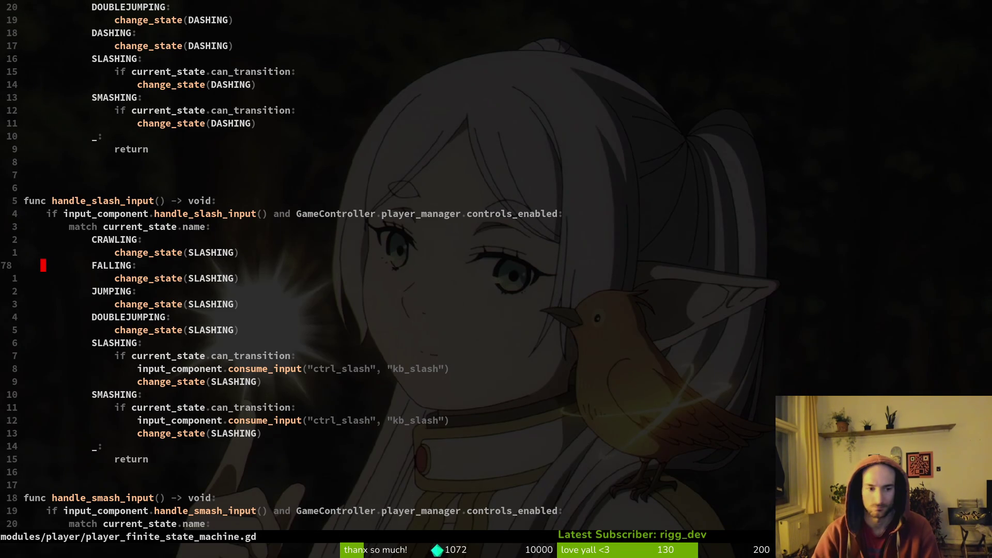
- Go back to the top, then scroll down to the consume_input line under SLASHING
key(g)
key(g)
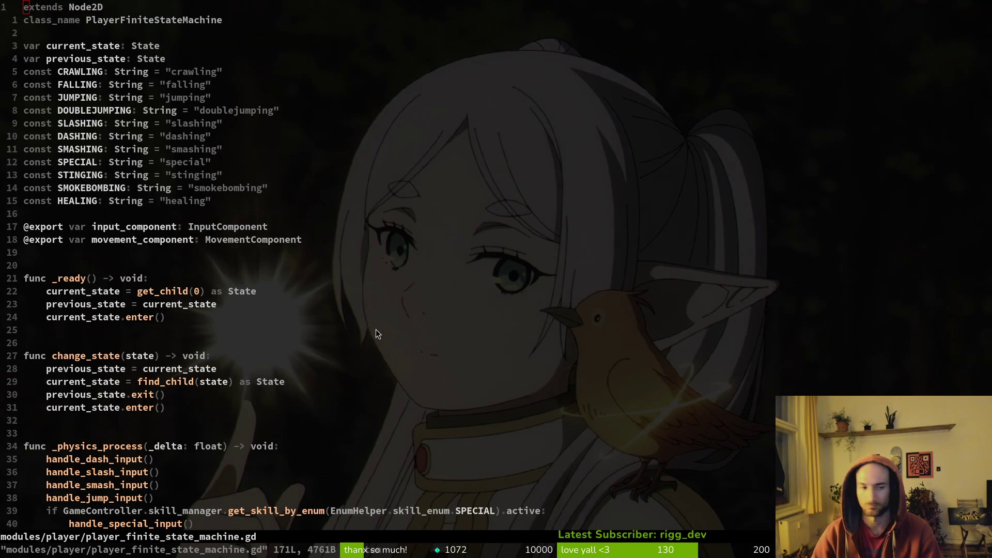
scroll(312, 294, down, 12)
scroll(206, 349, down, 6)
click(191, 407)
- Copy the consume_input line and paste it, dedented, under DOUBLEJUMPING and JUMPING
key(shift+v)
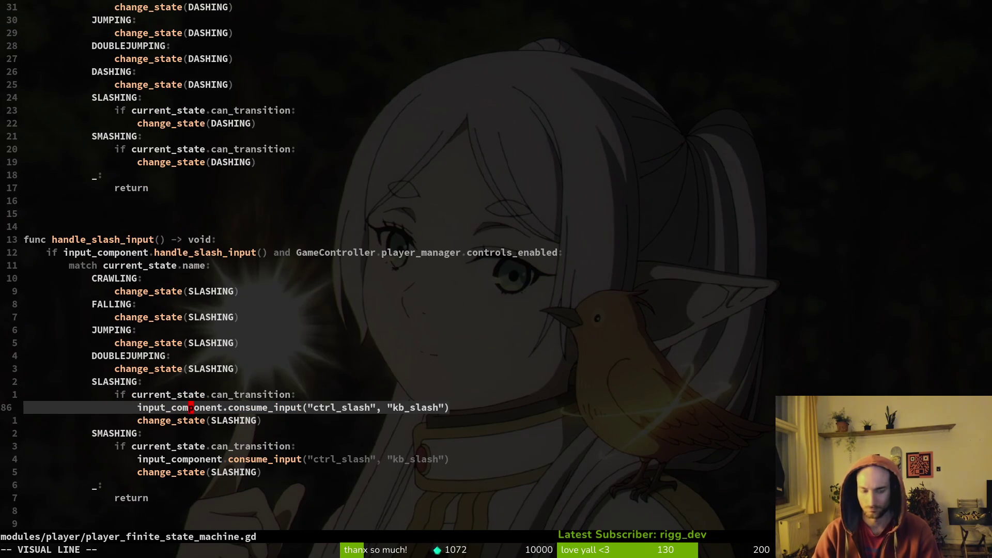
key(y)
key(k)
key(k)
key(k)
key(p)
key(shift+v)
key(less)
key(k)
key(k)
key(k)
key(p)
key(less)
key(less)
- Paste consume_input under FALLING and CRAWLING too, then save the script
key(k)
key(k)
key(shift+p)
key(shift+v)
key(less)
key(k)
key(k)
key(k)
key(shift+v)
key(Escape)
text(p:w)
key(Return)
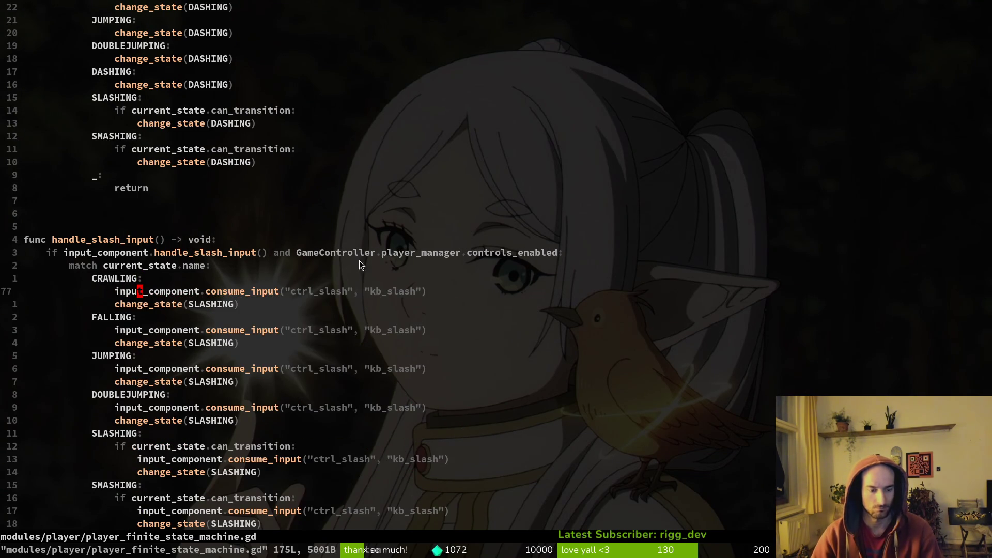
scroll(504, 476, down, 3)
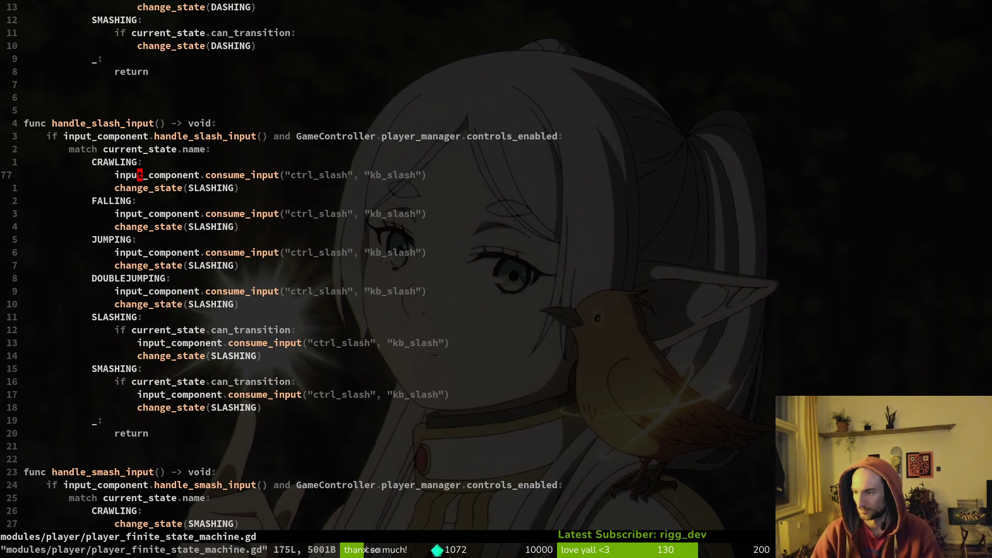
click(528, 305)
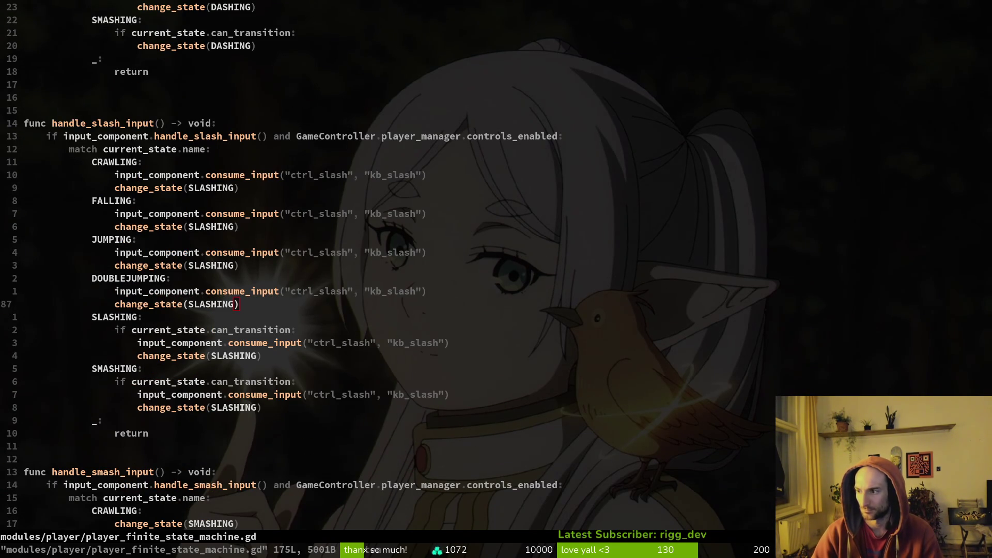
click(859, 14)
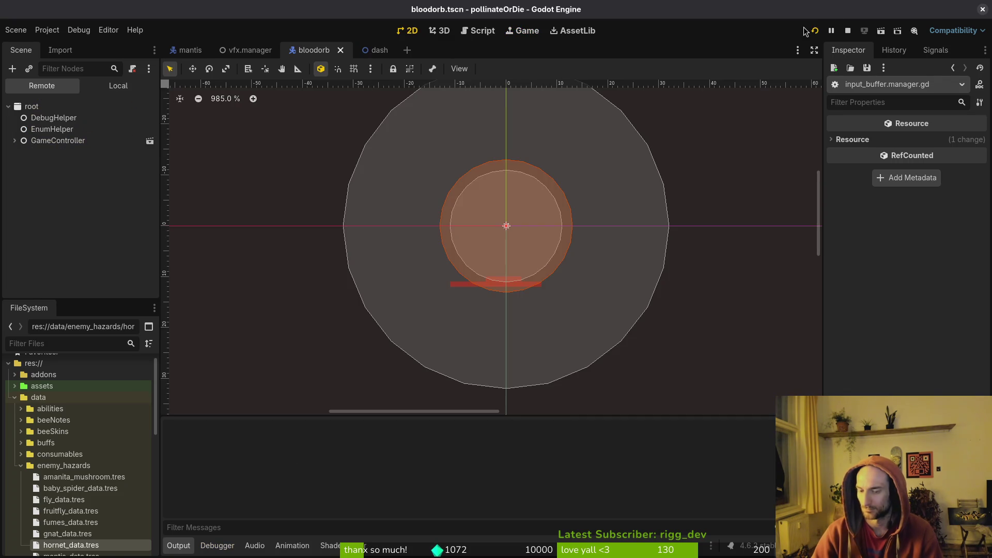
- Run pollinateOrDie to try the slash changes, then close it and return to handle_slash_input
key(Return)
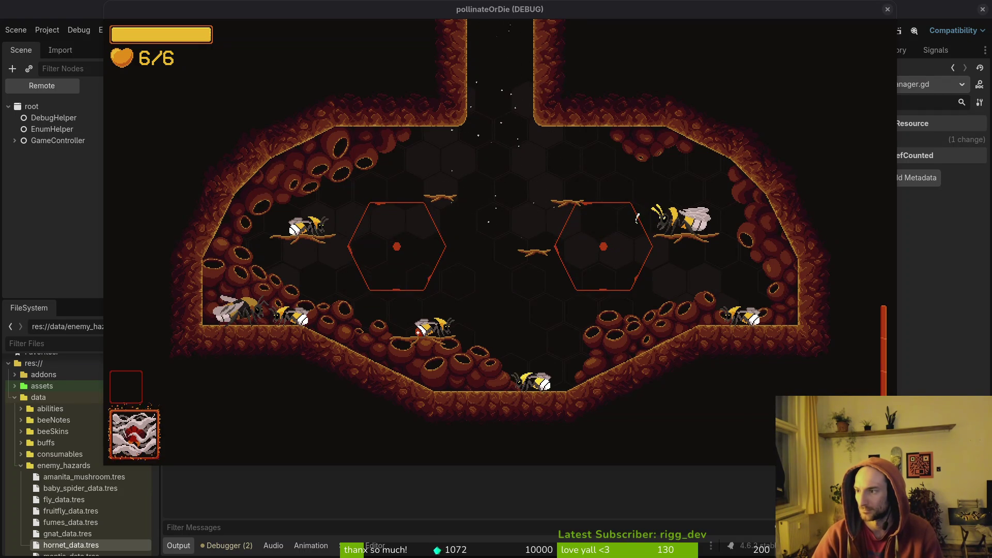
click(342, 274)
key(Escape)
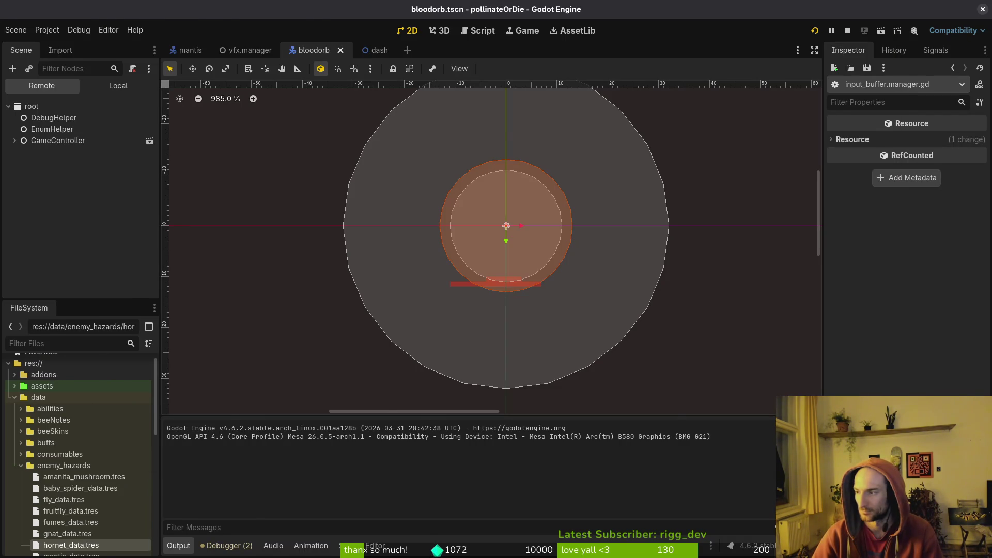
key(alt+Tab)
click(141, 150)
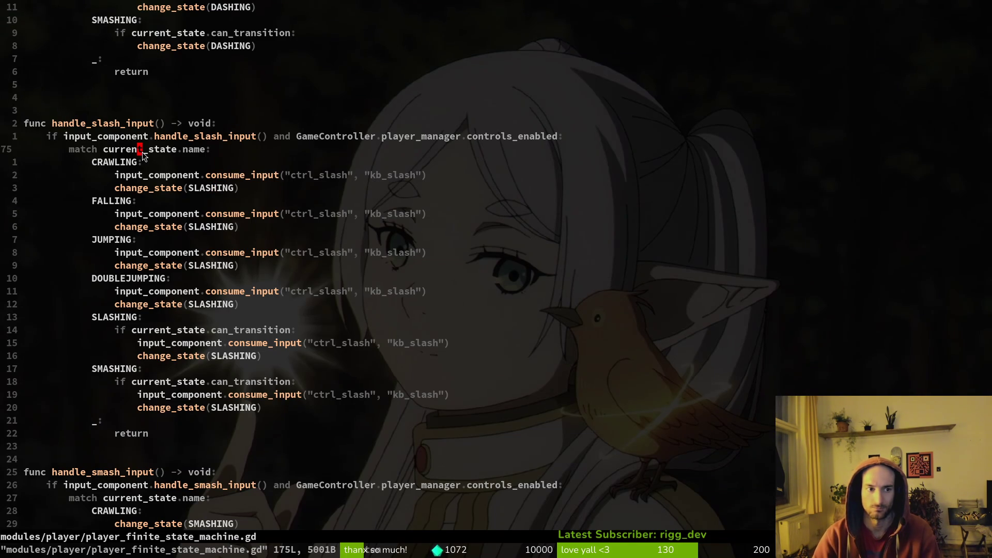
- Paste the 'slash input detected | state: ' print line into handle_slash_input and save
key(P)
key(u)
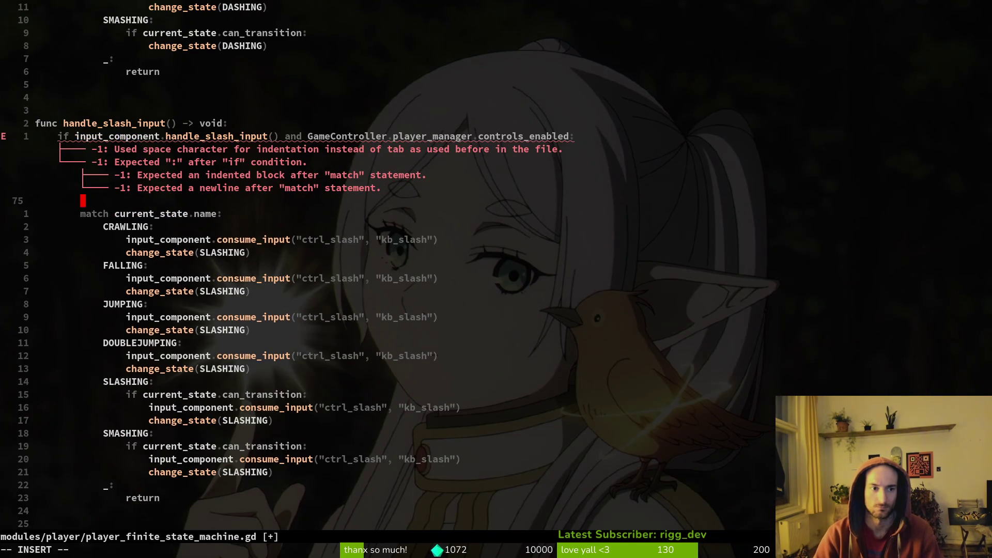
key(p)
text(V=)
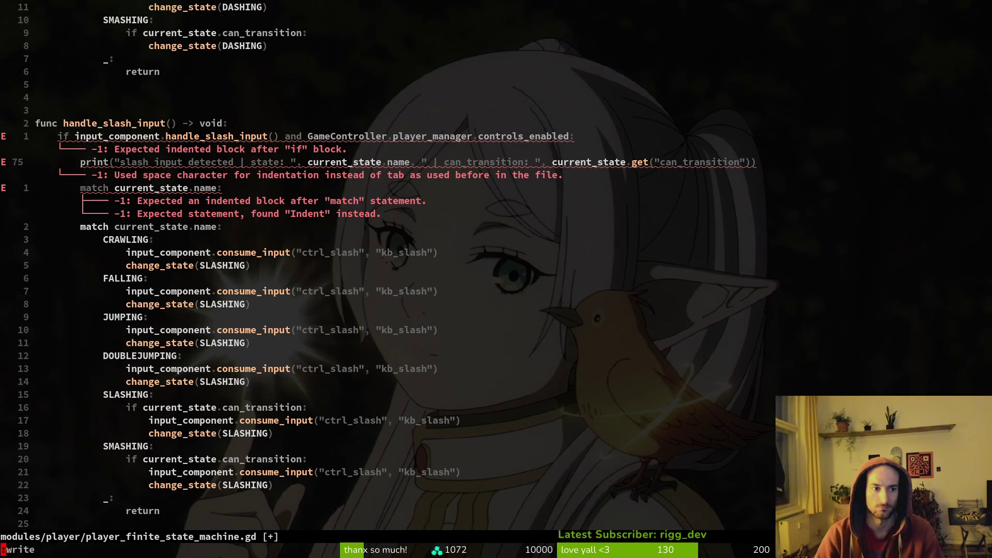
text(:w)
key(Return)
key(^)
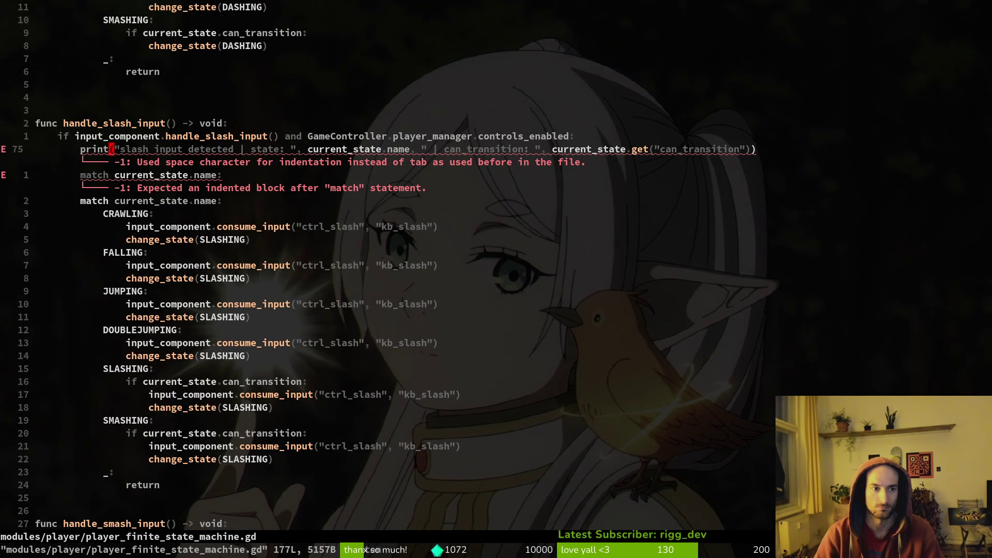
key(i)
key(BackSpace)
key(Tab)
key(Escape)
text(:write)
key(Return)
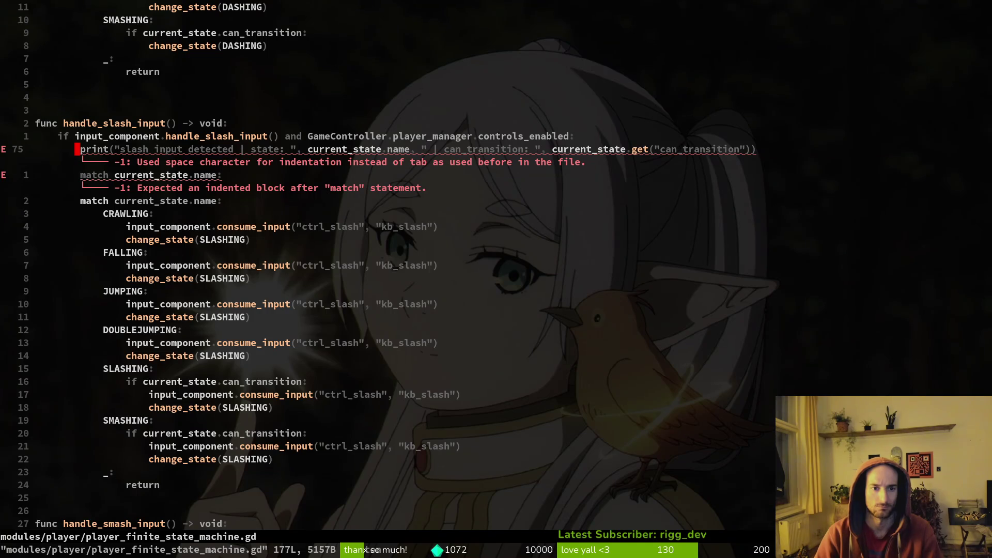
- Rework the print line's indentation and save the script again
key(j)
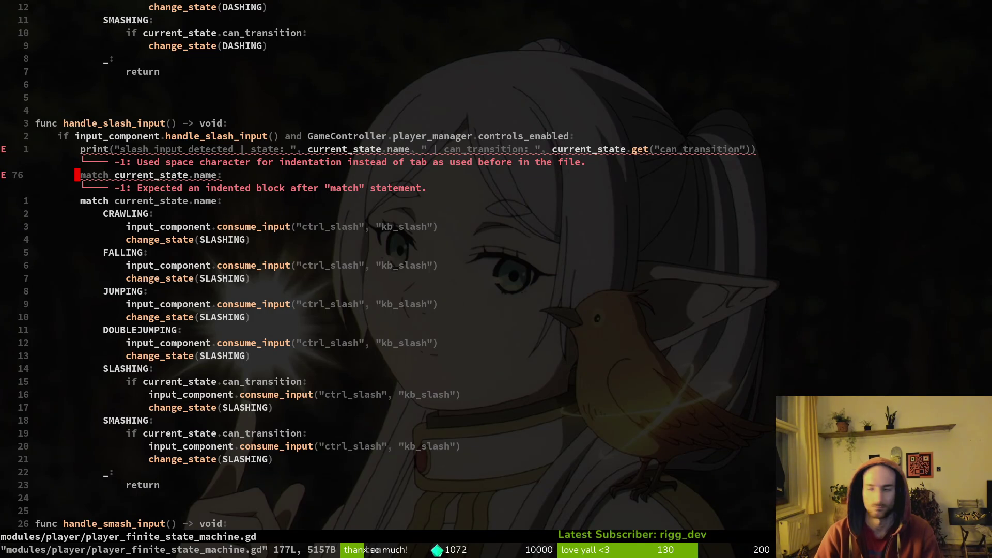
key(k)
key(I)
key(BackSpace)
key(BackSpace)
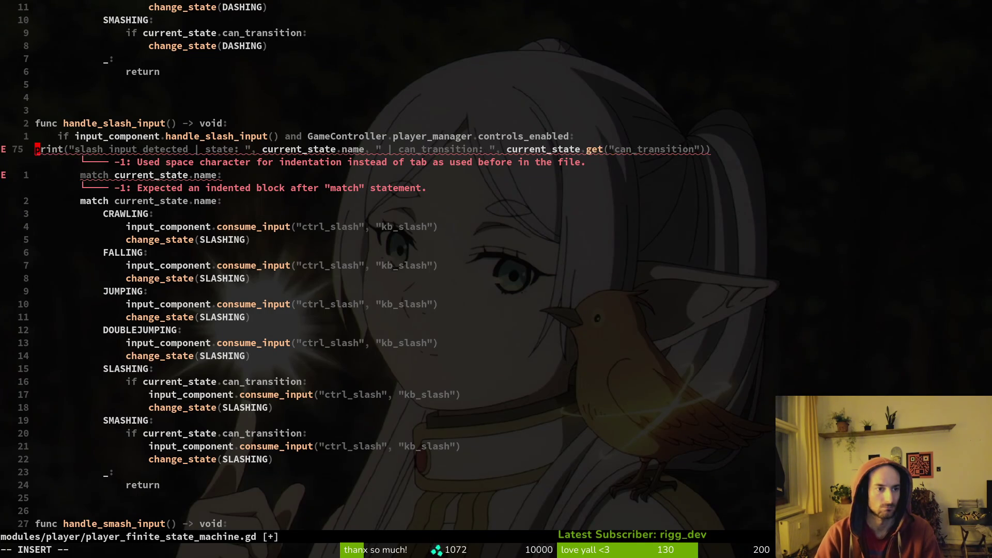
key(Escape)
text(:write)
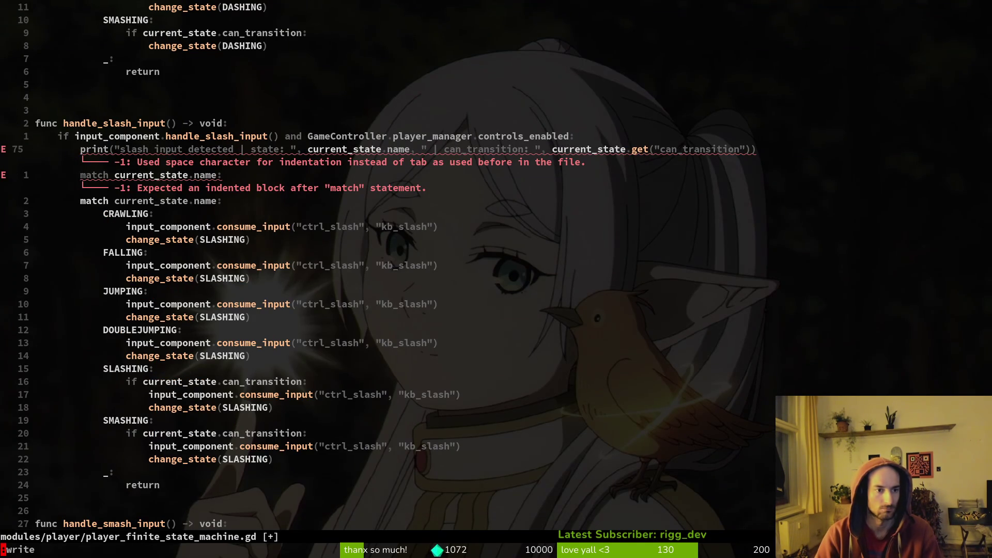
key(Return)
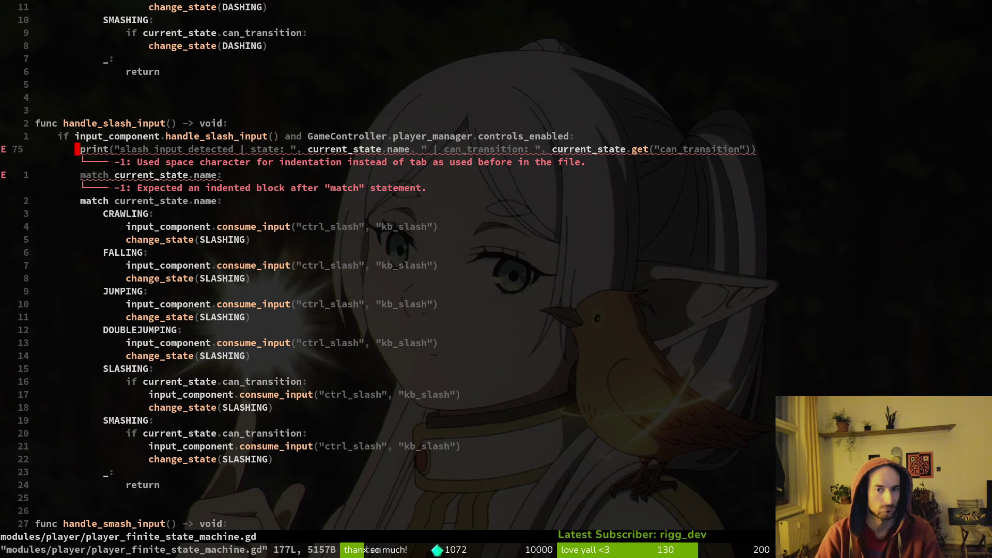
- Undo the broken edits, re-paste the print line directly under the if, and save
key(u)
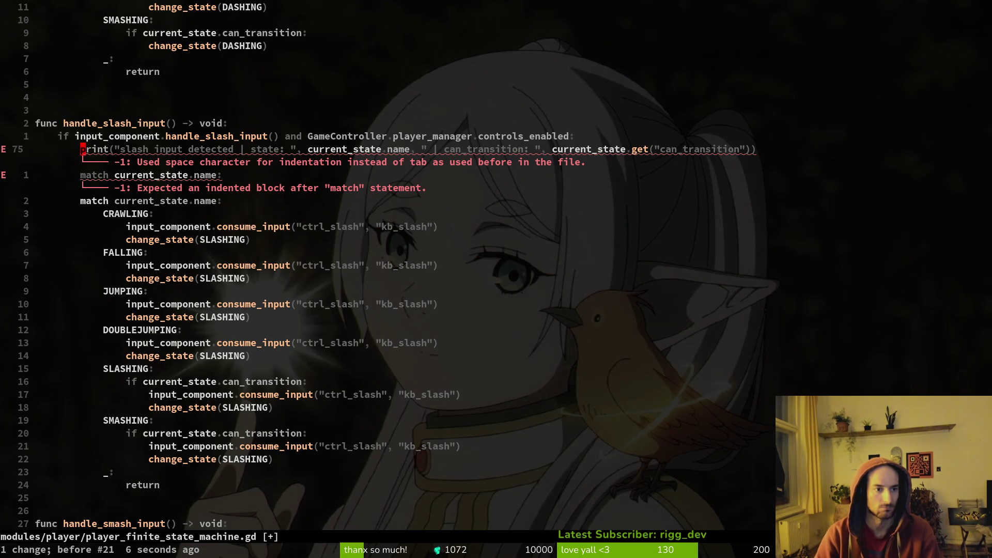
key(d)
key(d)
key(u)
key(u)
key(u)
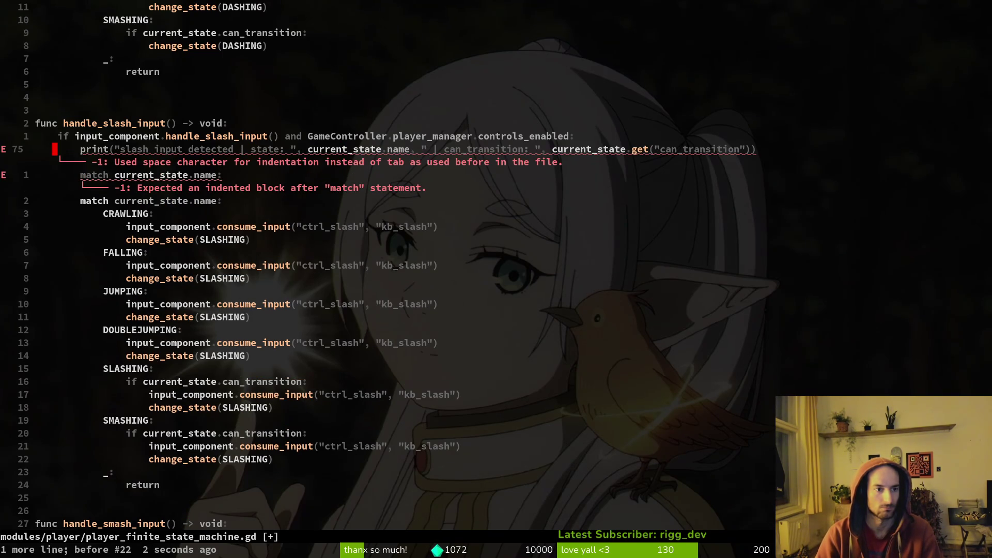
key(u)
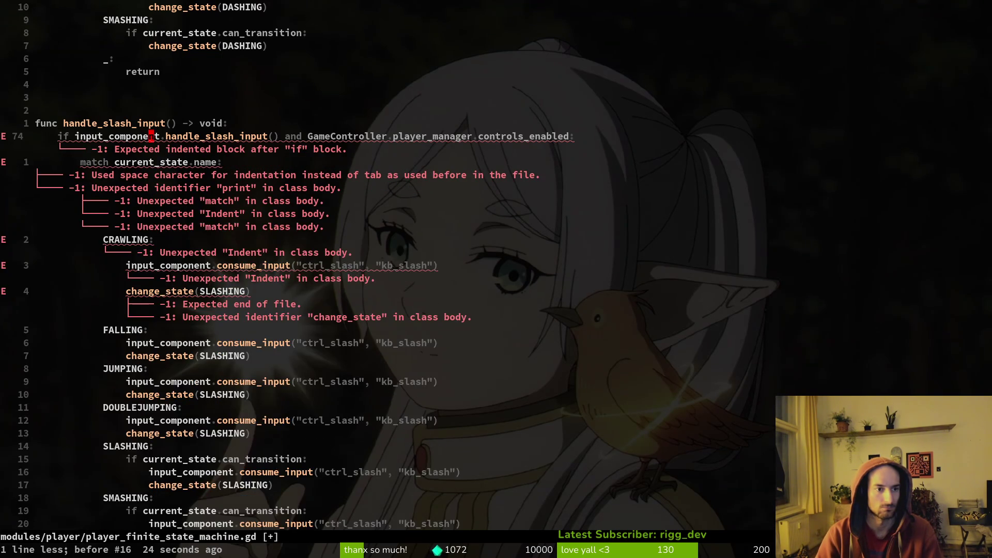
key(o)
key(Escape)
key(p)
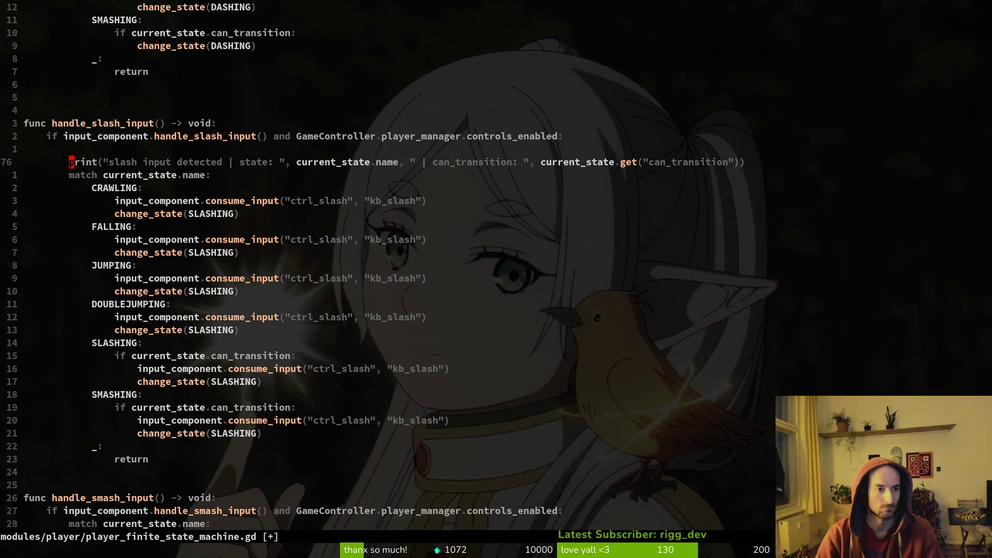
key(k)
key(d)
key(d)
text(:w)
key(Return)
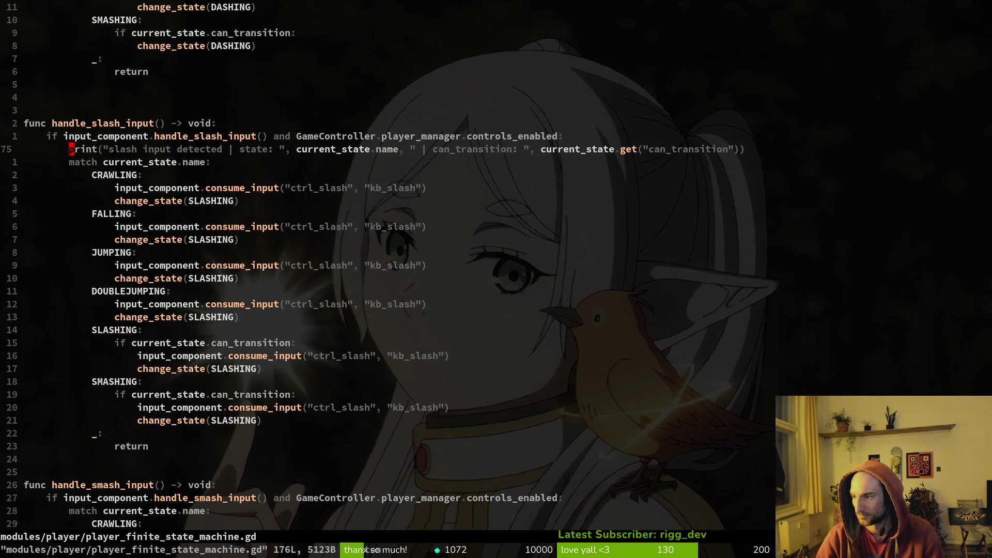
click(625, 301)
- Open input_buffer.manager.gd by searching 'ibuf' in Telescope Find Files
key(space)
key(f)
key(f)
text(i)
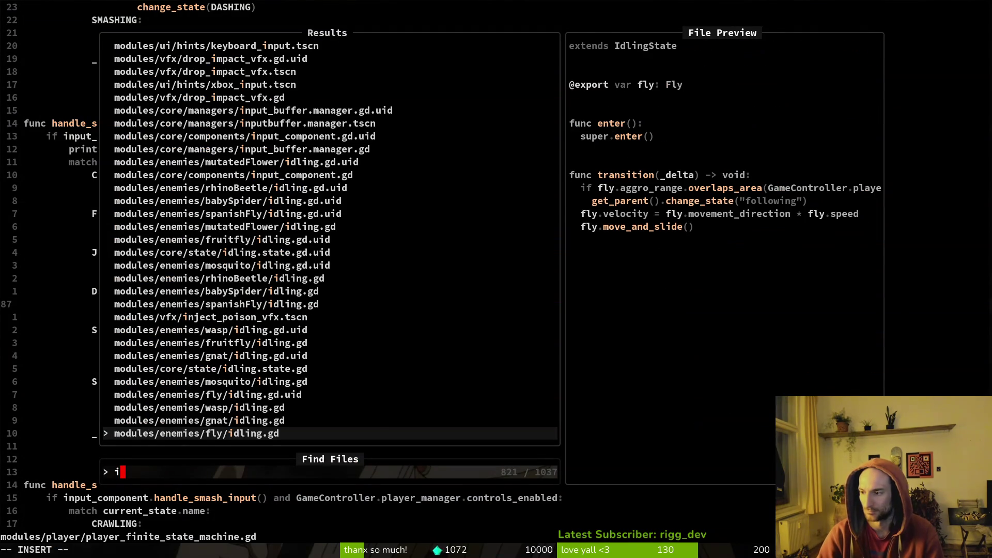
text(buf)
key(Return)
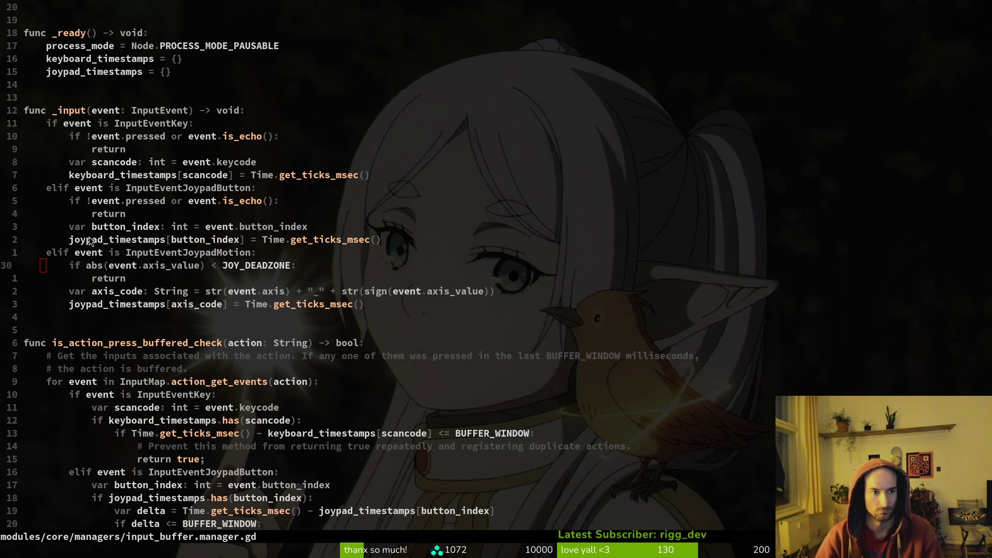
- Scroll to is_action_press_buffered_check and inspect its joypad delta line
scroll(212, 361, down, 2)
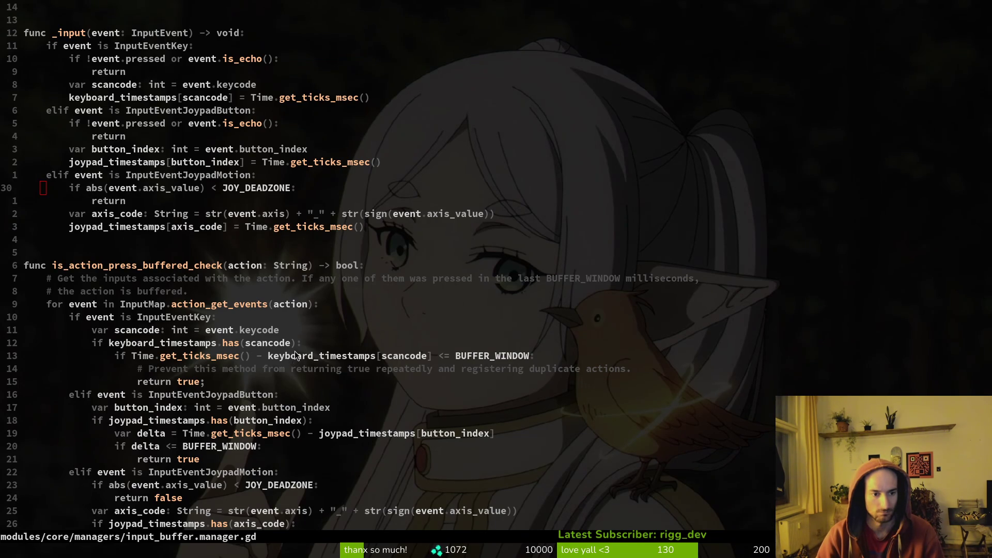
scroll(295, 351, down, 1)
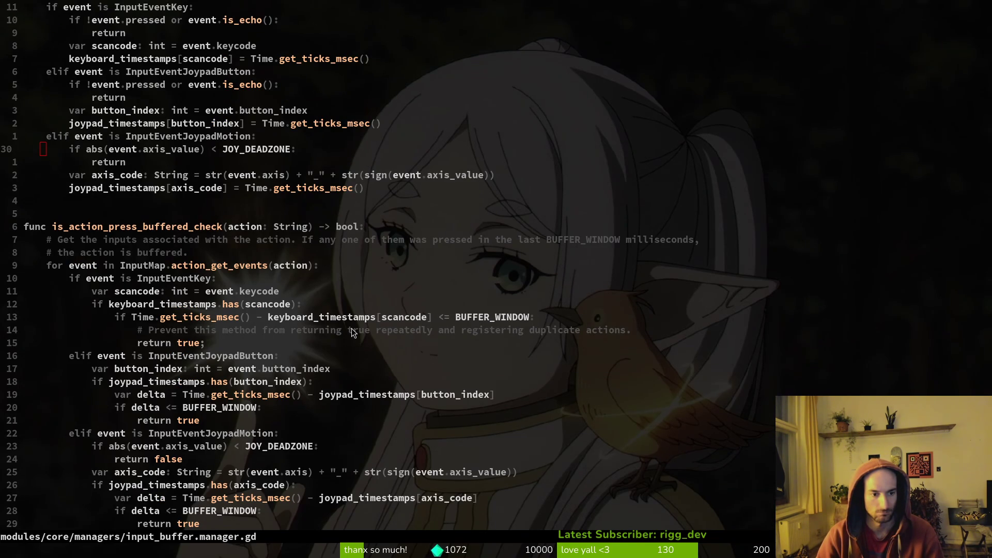
click(220, 395)
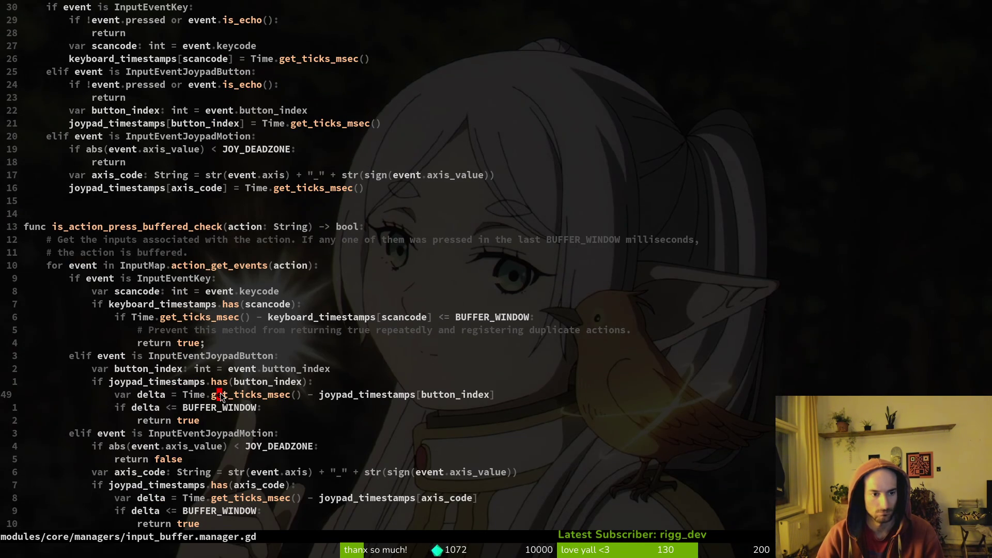
key(shift+v)
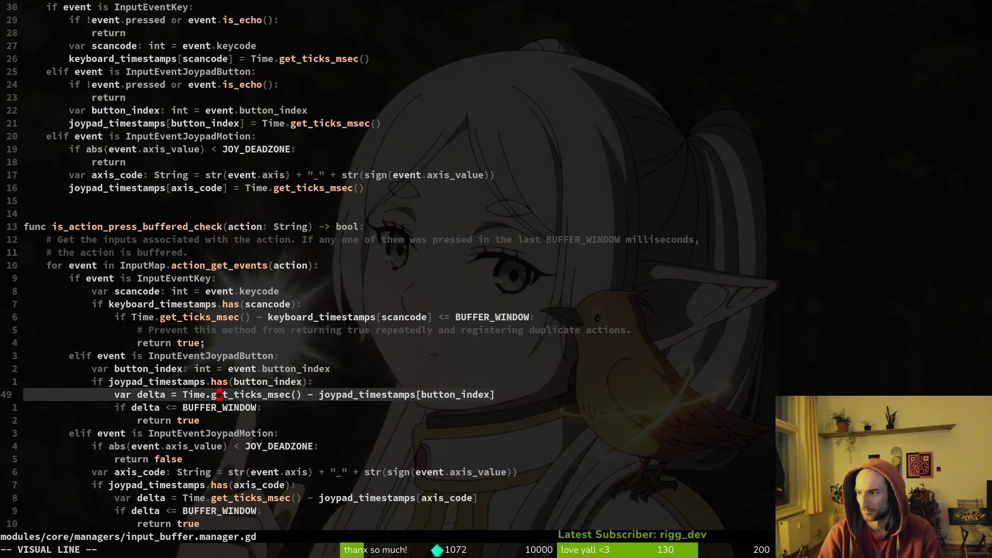
key(Escape)
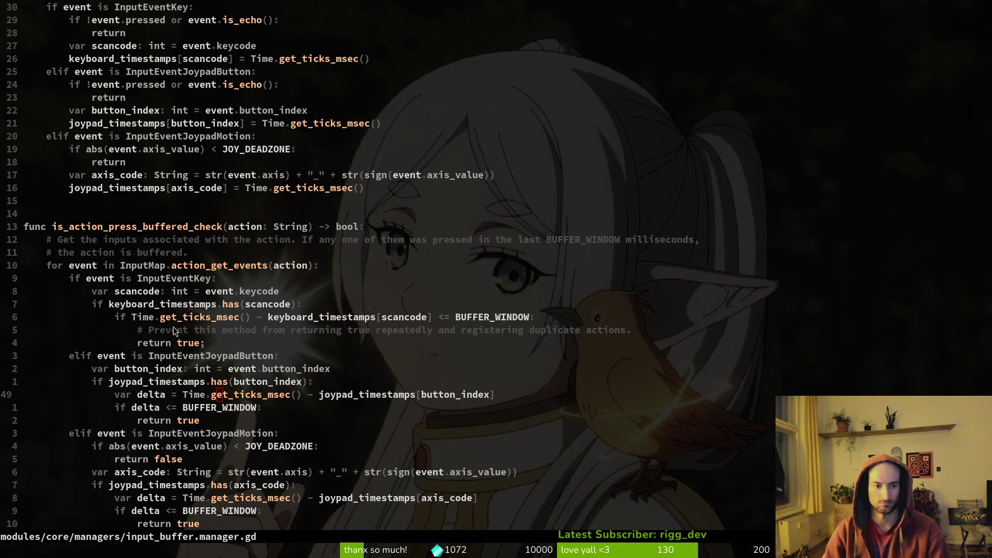
key(shift+f)
- Add 'var delta = Time.get_ticks_msec() - keyboard_timestamps[scancode]' to the keyboard branch
key(t)
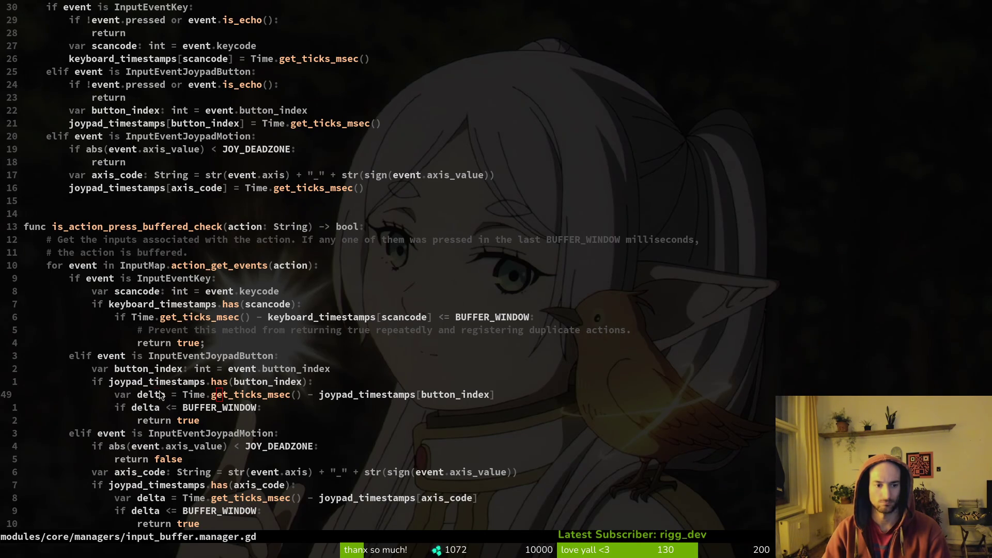
key(shift+v)
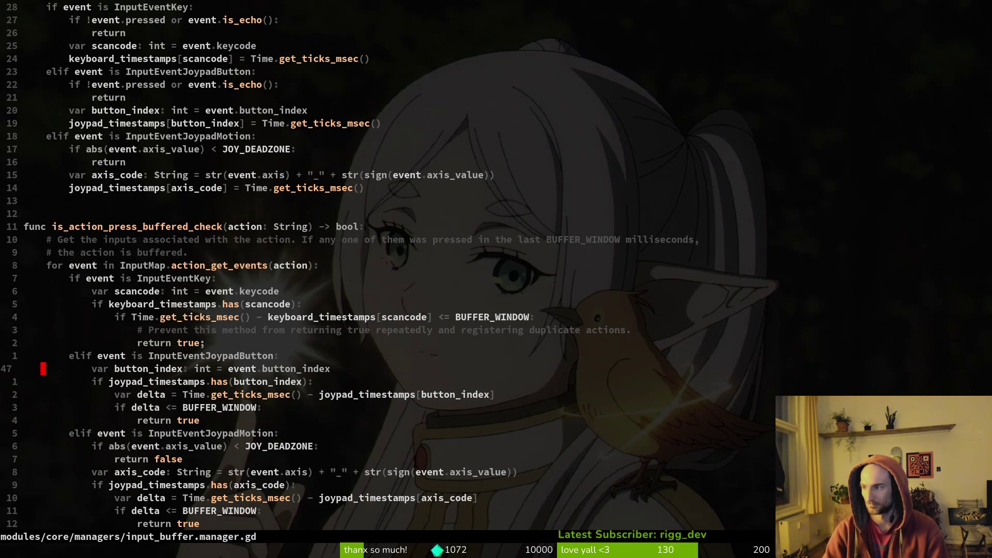
key(k)
key(k)
key(k)
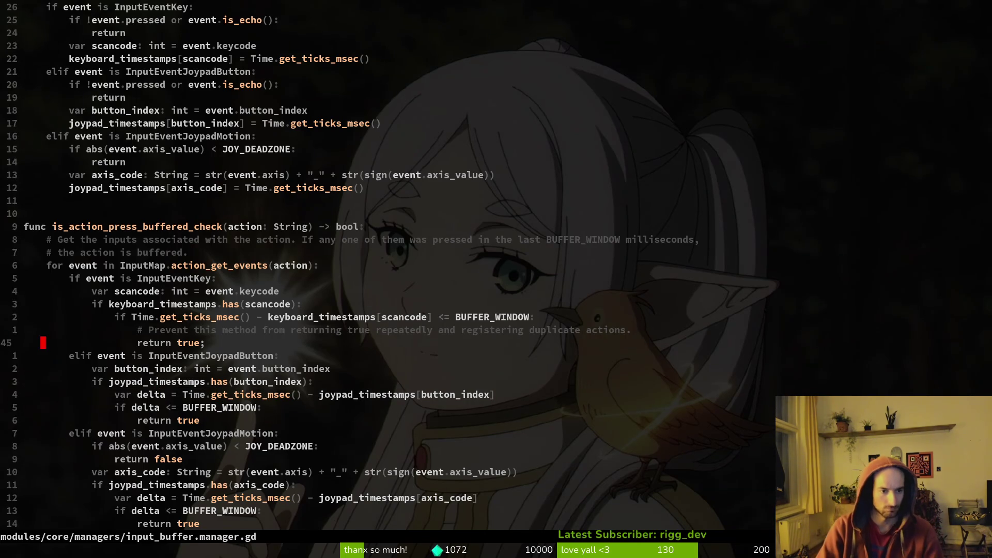
text(ovar )
text(delt)
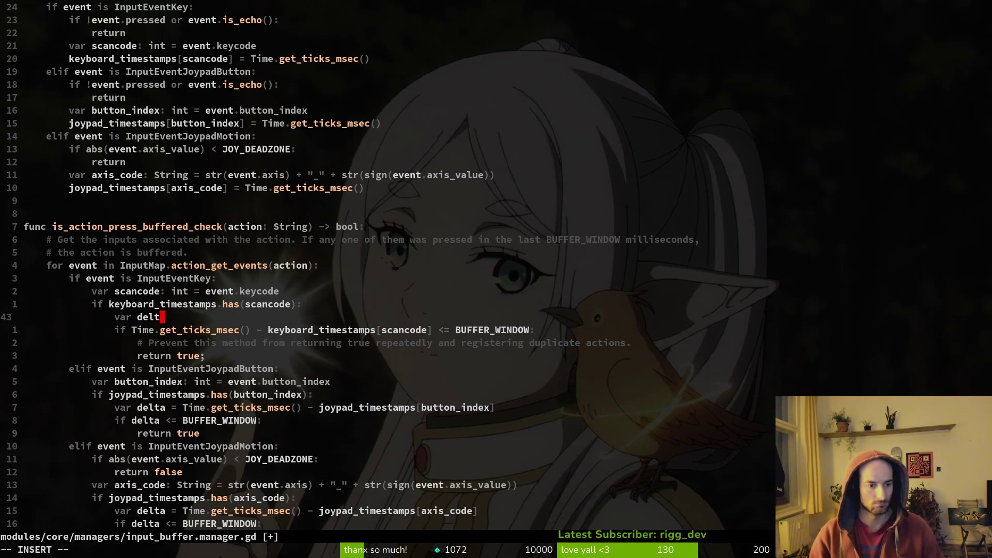
text(a = )
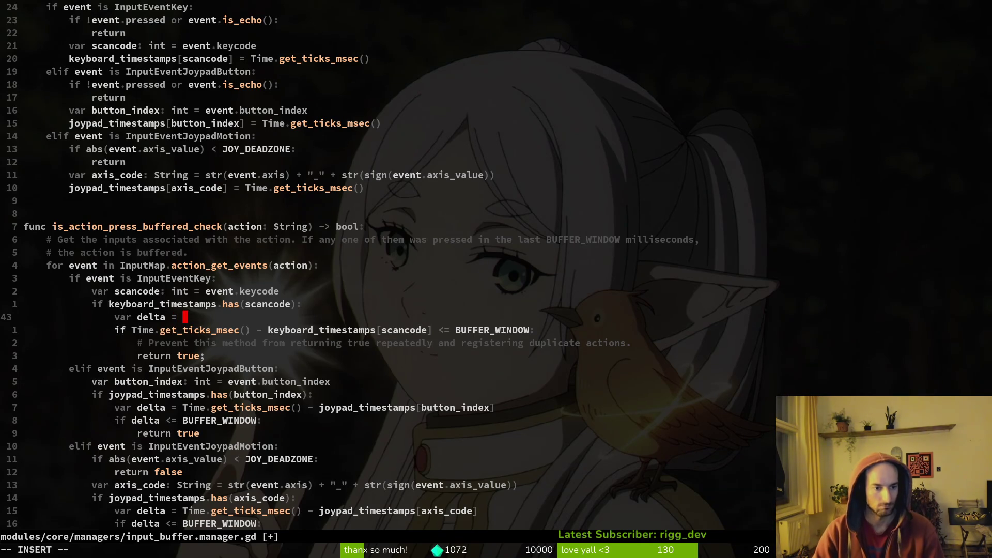
text(Time.get)
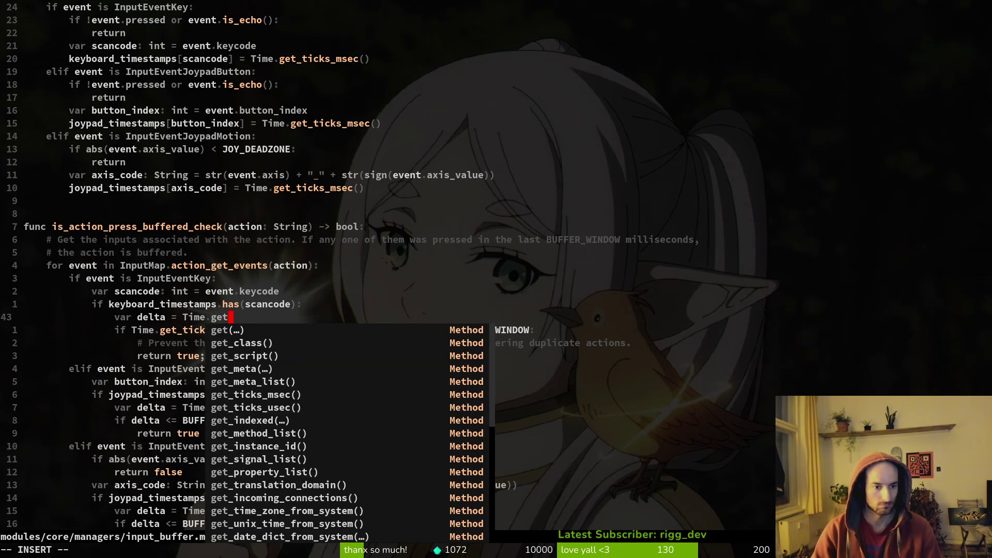
text(ti)
key(Tab)
key(Return)
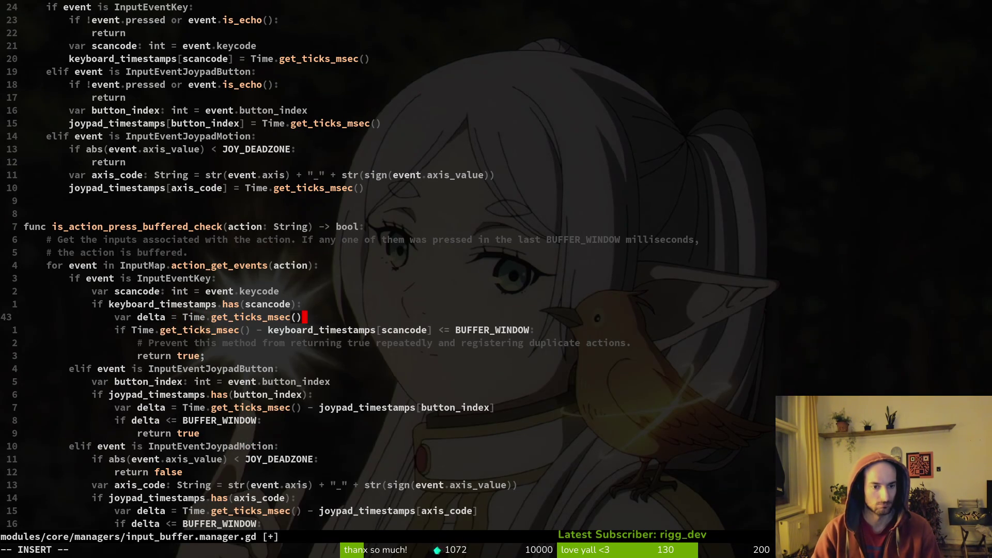
text( - ke)
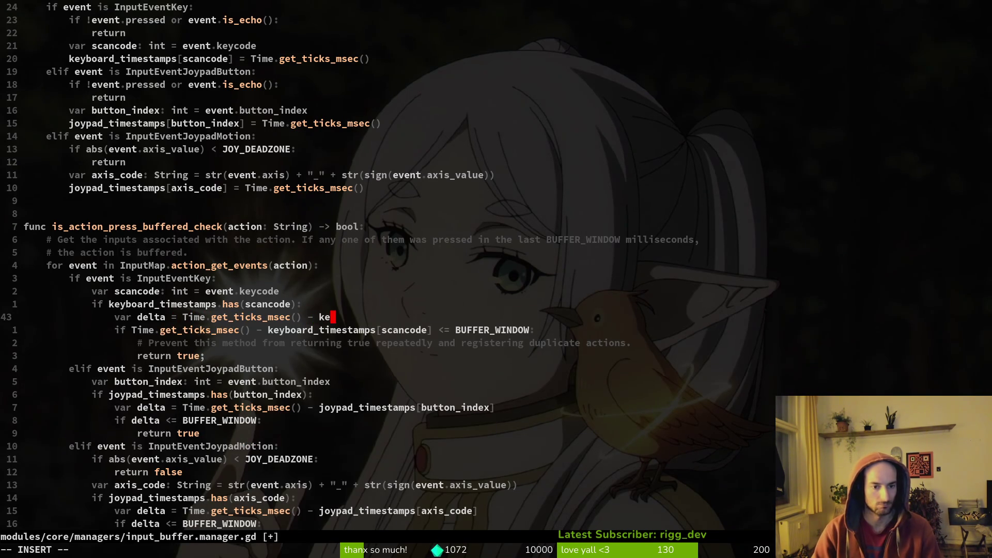
key(Tab)
key(Return)
text([sca)
key(Tab)
key(Return)
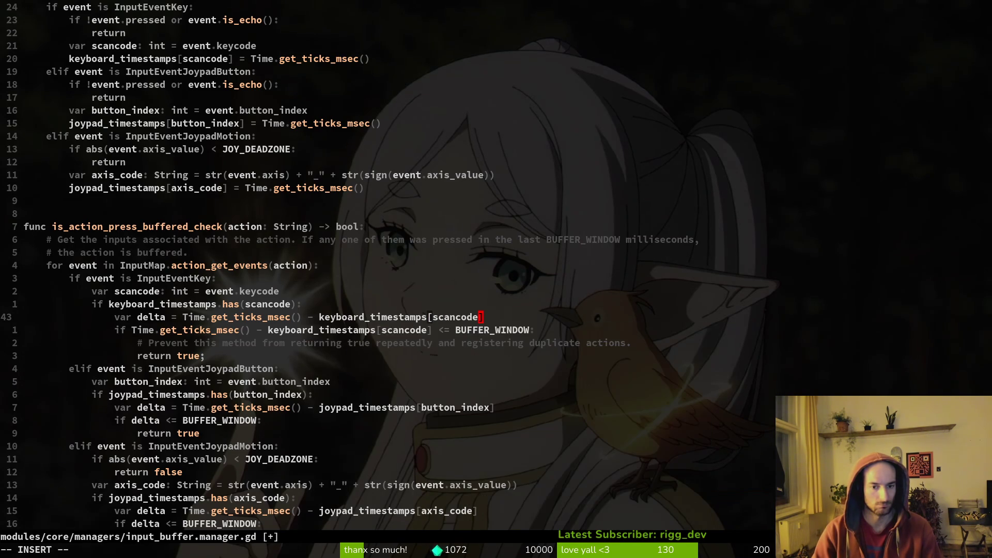
text(])
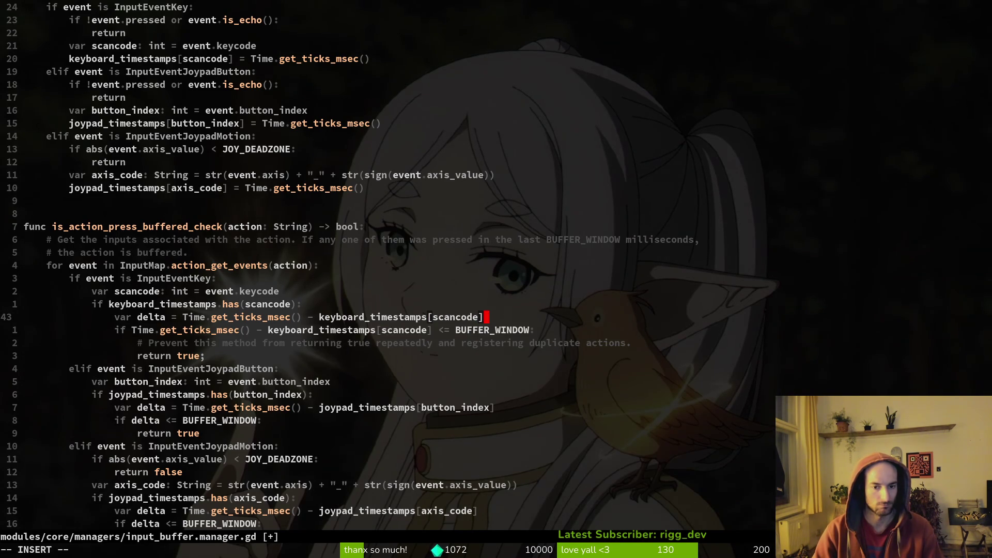
- Change the keyboard condition to 'delta <= BUFFER_WINDOW' and save input_buffer.manager.gd
key(Down)
key(Left)
key(Left)
key(Left)
key(BackSpace)
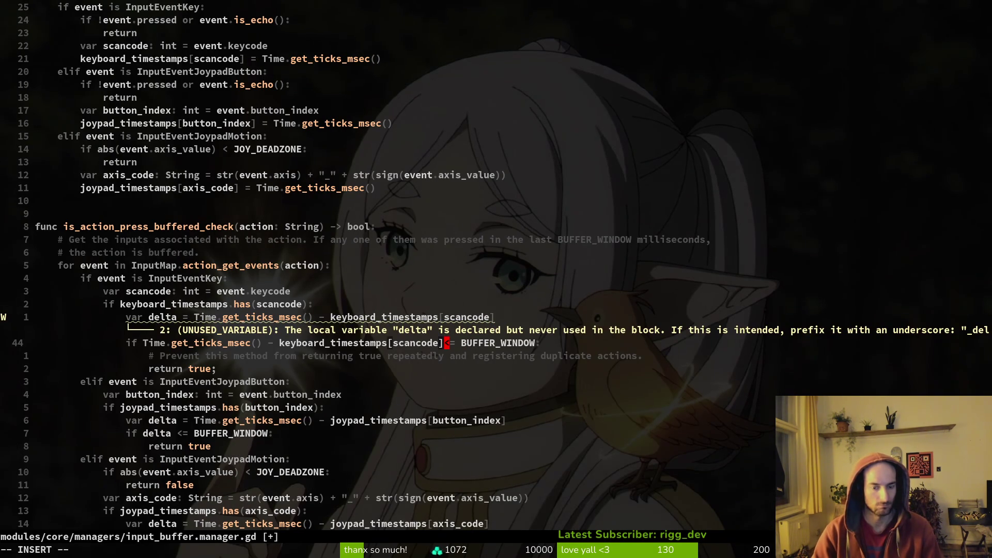
key(ctrl+w)
key(ctrl+w)
key(ctrl+w)
text(delta)
key(Escape)
text(:w)
key(Return)
- Paste the peek check print line below the delta declaration, indent it twice, and save
key(k)
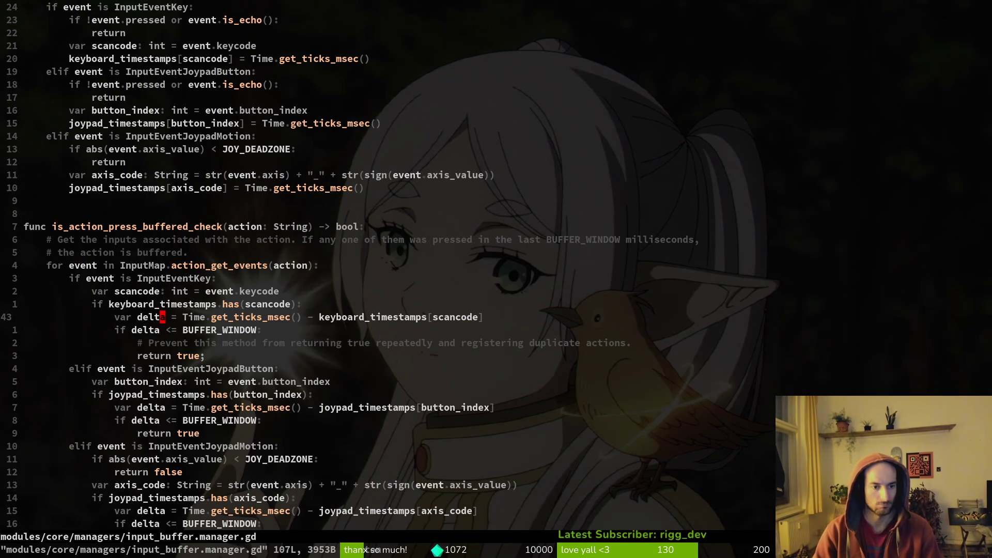
text(print("peek check | action: ", action, " | delta: ", delta))
key(Return)
key(p)
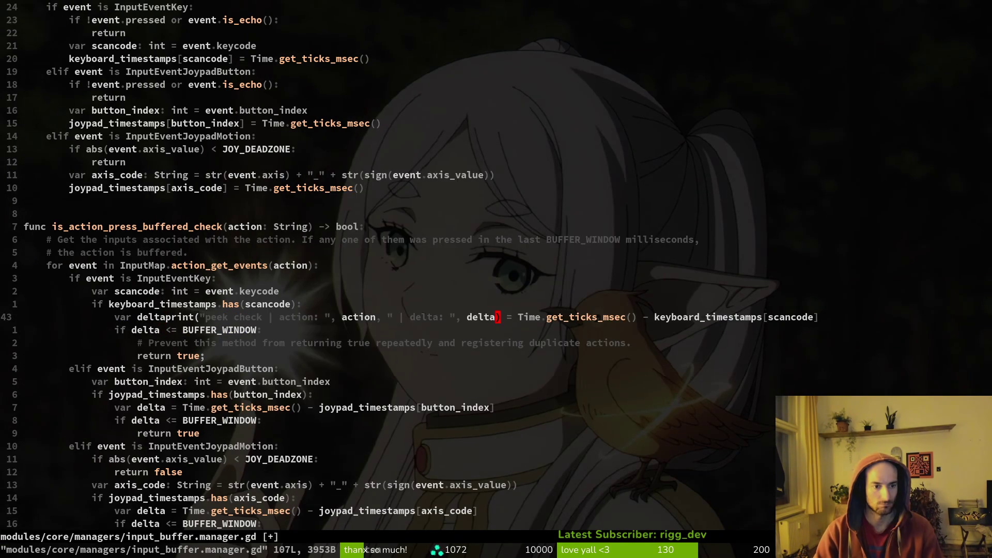
key(u)
key(p)
key(shift+v)
key(greater)
key(greater)
key(greater)
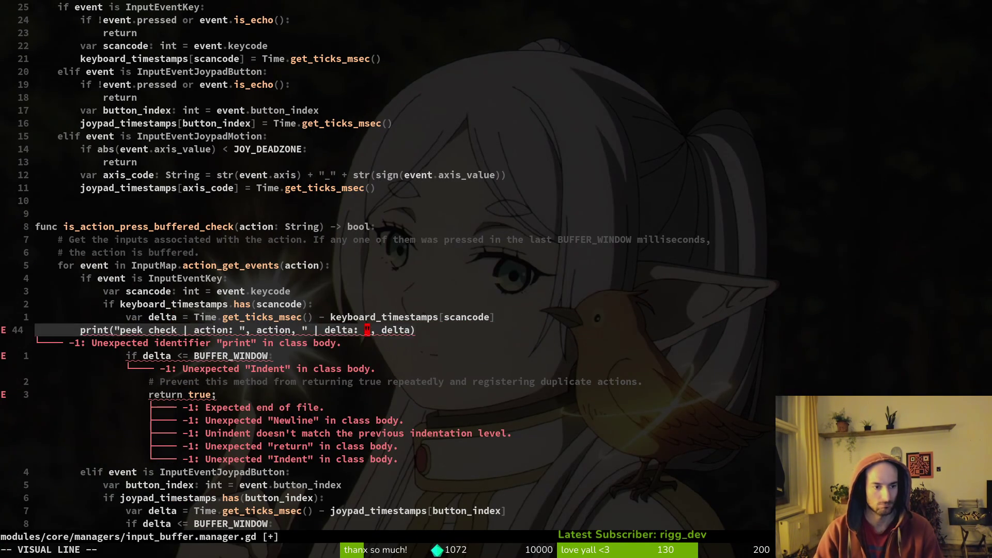
key(greater)
key(greater)
text(:w)
key(Return)
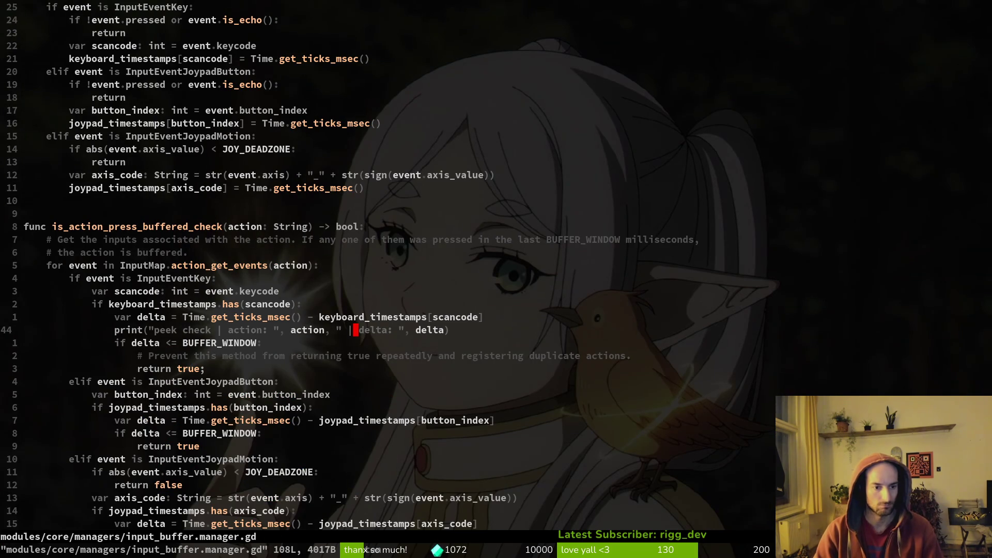
- Scroll down to the joypad check in invalidate_action
scroll(354, 175, down, 12)
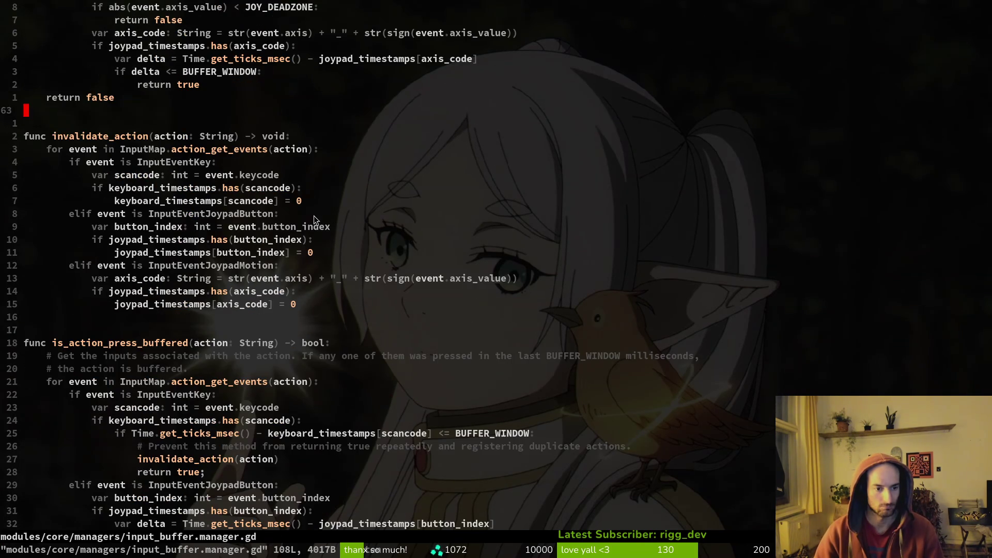
scroll(311, 222, down, 2)
click(315, 165)
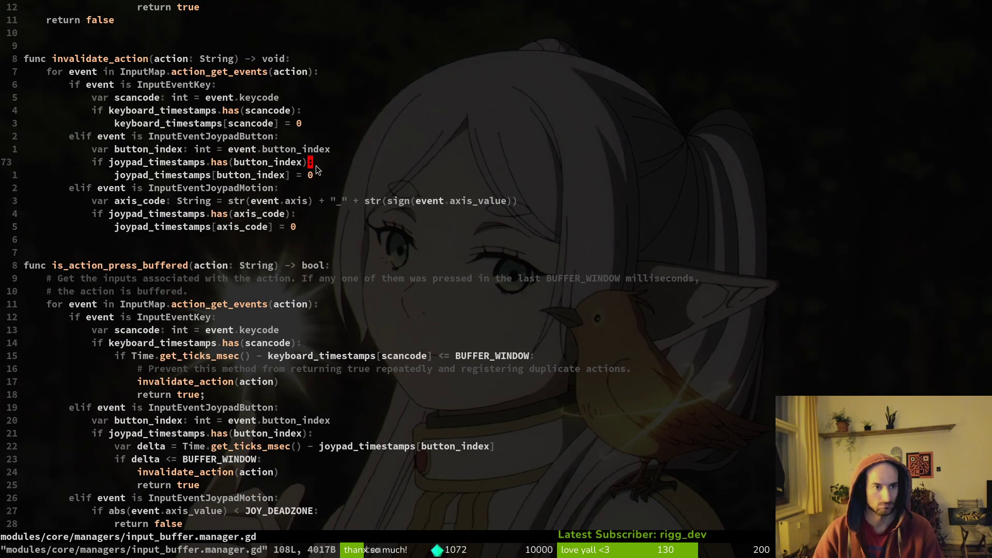
key(alt+Tab)
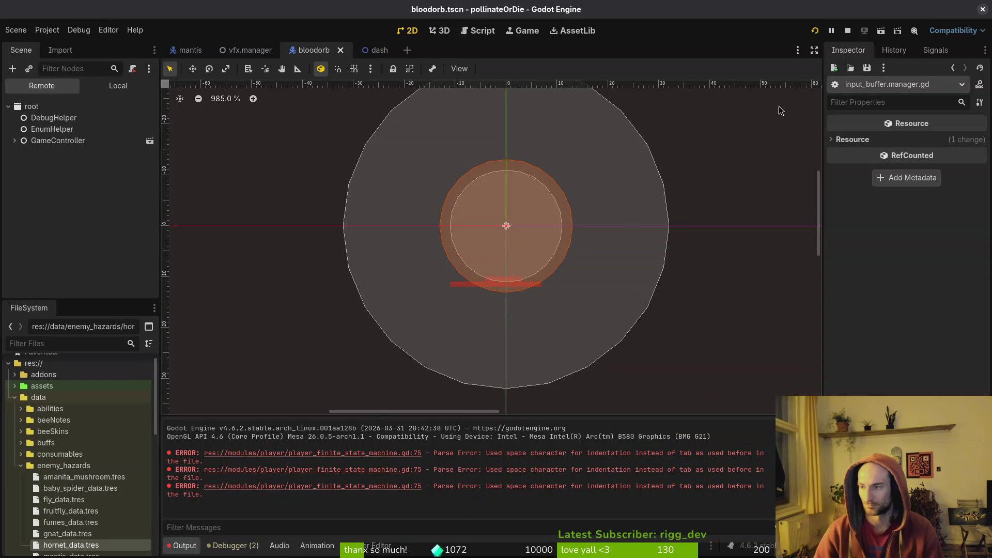
- Restart the game into the hive level, stop it, and select both 'slash input detected' Output lines
key(F5)
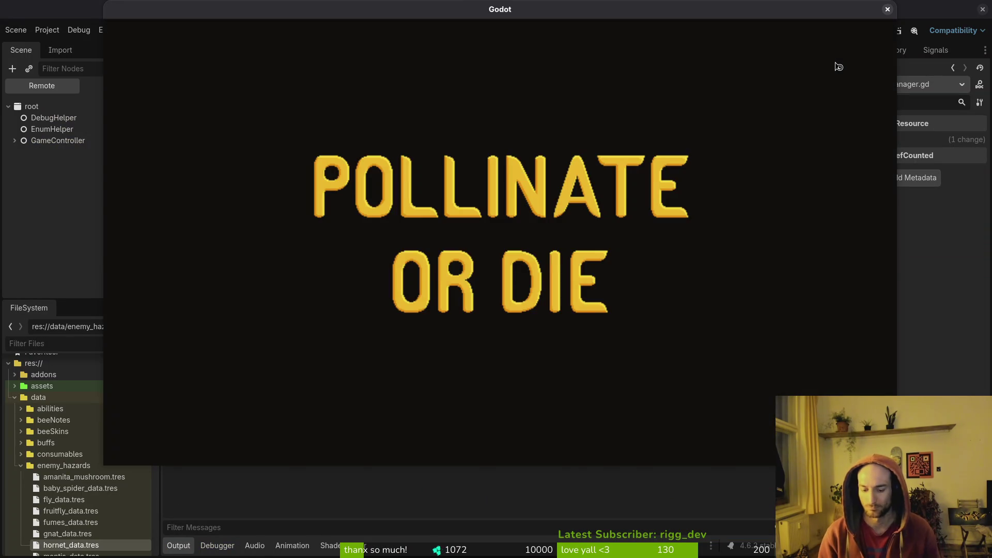
key(Return)
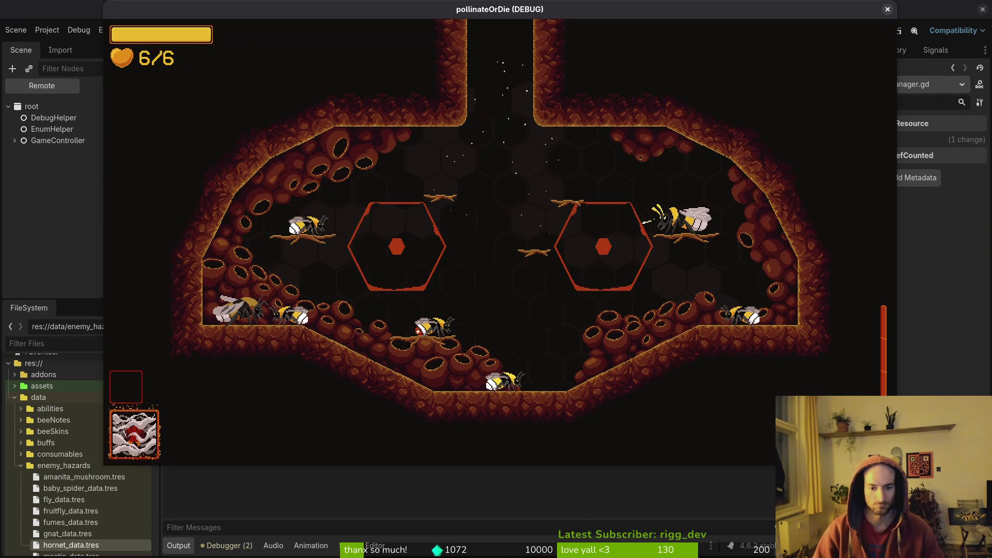
key(F8)
drag(430, 464, 165, 453)
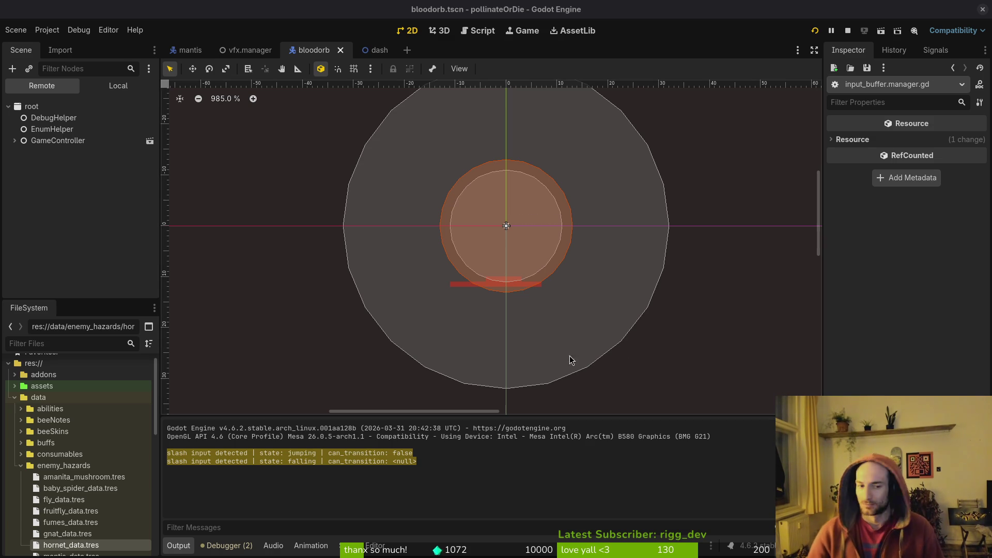
key(alt+Tab)
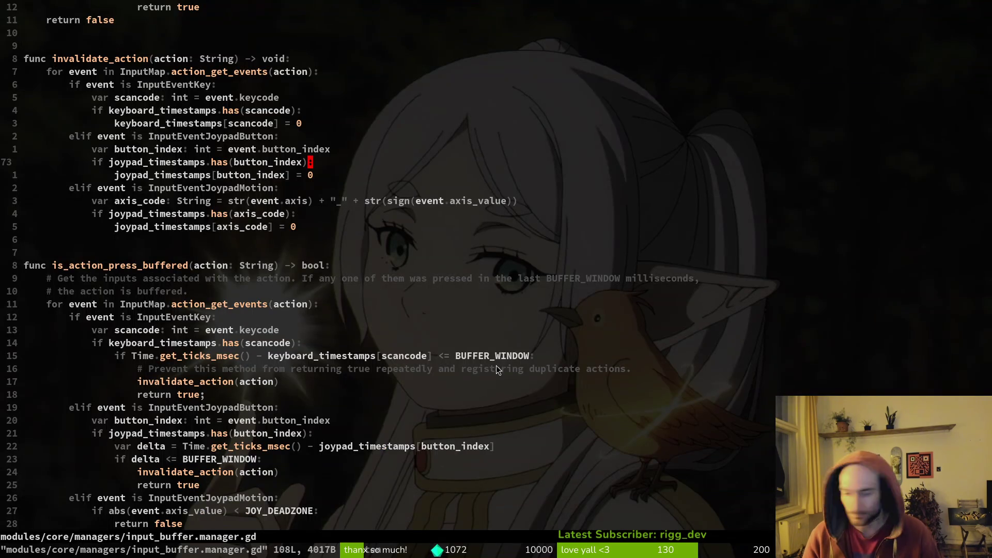
- Open slashing.gd with the Telescope file finder
key(space)
key(f)
key(f)
text(slashing)
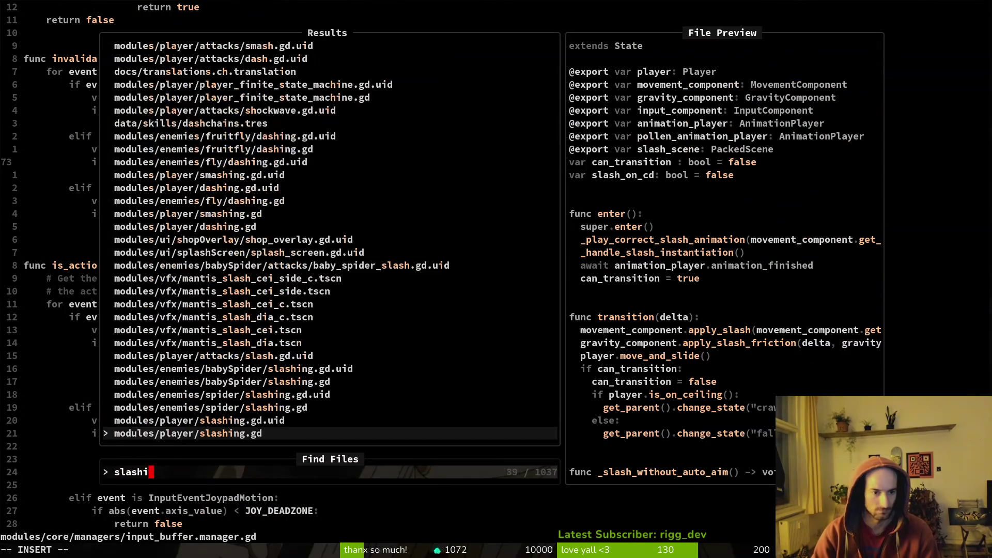
key(Return)
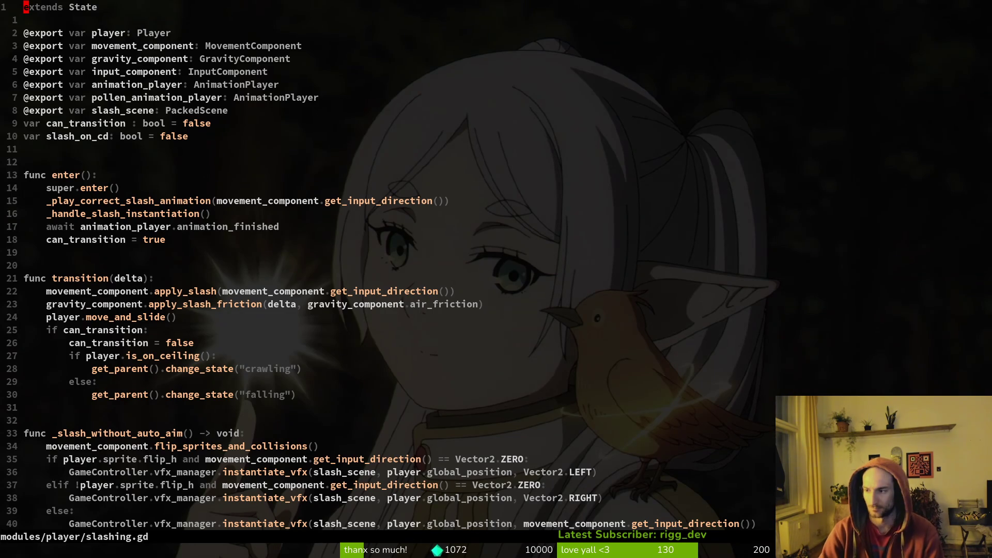
- Add input_component.consume_input("ctrl_slash", "kb_slash") at the start of enter() and save
key(j)
key(j)
key(j)
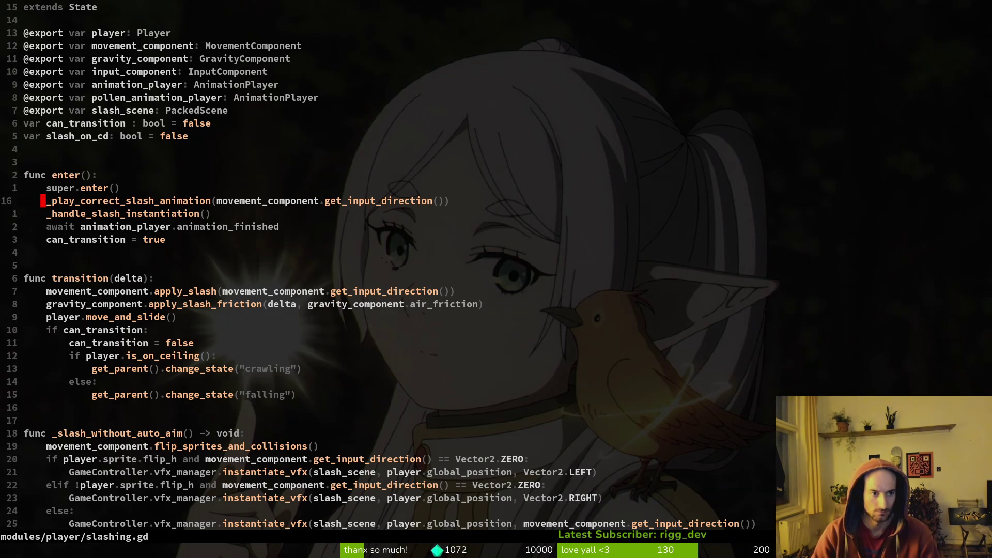
text(Oin)
key(Tab)
key(Return)
text(.cons)
key(Return)
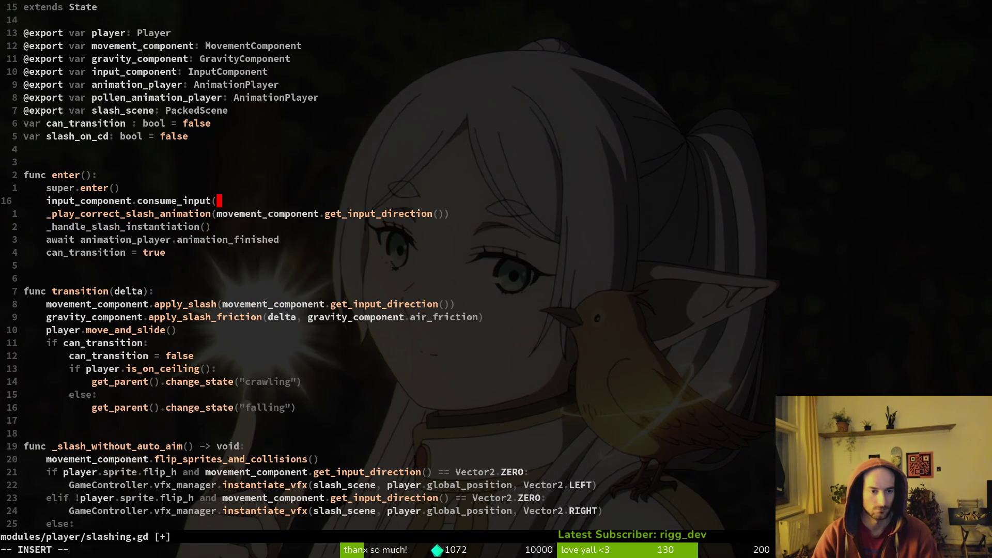
text(")
text(ctrl_slas)
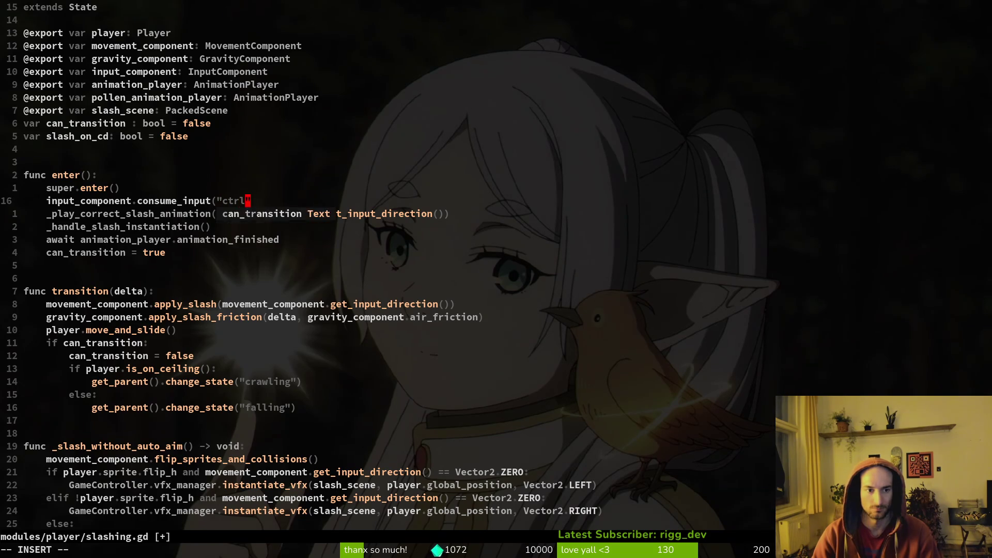
text(h")
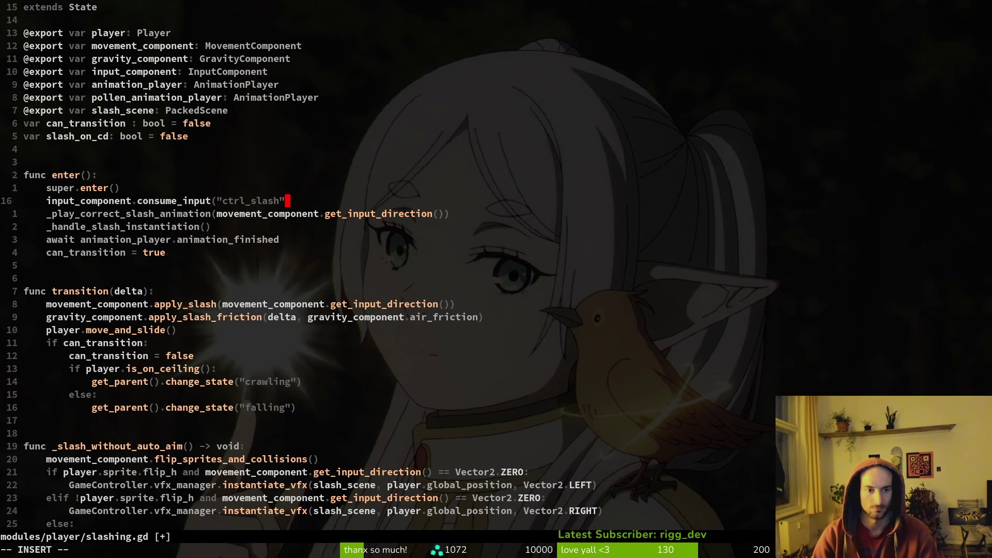
text(, "c)
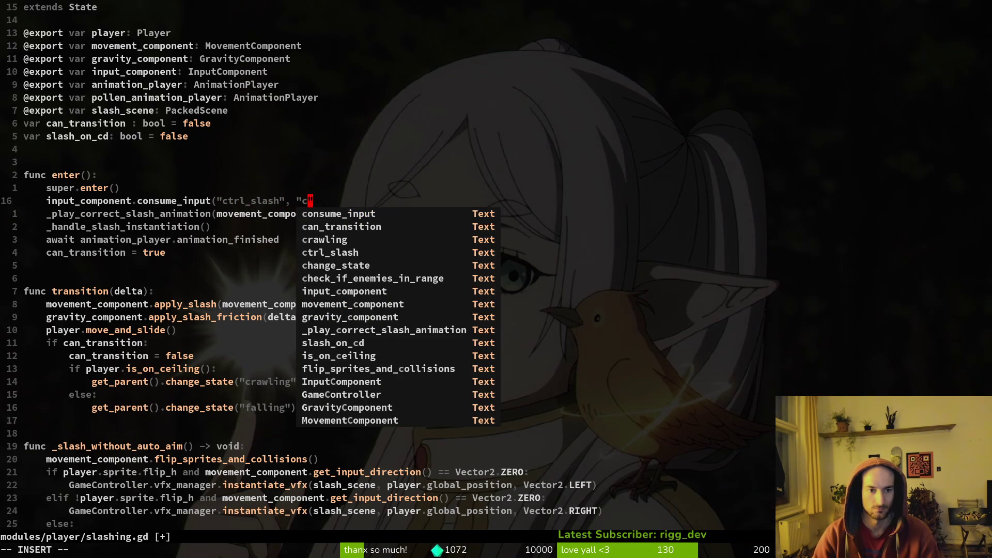
text(kb_slash")
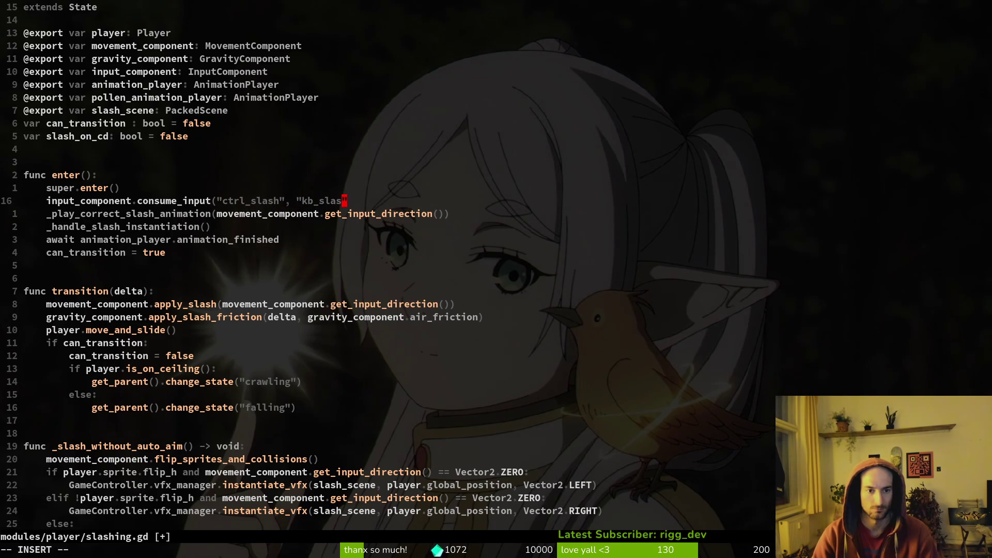
key(Escape)
text(:w)
key(Return)
- Open player_finite_state_machine.gd by searching 'pfsm' in the file finder
key(space)
key(f)
key(f)
text(pfsm)
key(Return)
- Delete the consume_input lines under the JUMPING and FALLING branches
key(k)
key(k)
key(k)
key(d)
key(d)
key(k)
key(k)
key(k)
key(shift+v)
key(d)
key(k)
key(k)
key(k)
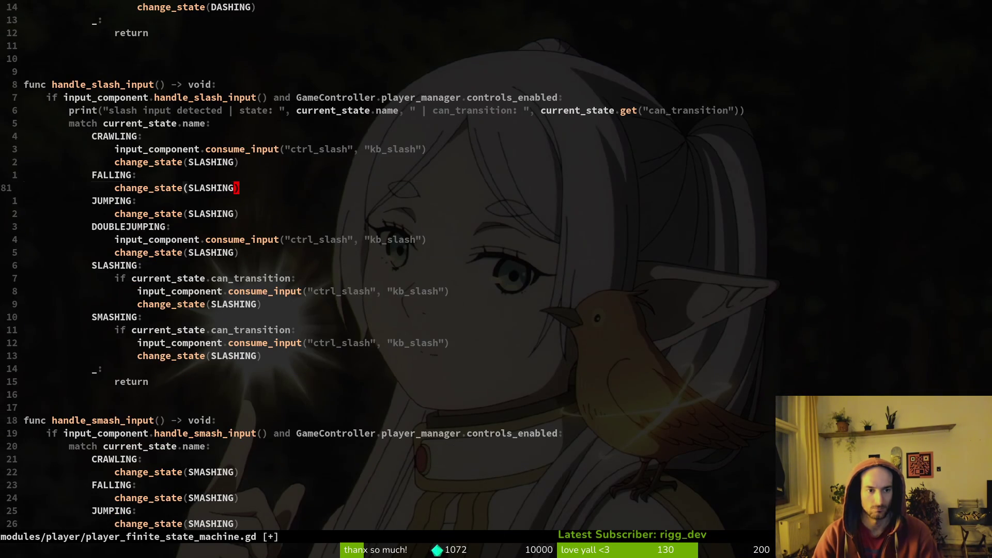
key(d)
key(d)
key(j)
key(j)
key(j)
key(d)
key(d)
- Delete the consume_input lines under SLASHING and SMASHING and save the script
key(j)
key(j)
key(j)
key(d)
key(d)
key(j)
key(j)
key(j)
key(shift+v)
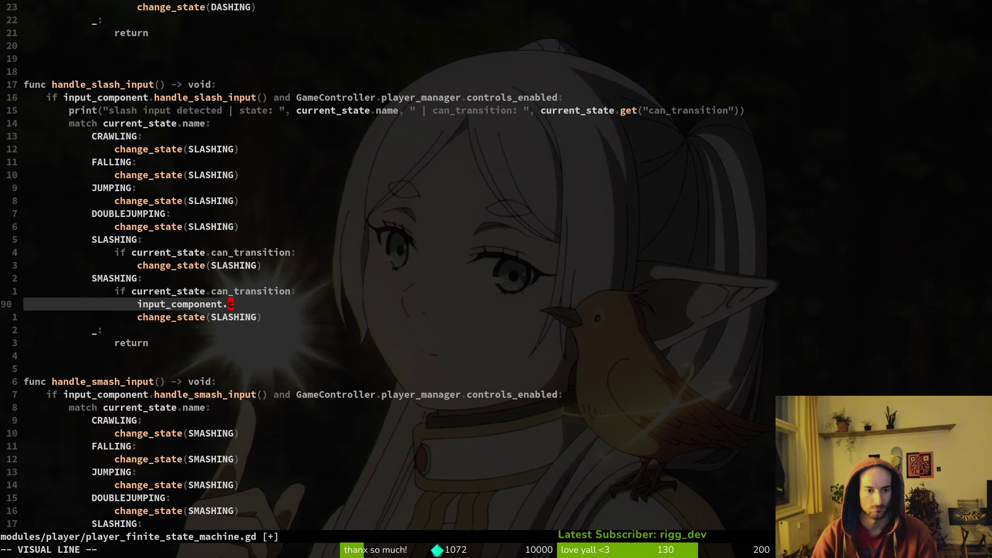
text(d:w)
key(Return)
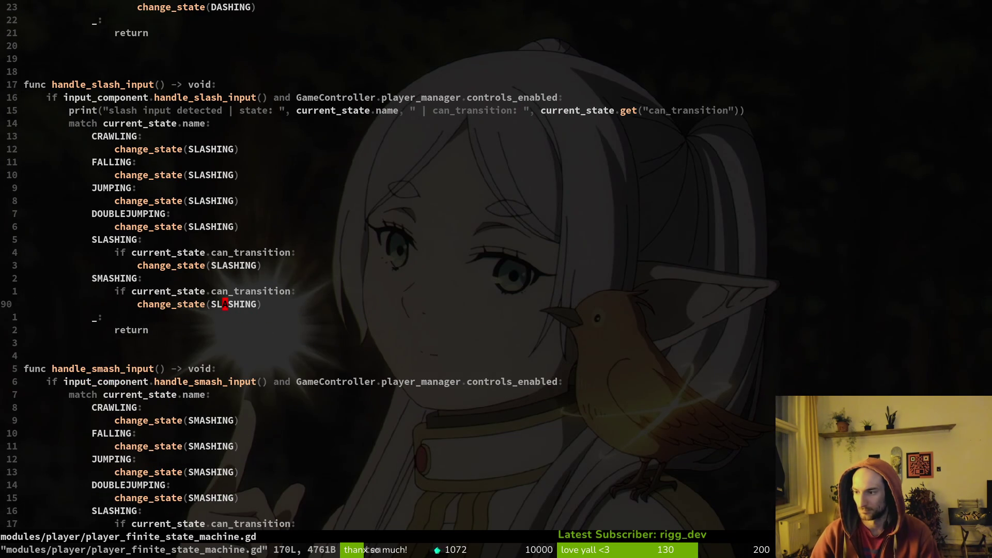
click(423, 254)
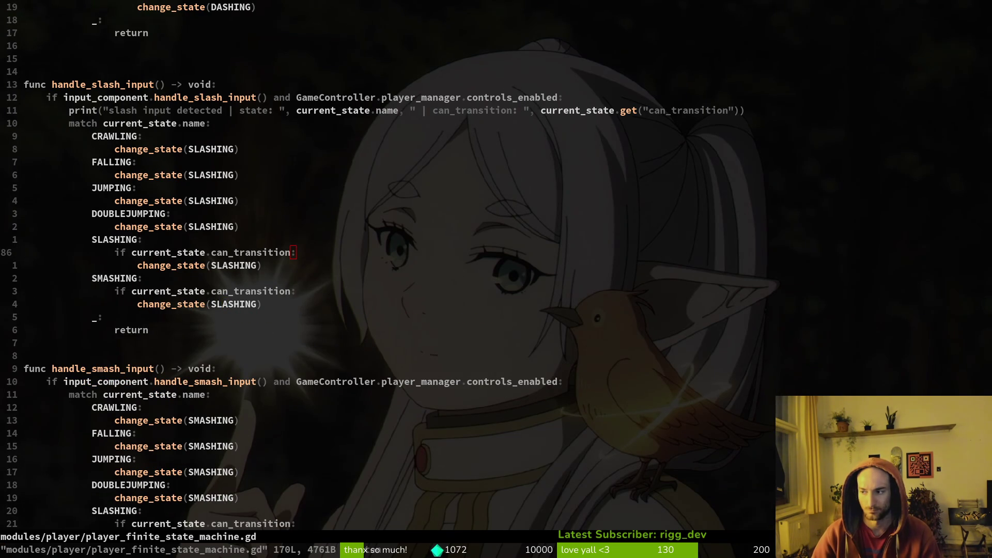
key(alt+Tab)
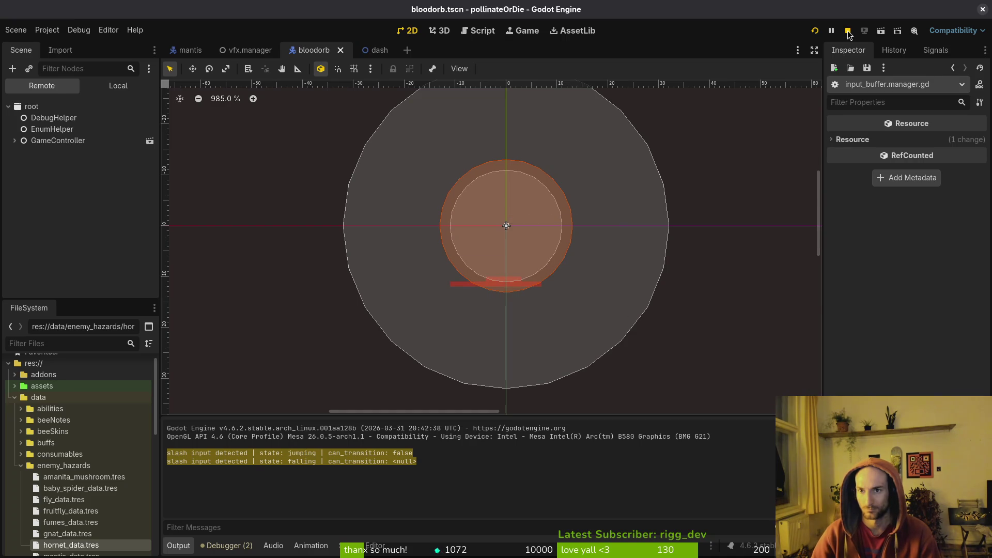
- Stop the session, relaunch pollinateOrDie into gameplay, and slash twice while jumping and falling
click(847, 31)
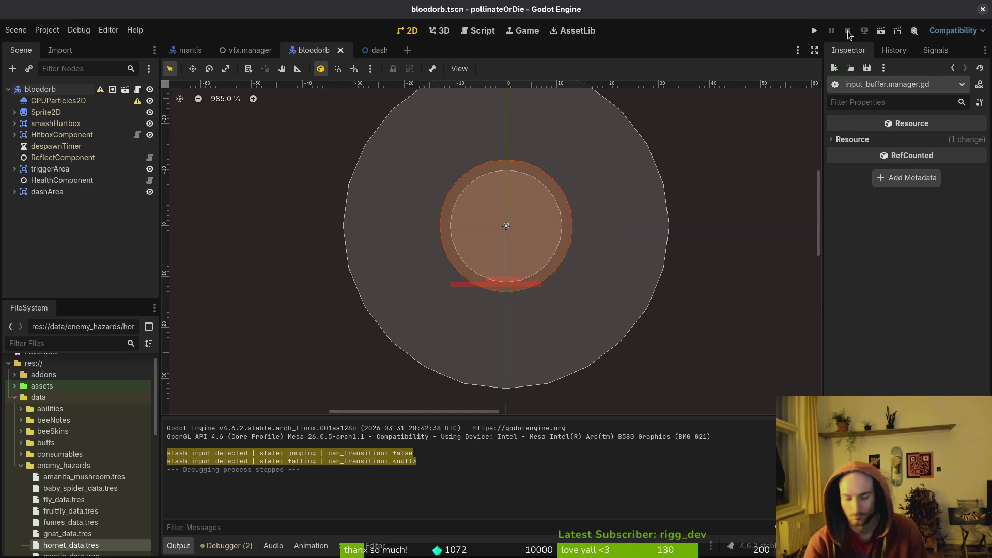
key(F5)
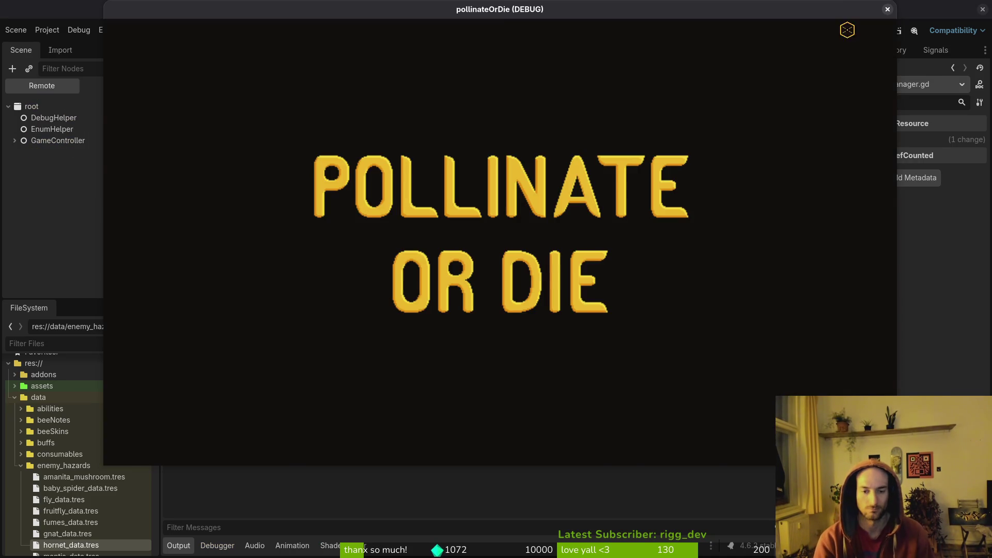
key(Return)
key(x)
key(x)
key(x)
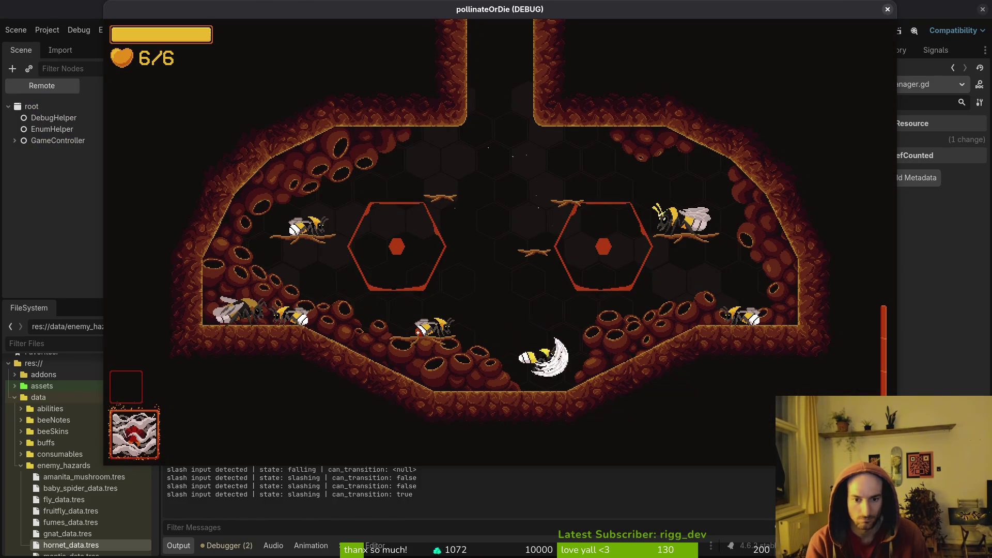
key(x)
key(x)
key(x)
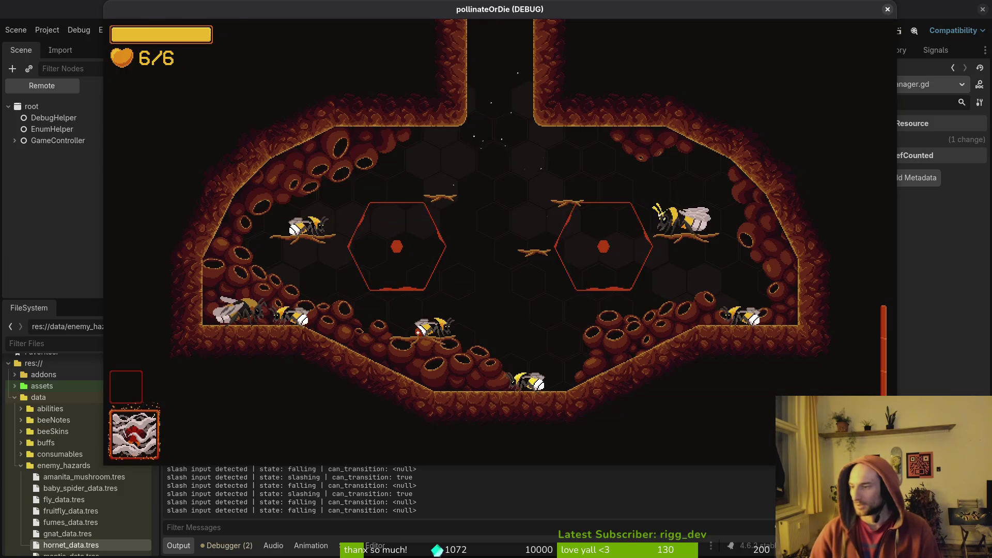
key(alt+Tab)
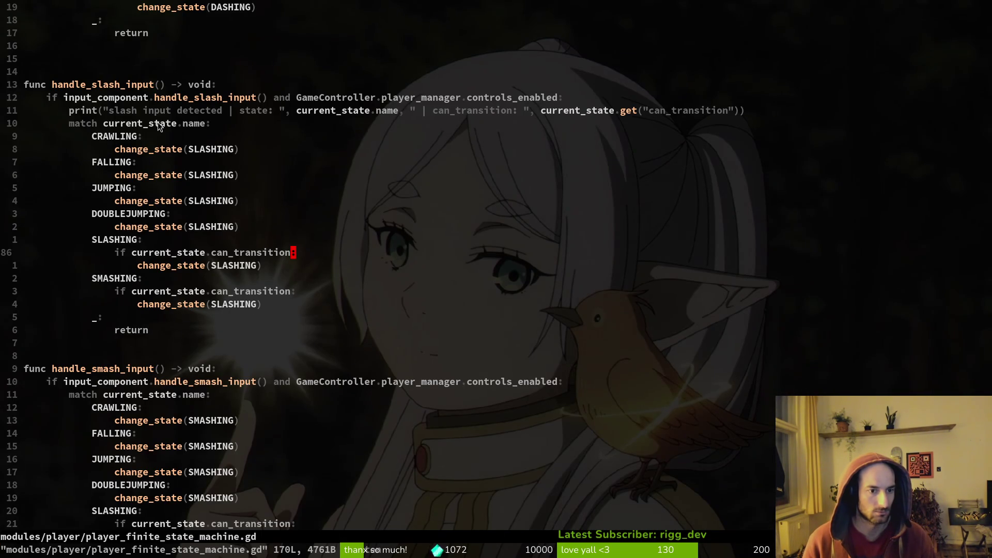
- Review handle_dash_input and the SMASHING branch, then select the slash log lines in Output
scroll(315, 284, up, 9)
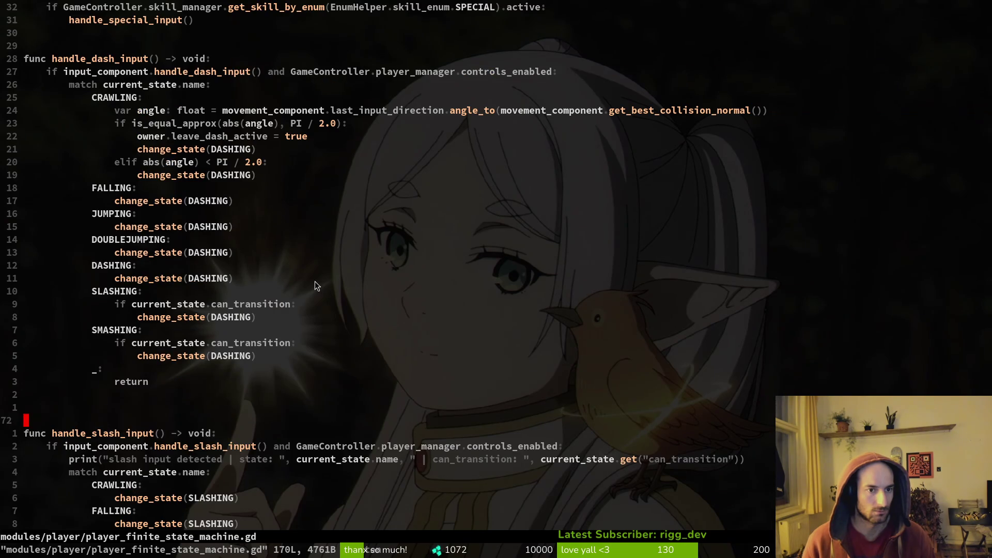
scroll(315, 282, down, 6)
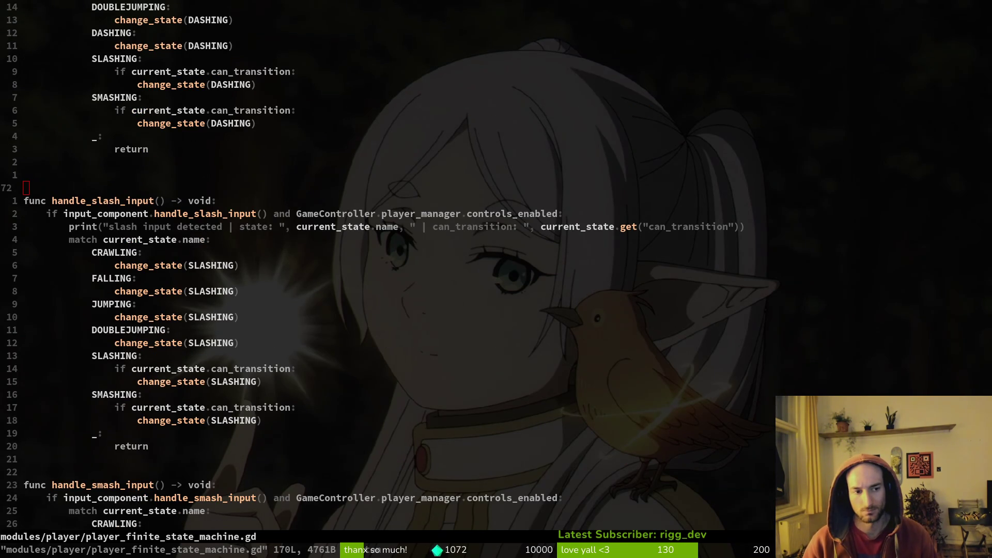
click(388, 398)
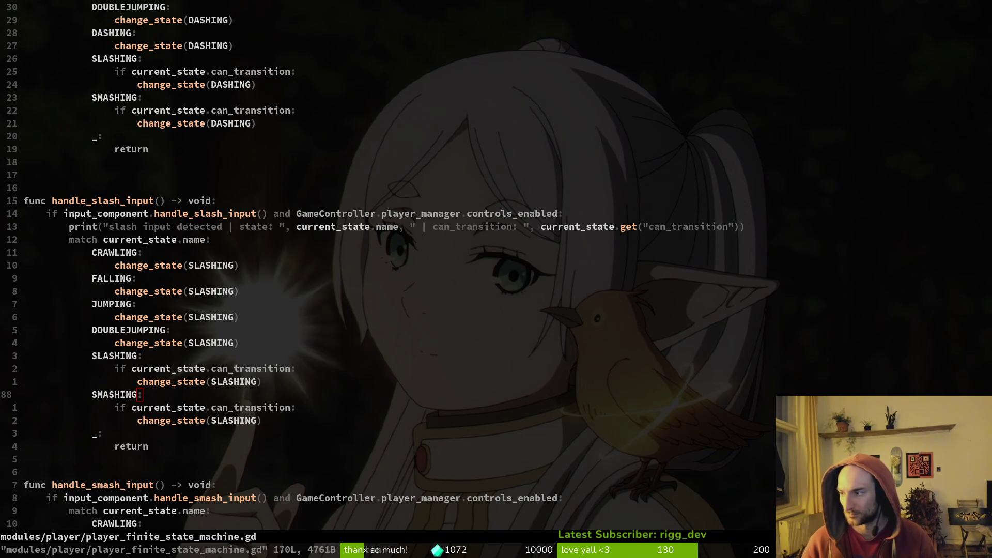
key(alt+Tab)
drag(416, 512, 155, 426)
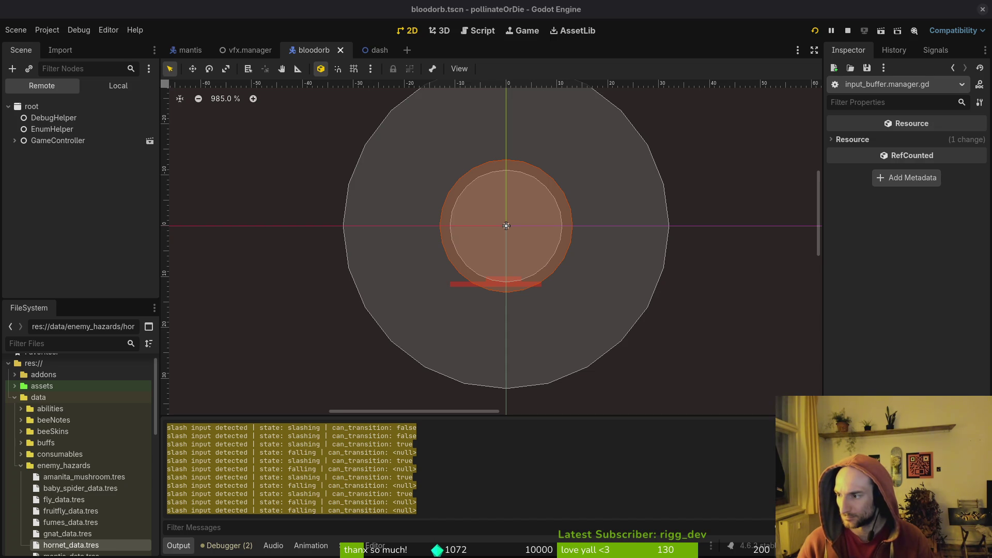
- Open input_component.gd through the file finder
key(alt+Tab)
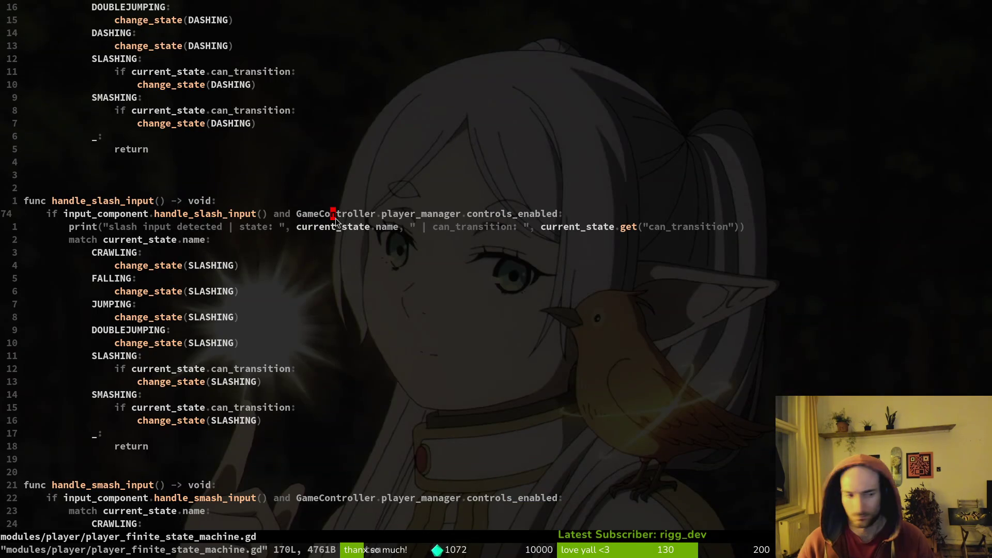
key(space)
key(f)
key(f)
text(slashing)
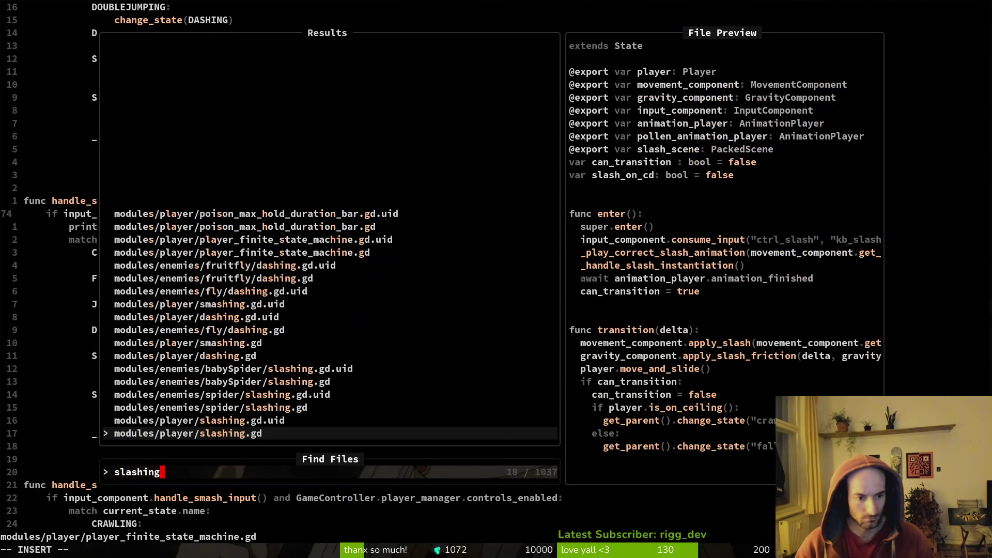
key(Return)
key(space)
key(f)
key(f)
key(Escape)
key(space)
key(f)
key(f)
text(inpcom)
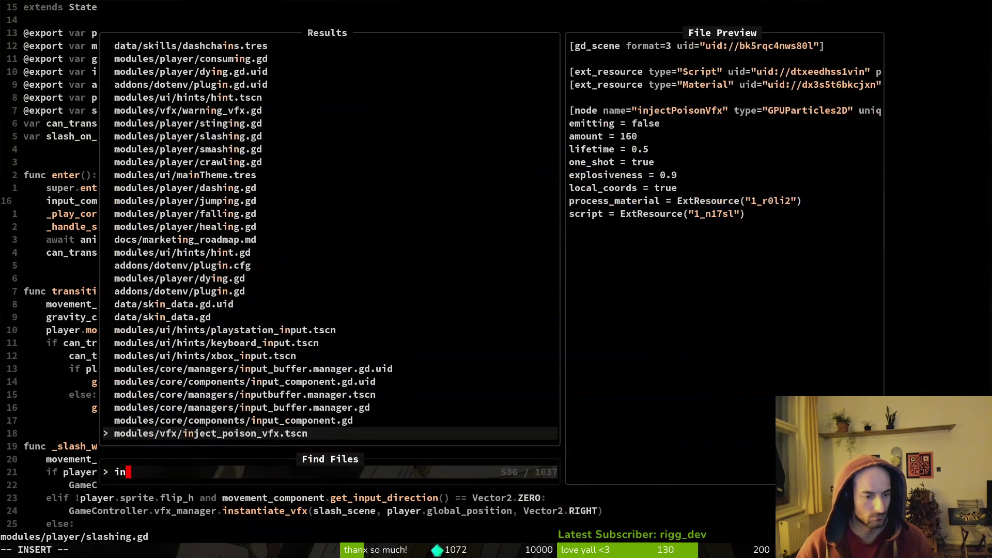
key(Return)
- Add print("consuming: ", action_primary, " ", action_secondary) inside consume_input and save
scroll(170, 365, down, 17)
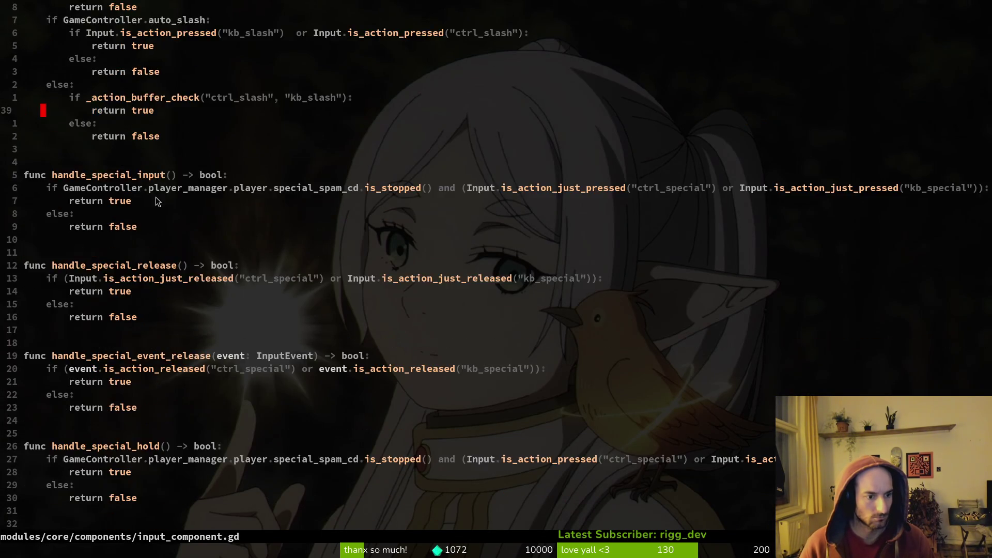
key(alt+Tab)
scroll(317, 468, down, 6)
click(180, 445)
text(op)
text(print("consuming: ", action_primary, " ", action_secondary))
key(Escape)
text(x:w)
key(Return)
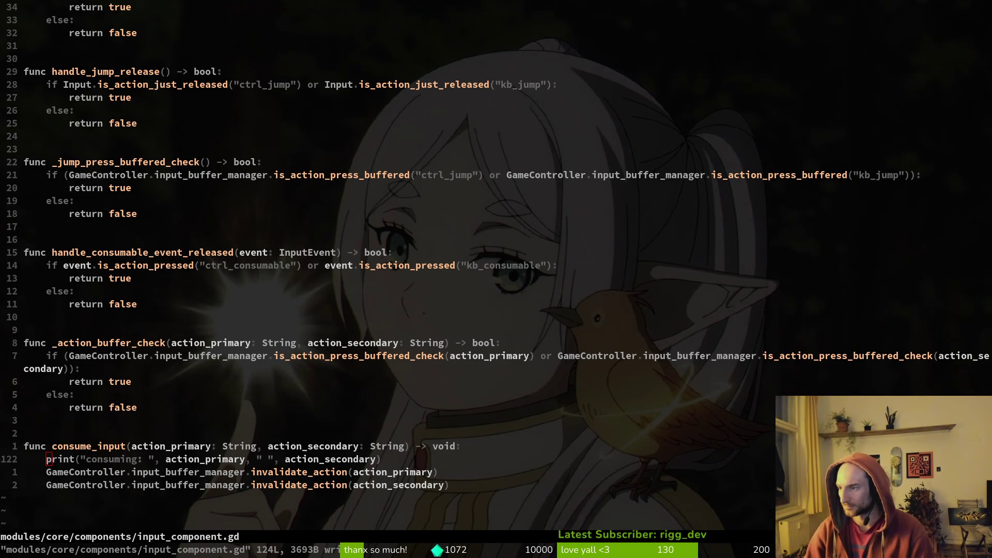
- Open input_buffer.manager.gd through the file finder
click(305, 446)
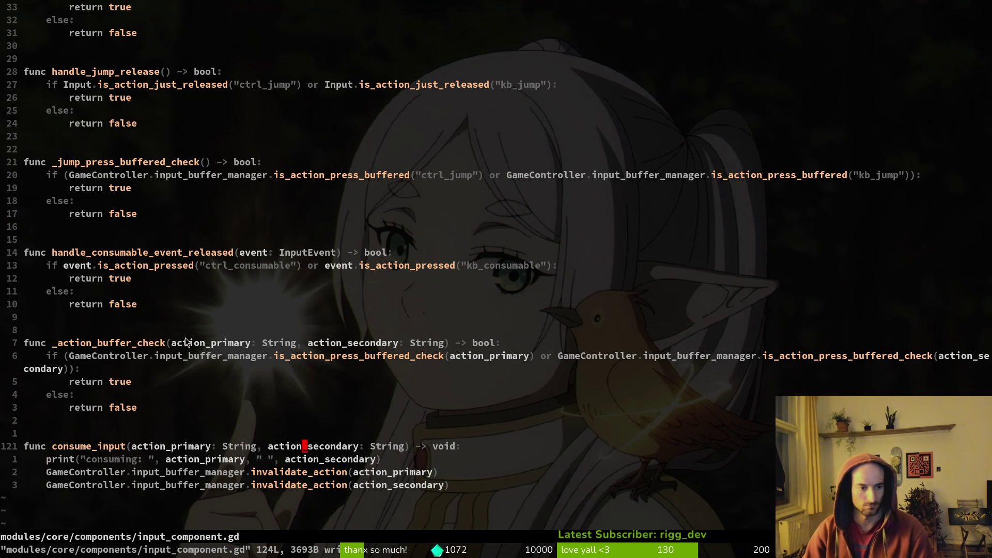
scroll(149, 214, up, 5)
key(space)
key(f)
key(f)
text(inbuf)
key(Return)
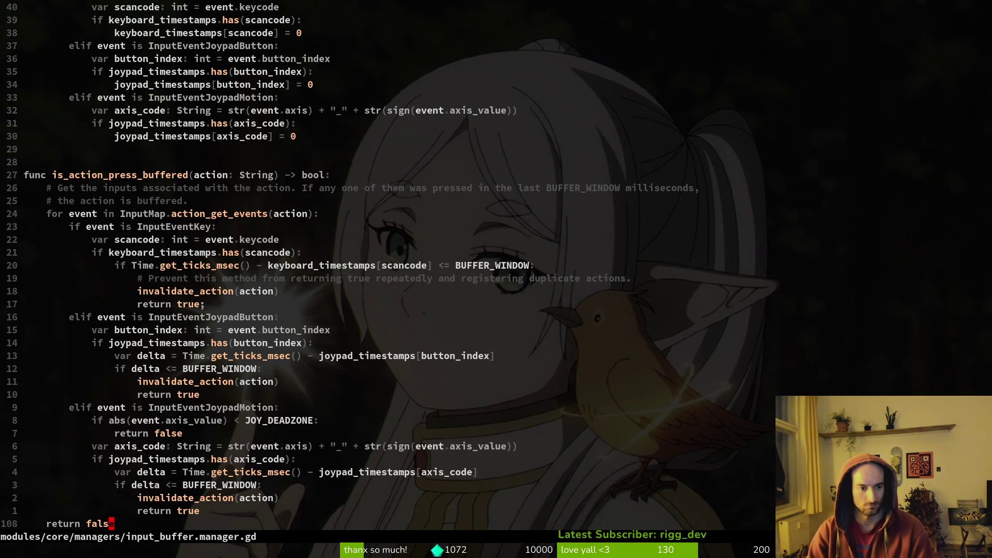
- Add print("invalidating: ", action) at the start of invalidate_action, save, and run the project
key(braceleft)
key(k)
key(k)
key(k)
key(A)
key(Return)
text(print("invalidating: ", action))
key(Escape)
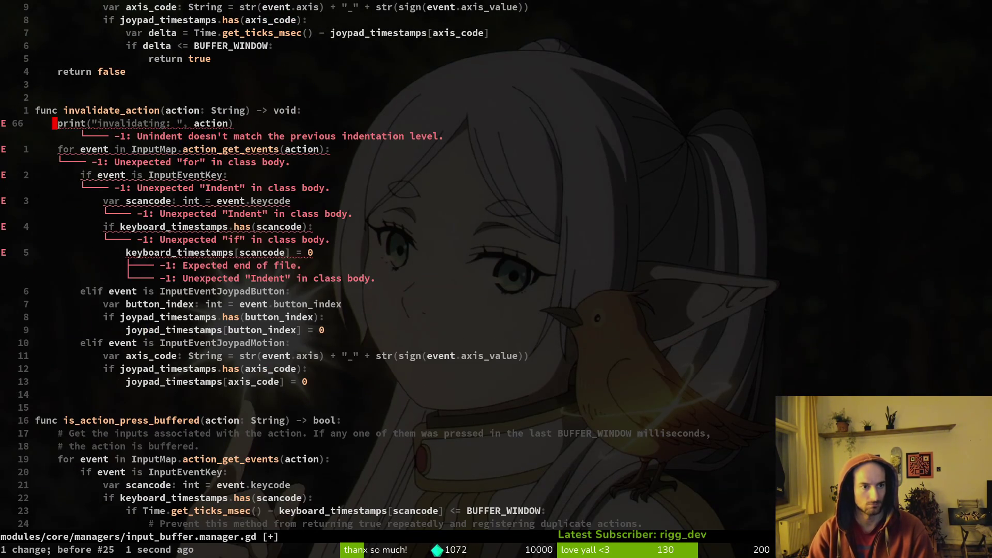
text(:w)
key(Return)
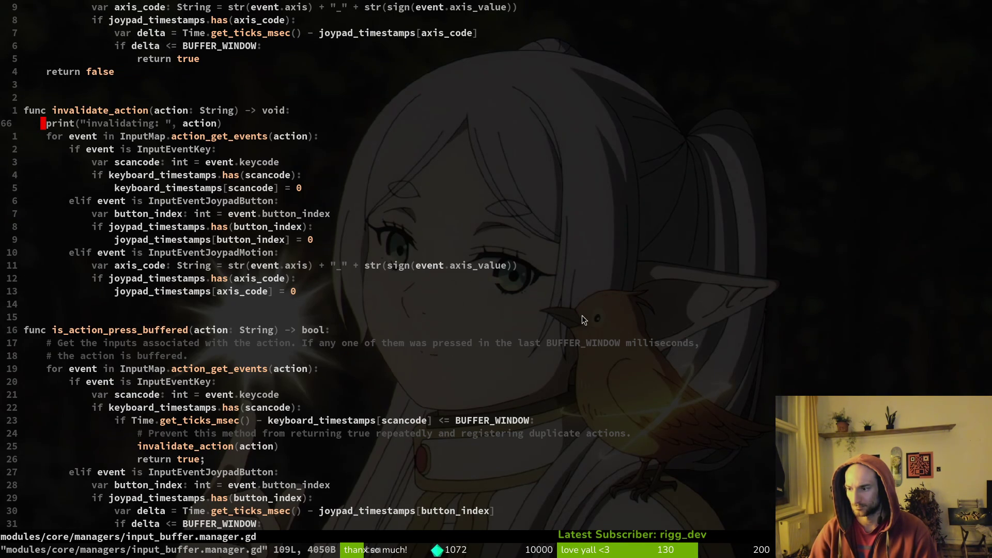
click(817, 32)
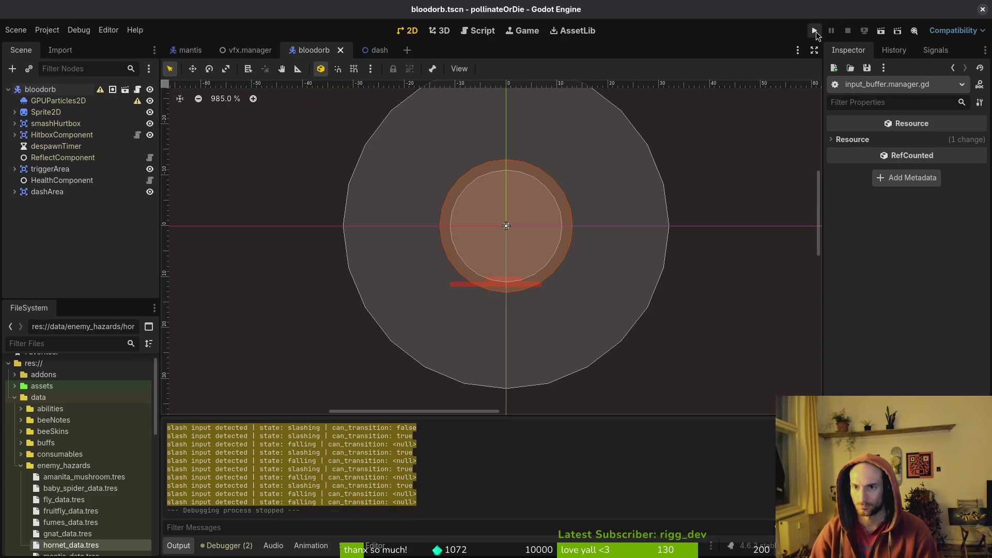
- Play briefly, stop the game, and read the consuming, invalidating and peek check Output lines
key(Return)
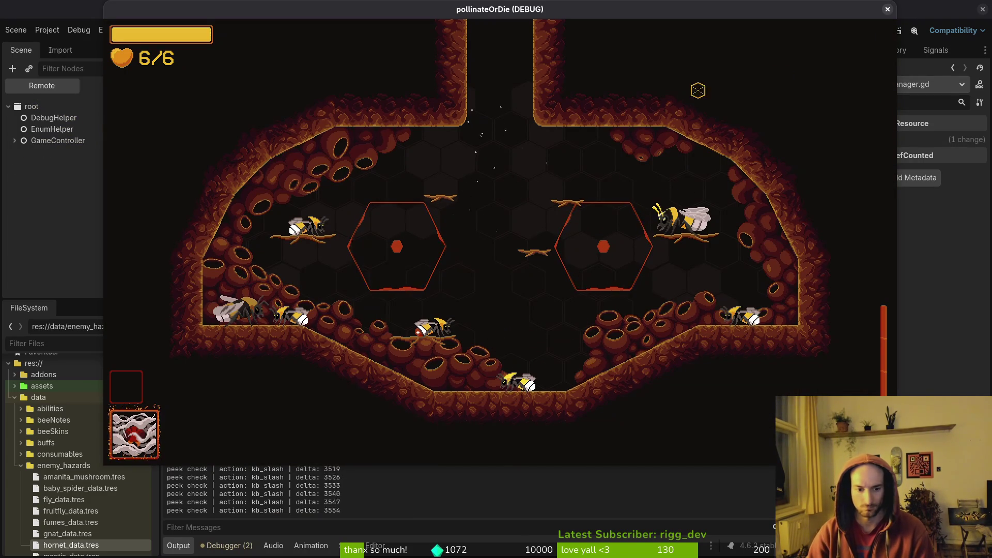
key(F8)
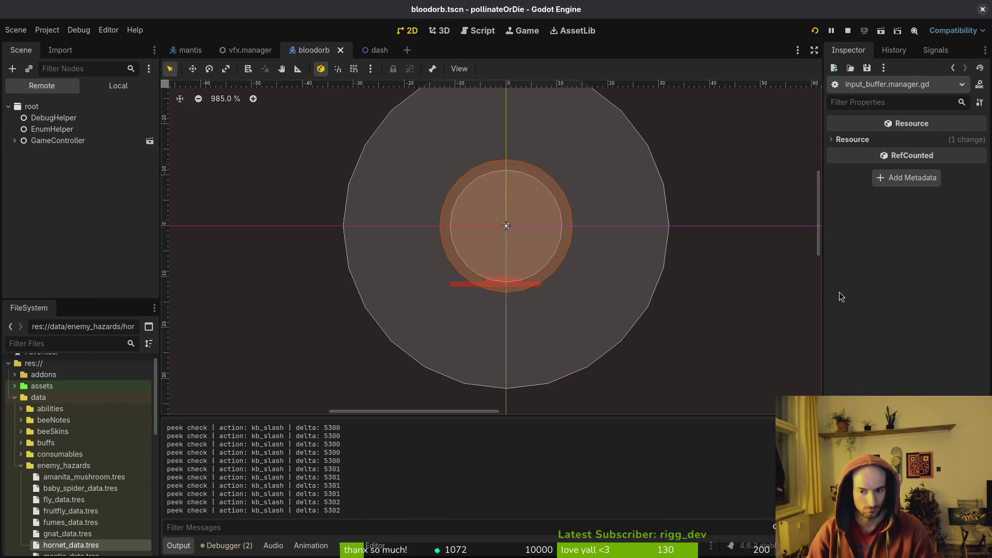
click(849, 31)
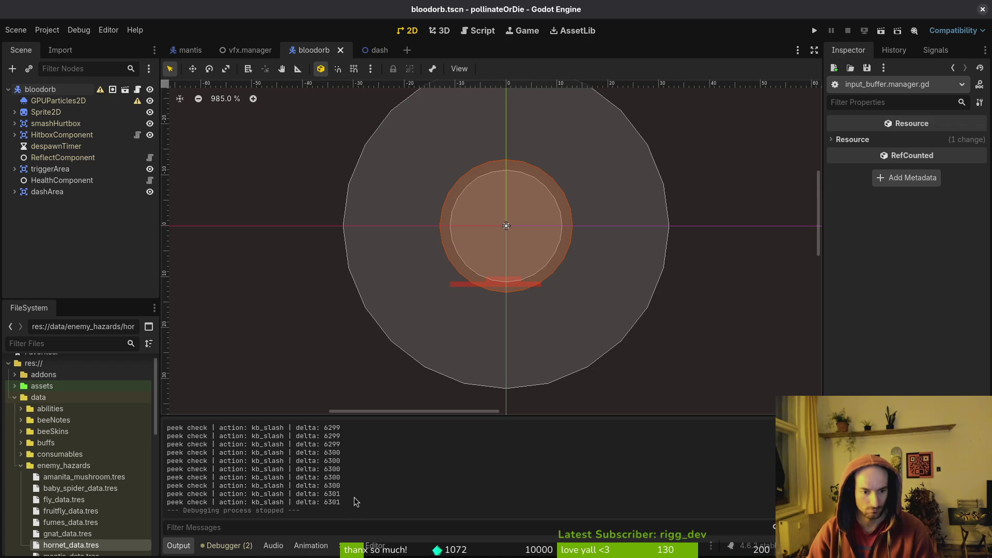
mouse_move(348, 507)
mouse_down()
mouse_move(292, 471)
mouse_move(157, 439)
mouse_move(157, 477)
mouse_move(153, 452)
mouse_up()
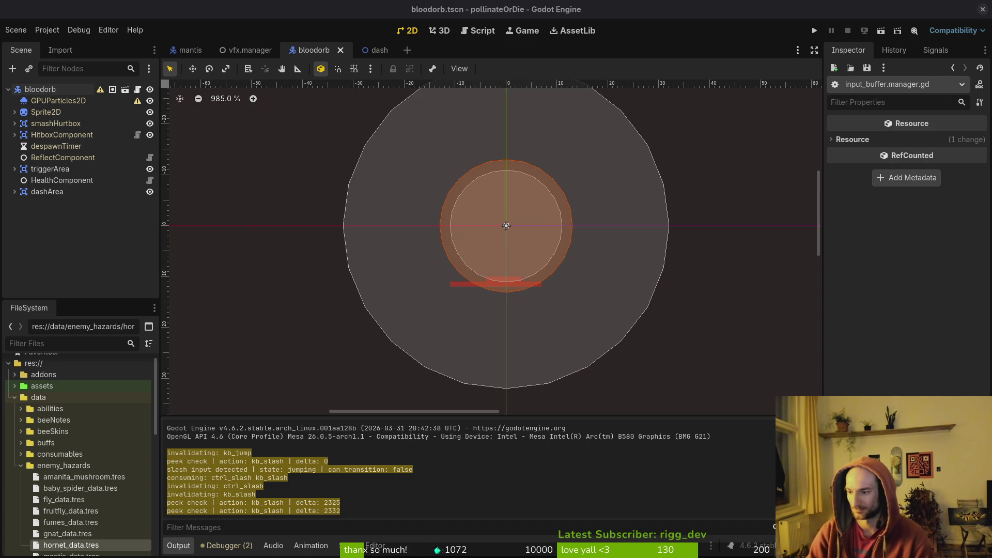
click(814, 30)
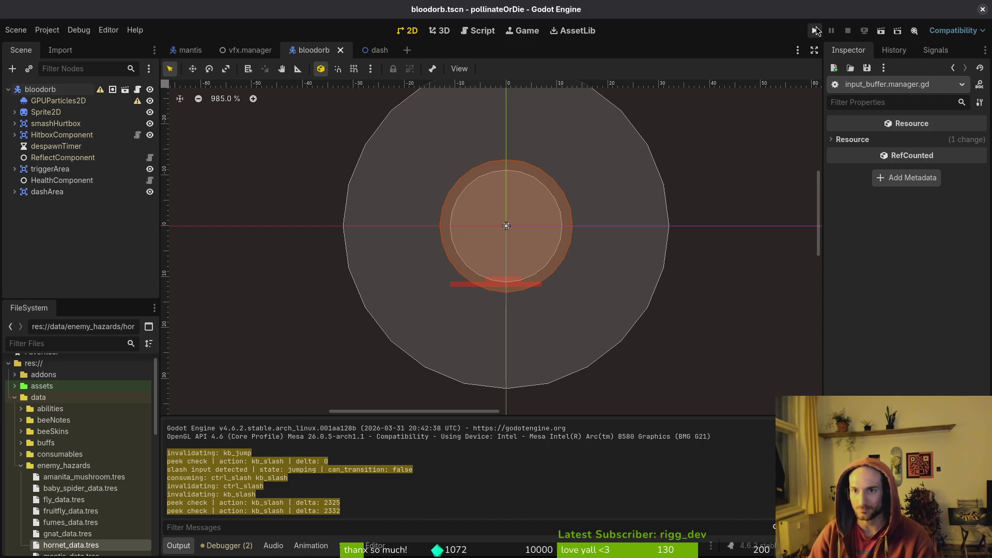
- Slash in game, pause, and select the Output lines showing detected, consumed and invalidated slashes
key(Return)
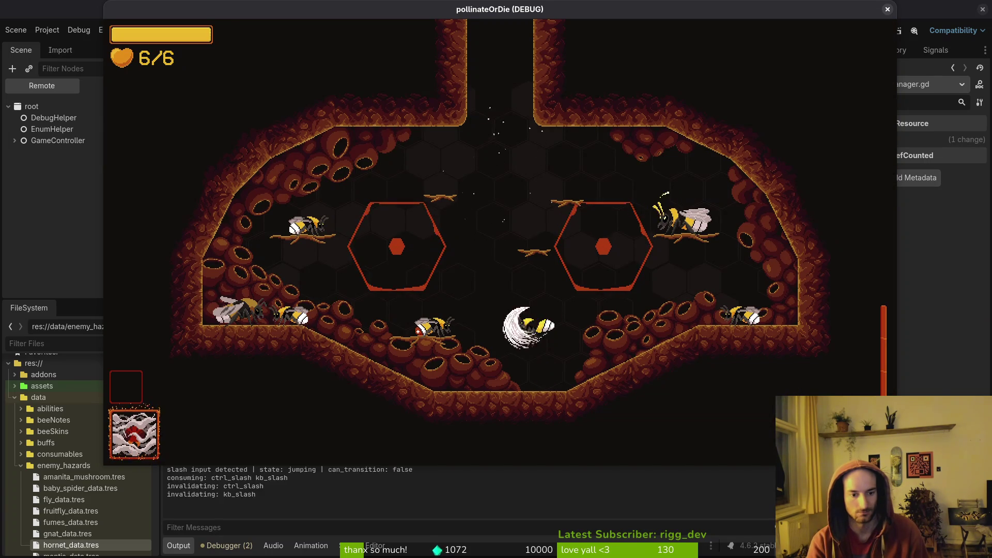
key(Escape)
click(388, 531)
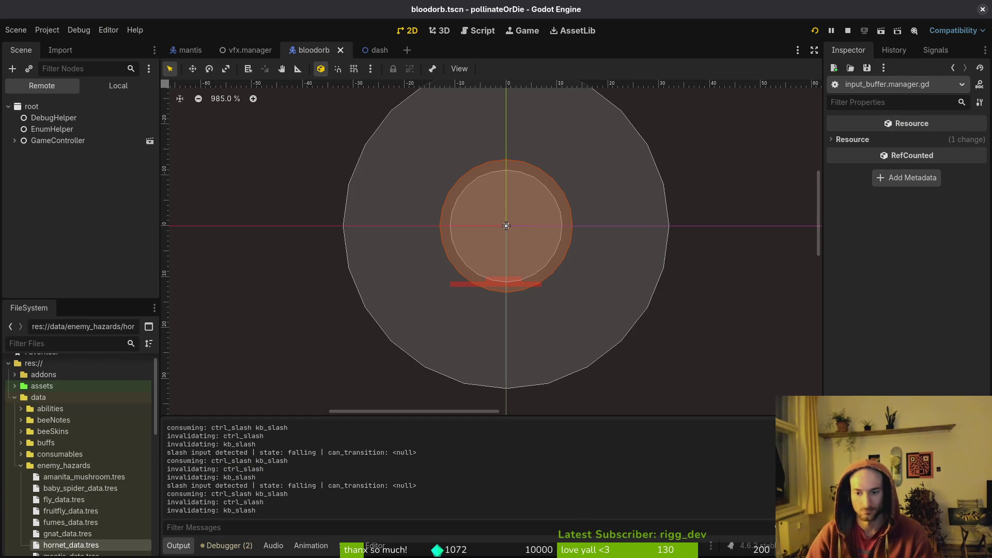
mouse_move(270, 509)
mouse_down()
mouse_move(110, 408)
mouse_move(88, 421)
mouse_up()
drag(174, 440, 147, 429)
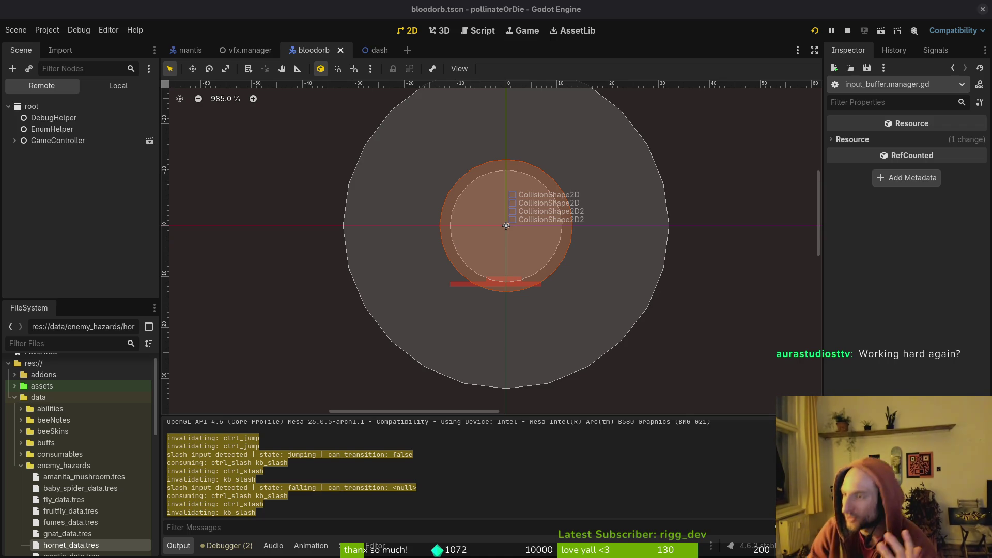
key(alt+Tab)
- Read Claude's 'No wait' paragraph and the first code block of the suggested fix
mouse_move(351, 427)
mouse_down()
mouse_move(501, 440)
mouse_move(312, 408)
mouse_up()
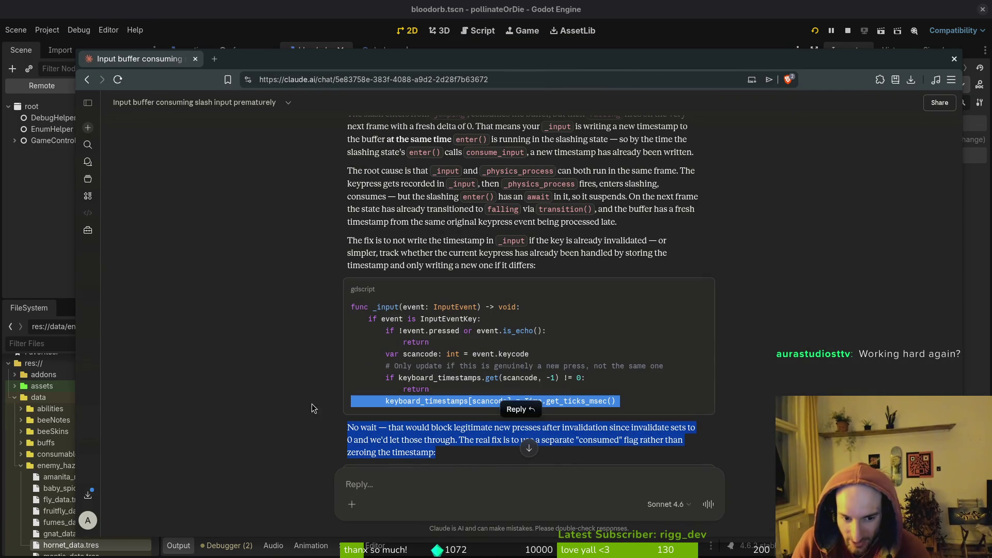
click(353, 429)
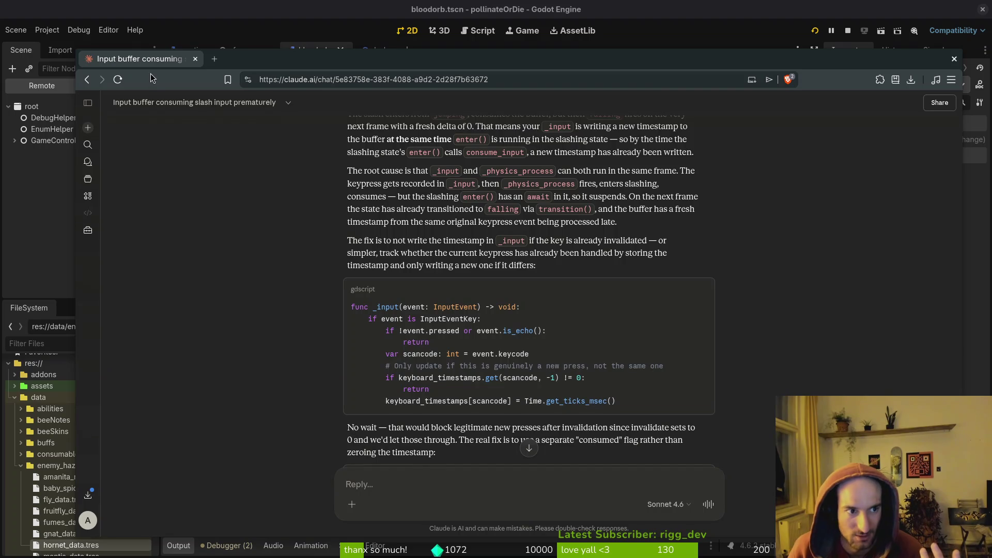
drag(387, 281, 695, 429)
click(428, 444)
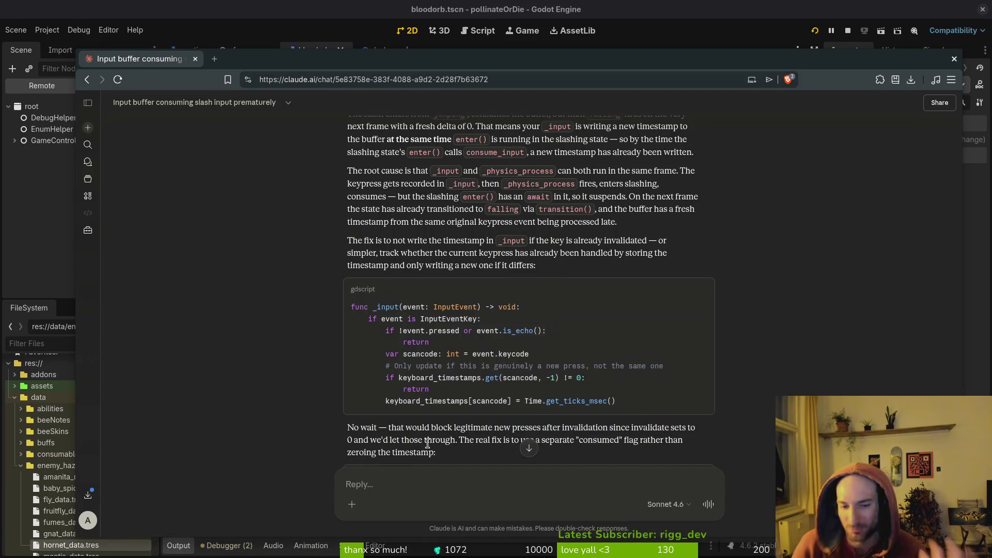
- Review the keyboard_consumed and joypad_consumed flag solution, then leave the browser
scroll(444, 465, down, 2)
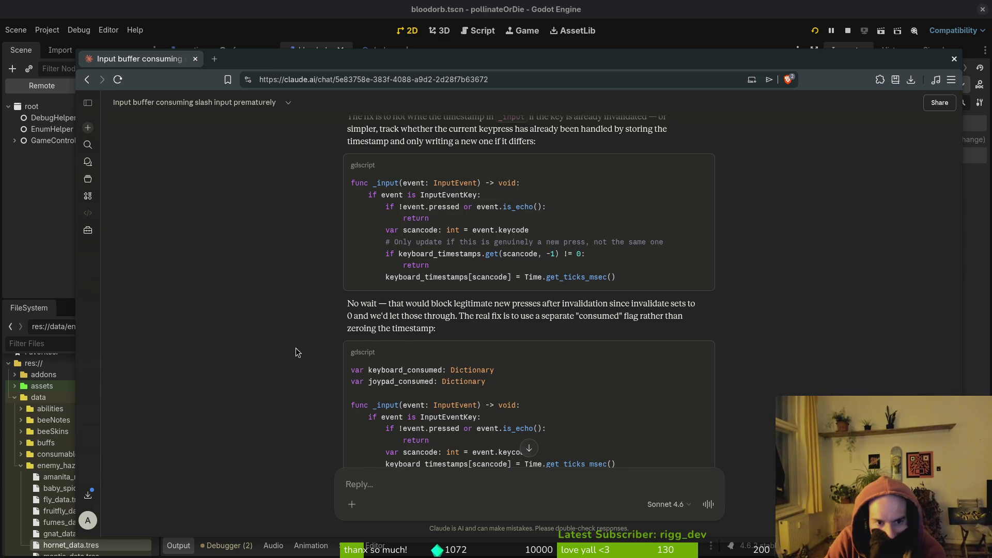
scroll(454, 336, down, 1)
scroll(627, 361, down, 1)
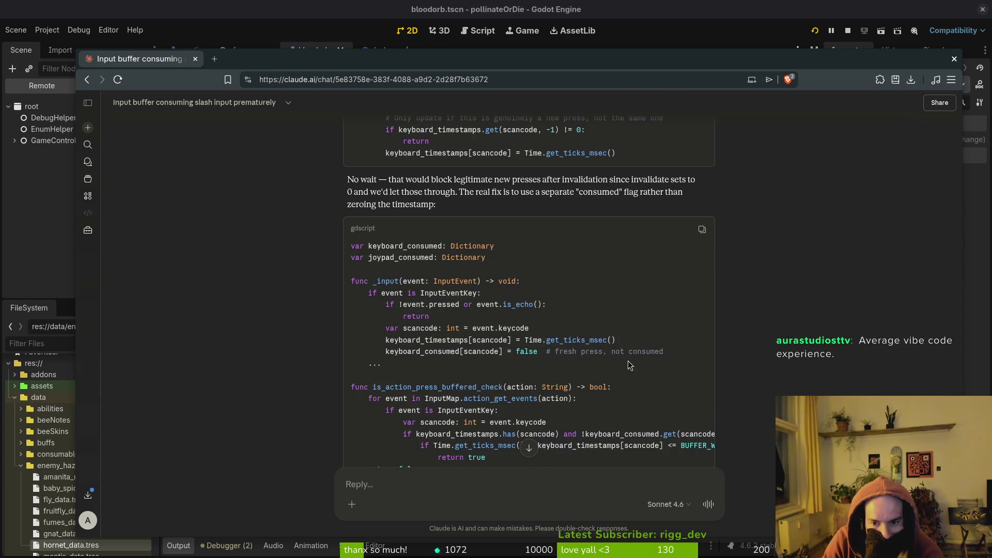
scroll(628, 360, down, 1)
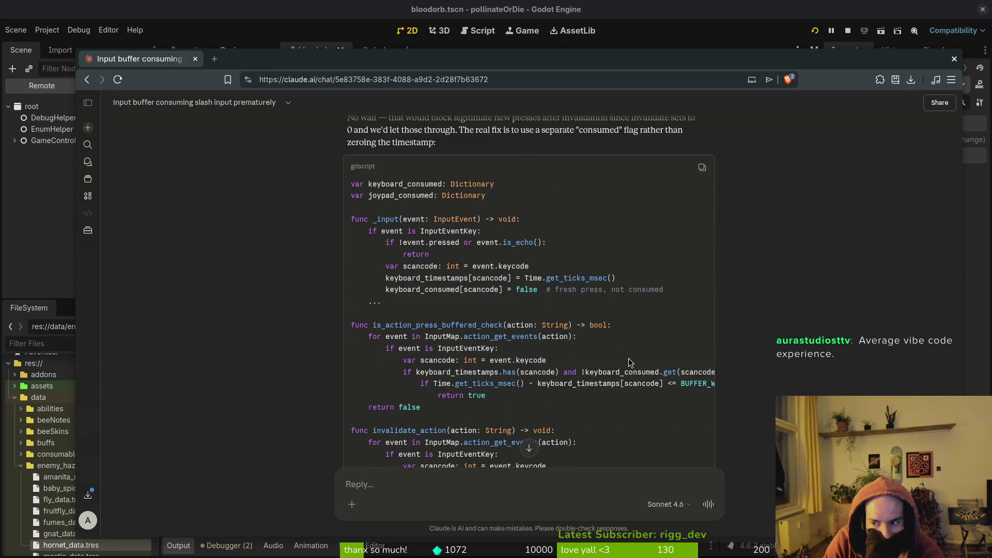
scroll(625, 359, down, 1)
scroll(622, 353, down, 1)
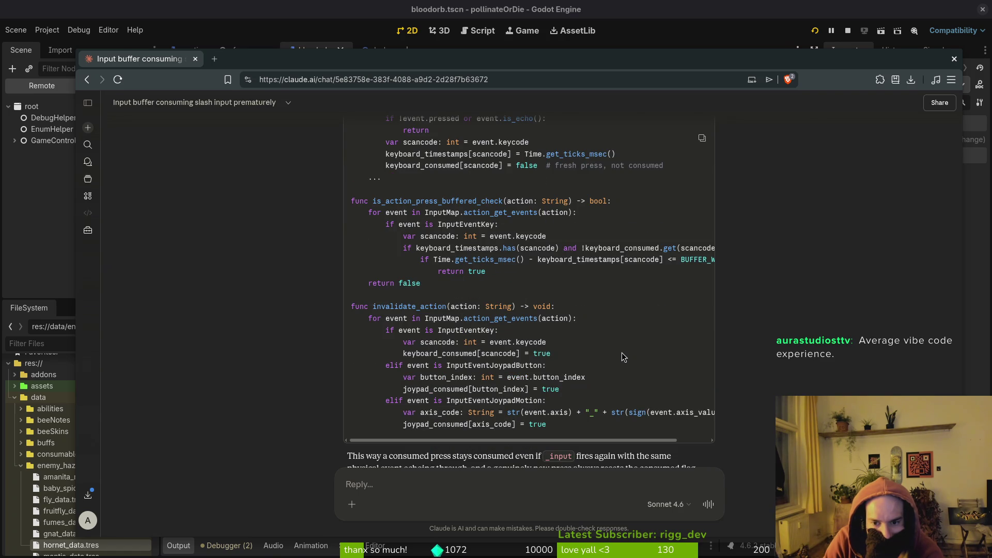
scroll(608, 358, up, 2)
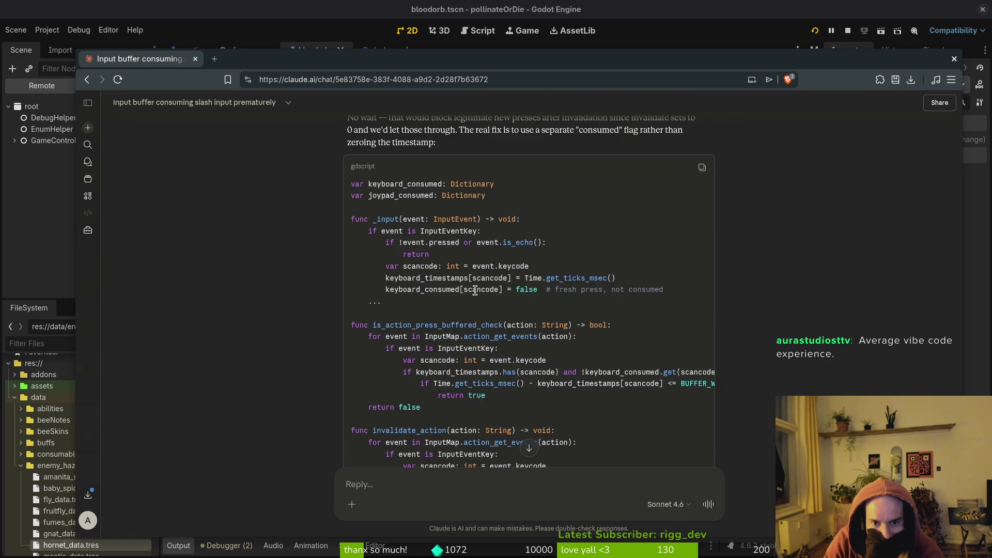
scroll(436, 293, up, 2)
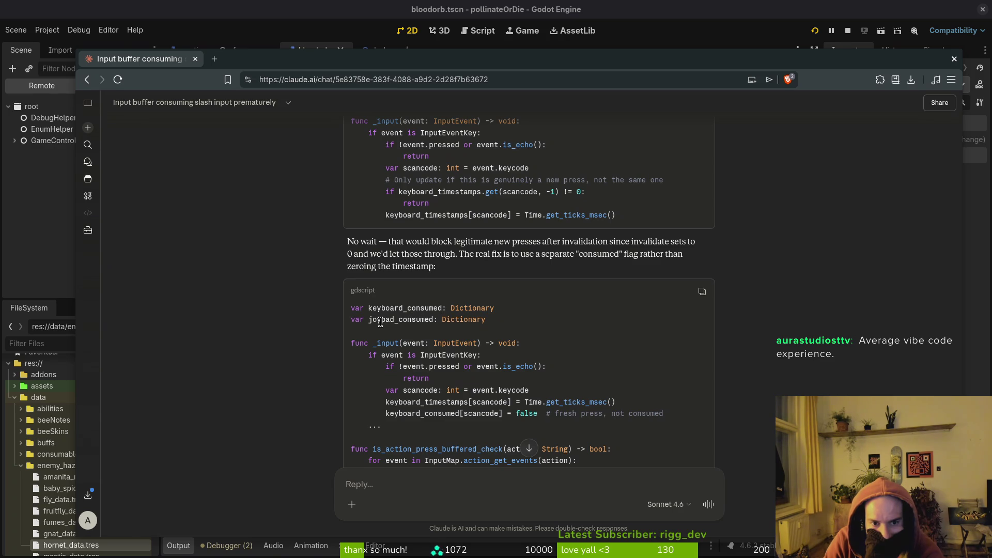
scroll(330, 310, down, 4)
scroll(310, 305, down, 1)
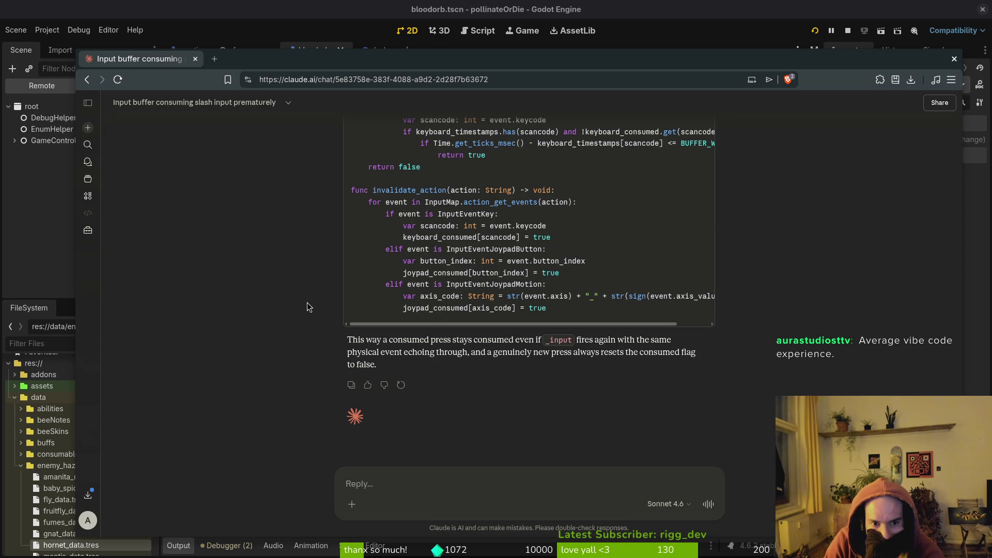
scroll(305, 302, up, 5)
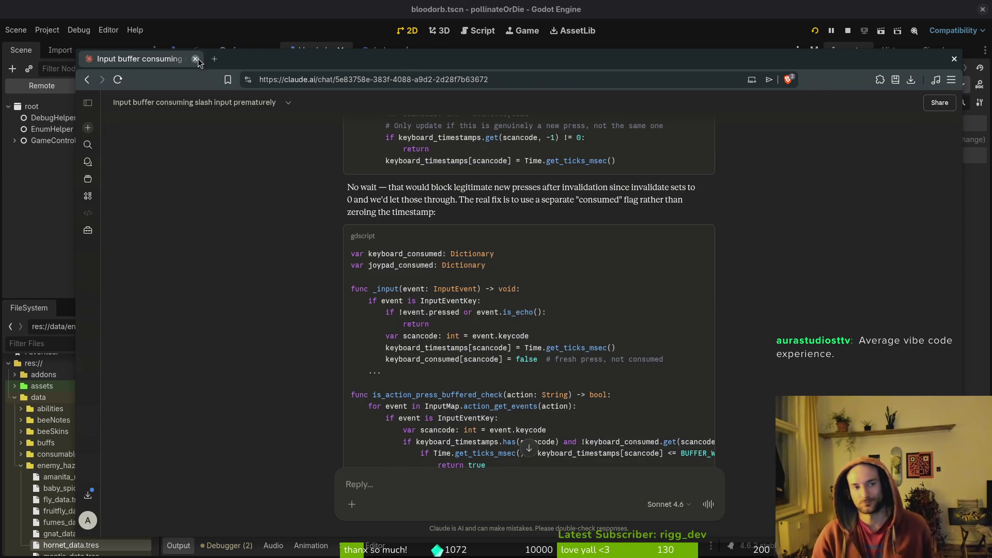
key(alt+Tab)
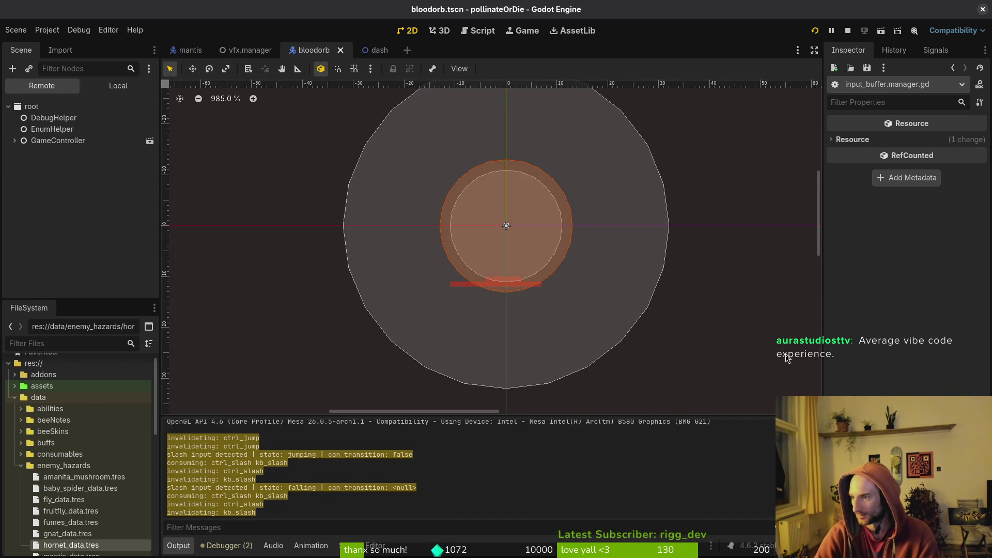
- Quit Vim and revert player_finite_state_machine.gd's uncommitted changes in tig status
key(alt+Tab)
text(:q)
key(Return)
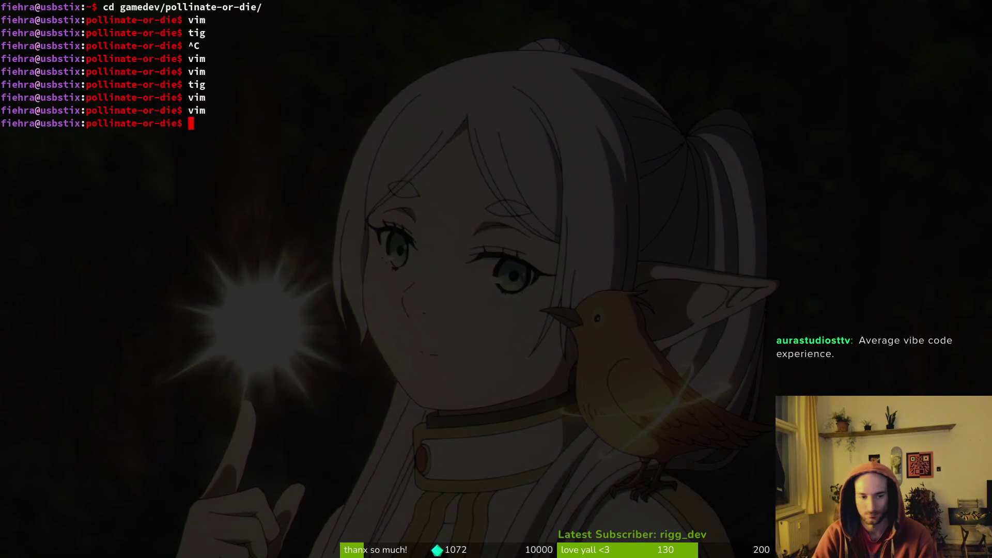
text(tig status)
key(Return)
key(Down)
key(Down)
key(Down)
key(Down)
key(Down)
key(Down)
key(Return)
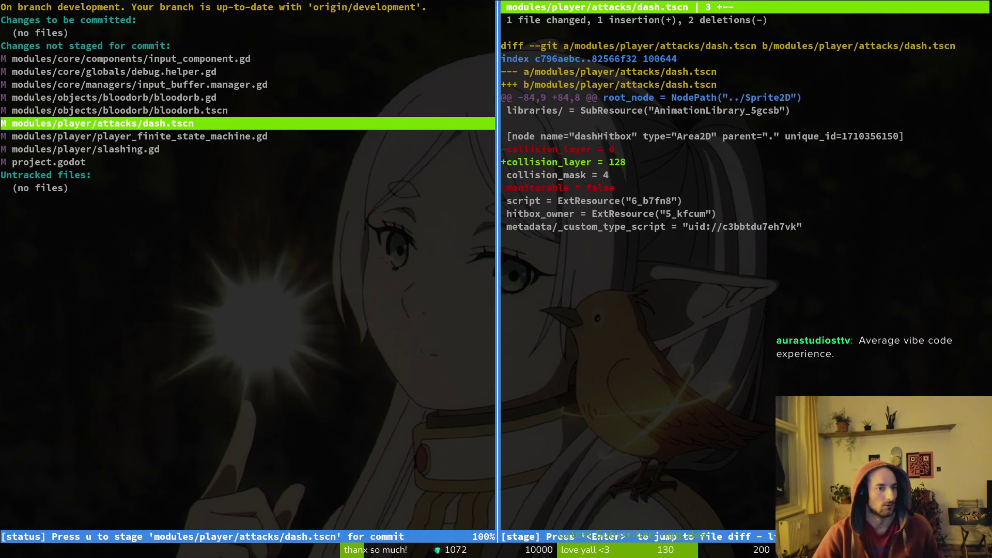
key(Down)
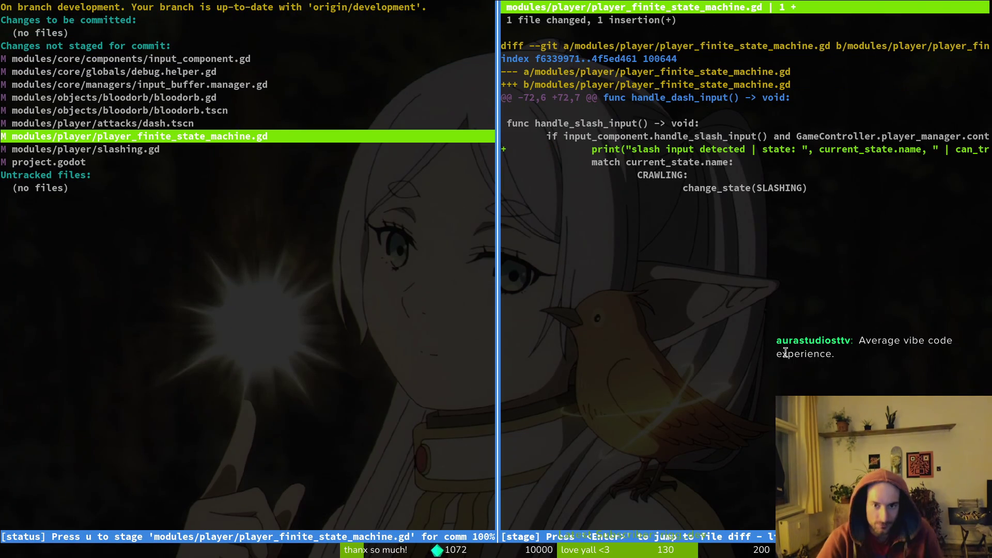
key(exclam)
key(y)
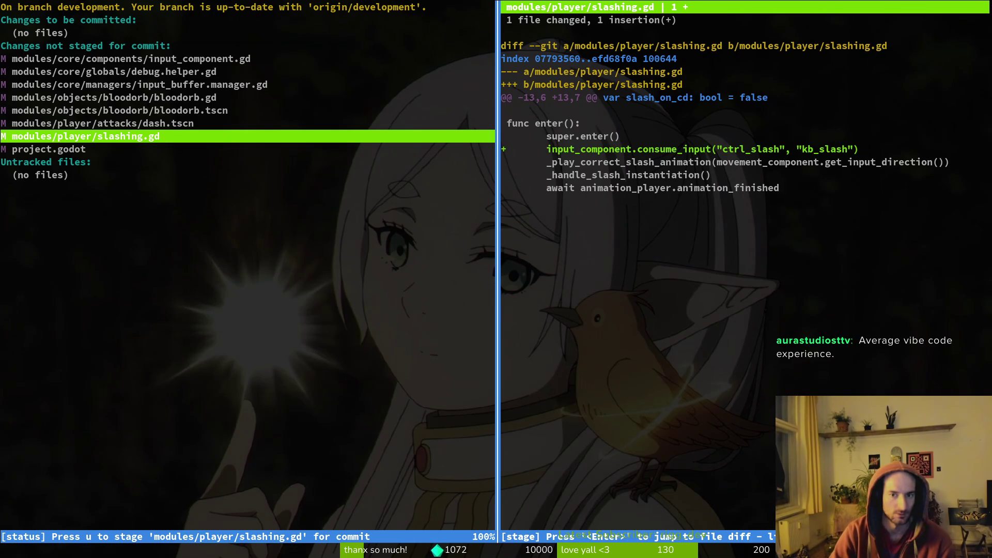
- Look over the dash.tscn, slashing.gd, bloodorb.tscn and debug.helper.gd diffs
click(102, 123)
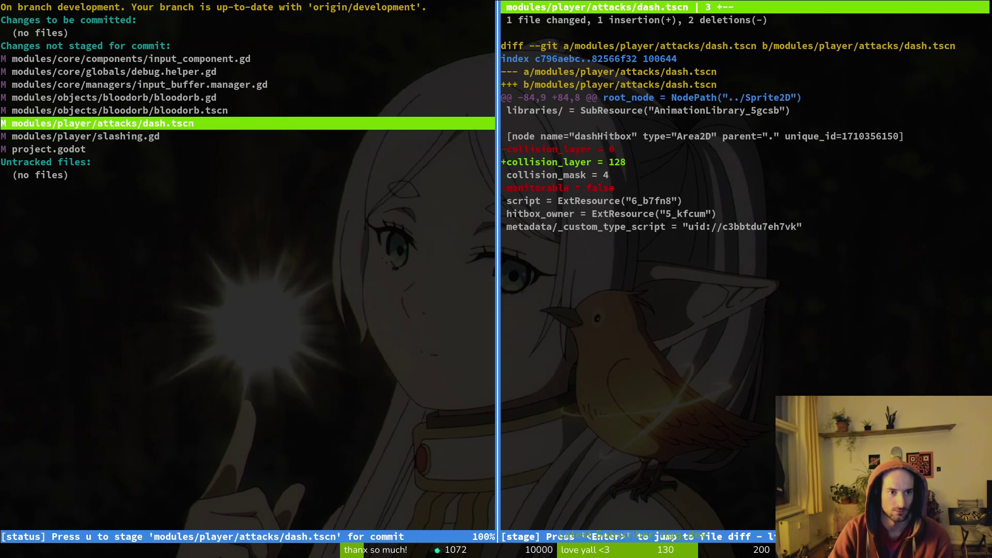
click(85, 136)
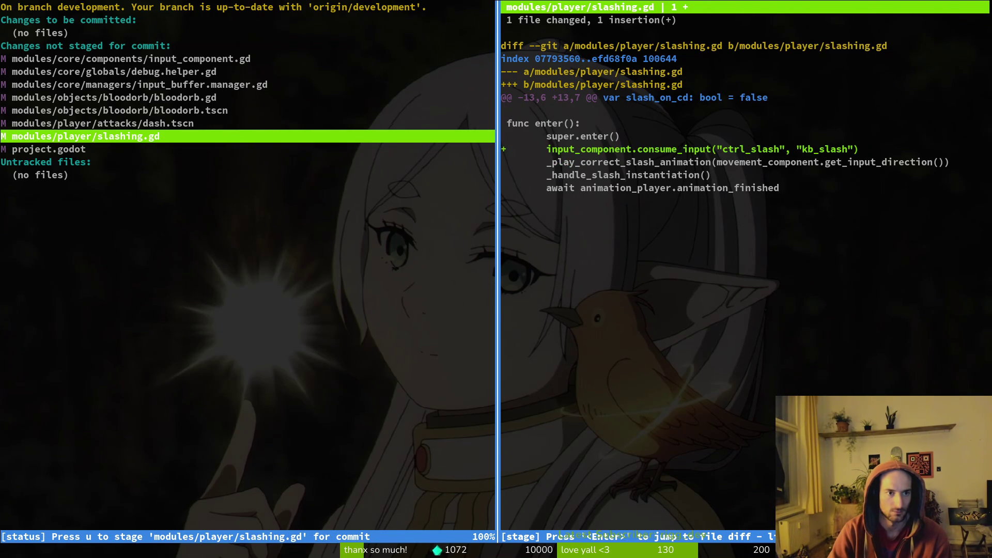
click(119, 110)
click(114, 71)
- Launch Neovim and grep the project for _input, browsing the matches
text(qvim)
key(Return)
key(Escape)
key(Escape)
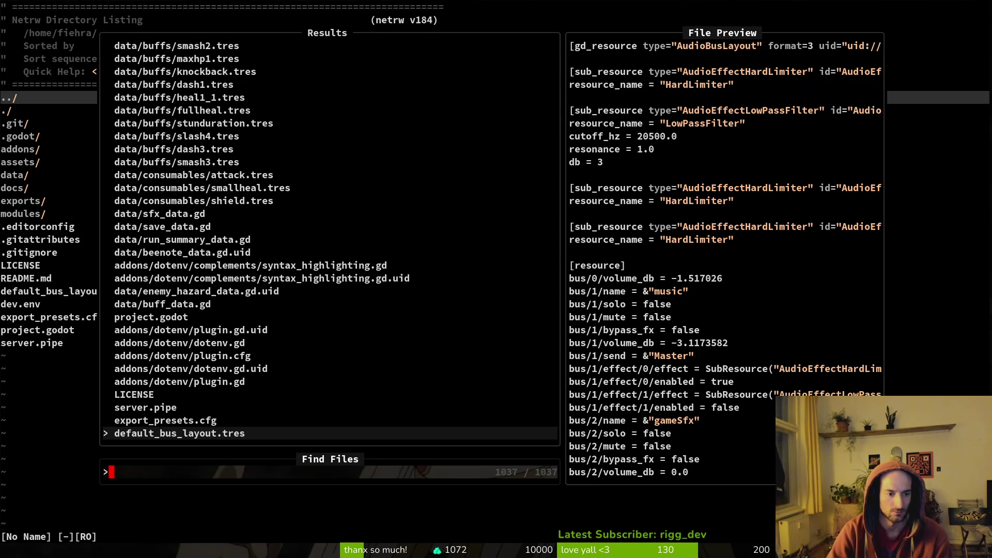
key(space)
text(ps_input)
key(Return)
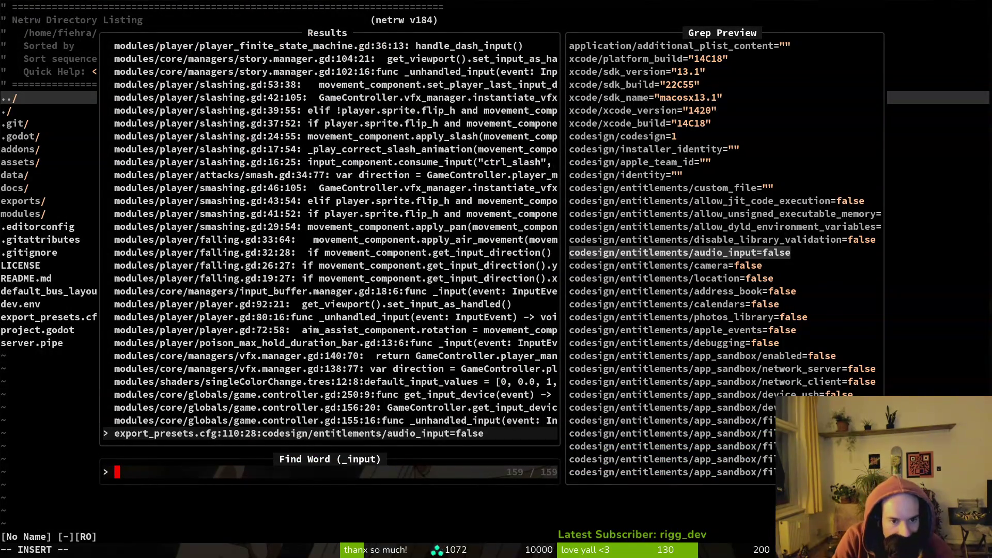
key(Up)
key(Up)
key(Up)
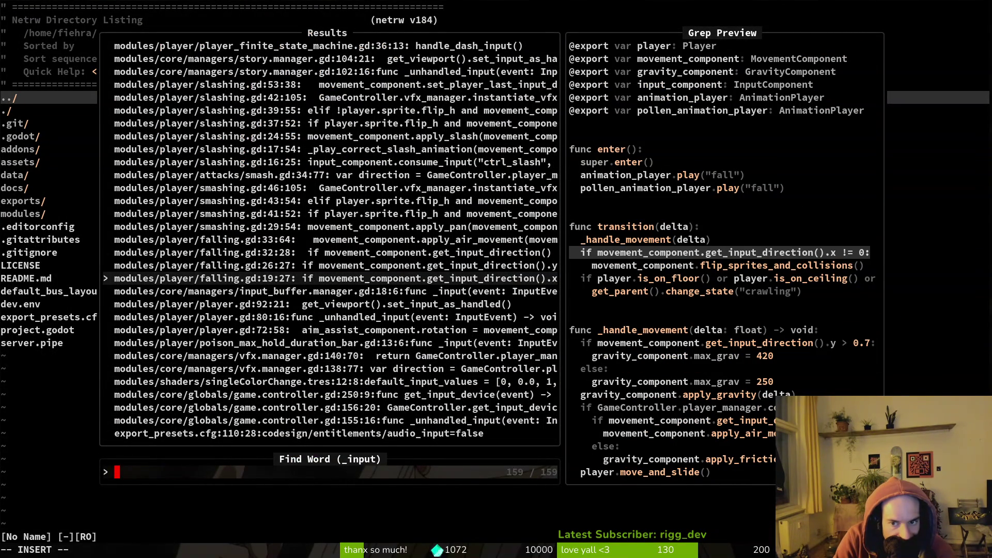
key(Up)
key(Up)
key(Up)
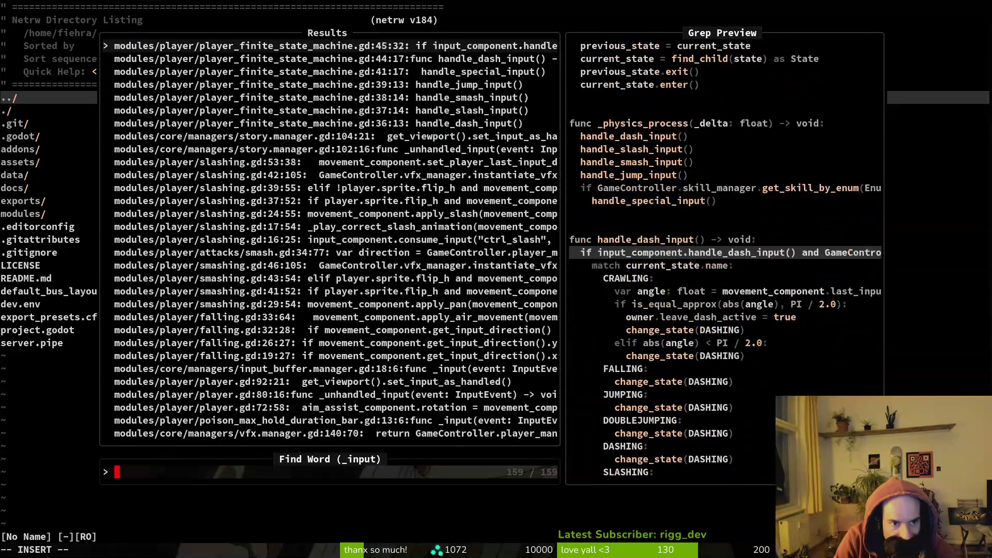
key(Up)
key(Up)
key(Up)
key(Down)
key(Down)
key(Down)
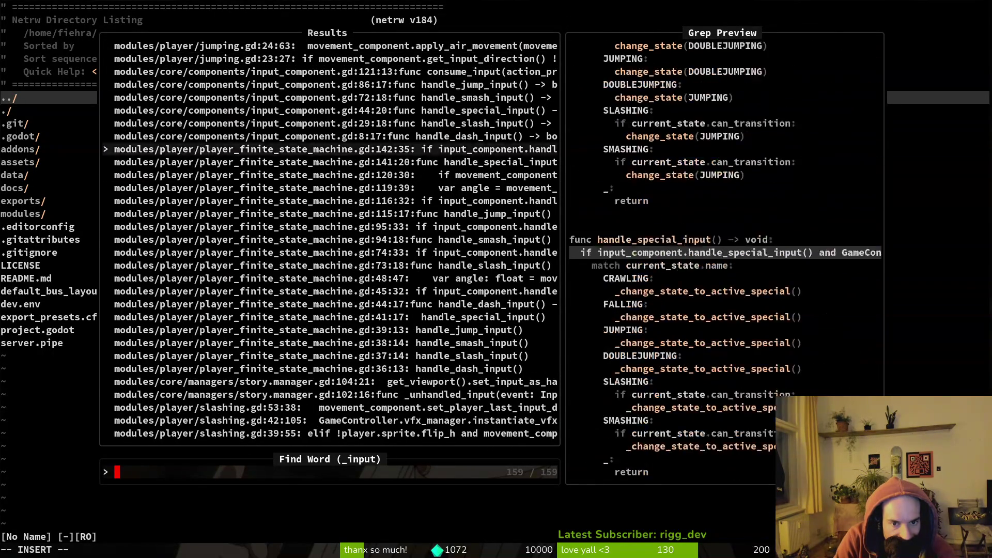
key(Up)
key(Up)
key(Up)
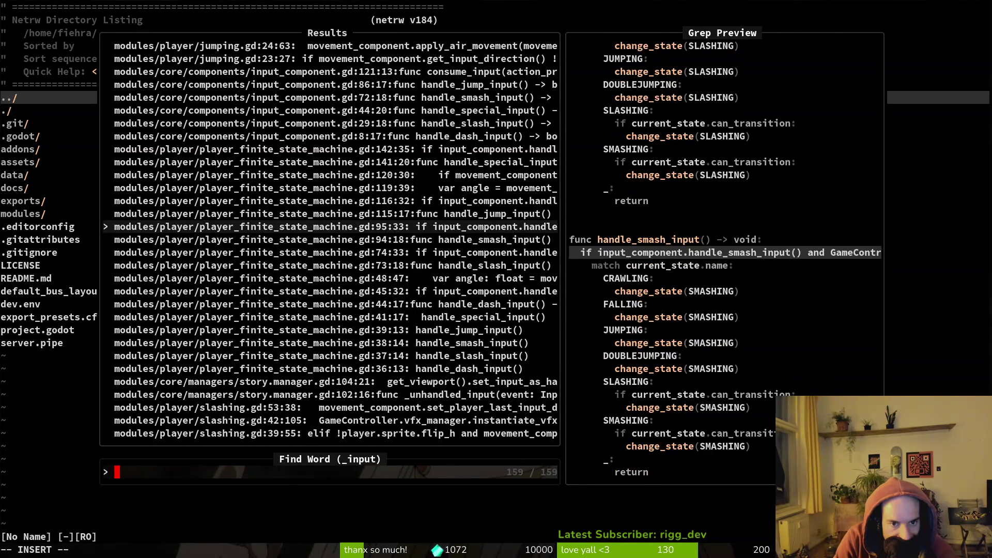
key(Up)
key(Up)
key(Up)
key(Escape)
key(Escape)
- Grep the project for '_input(' and preview the matching handlers
key(space)
text(ps_input()
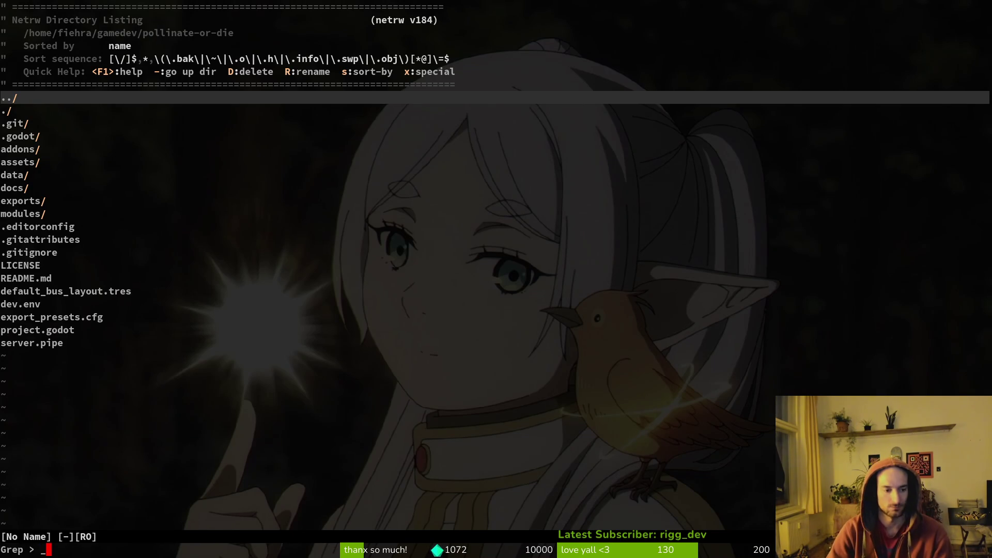
key(Return)
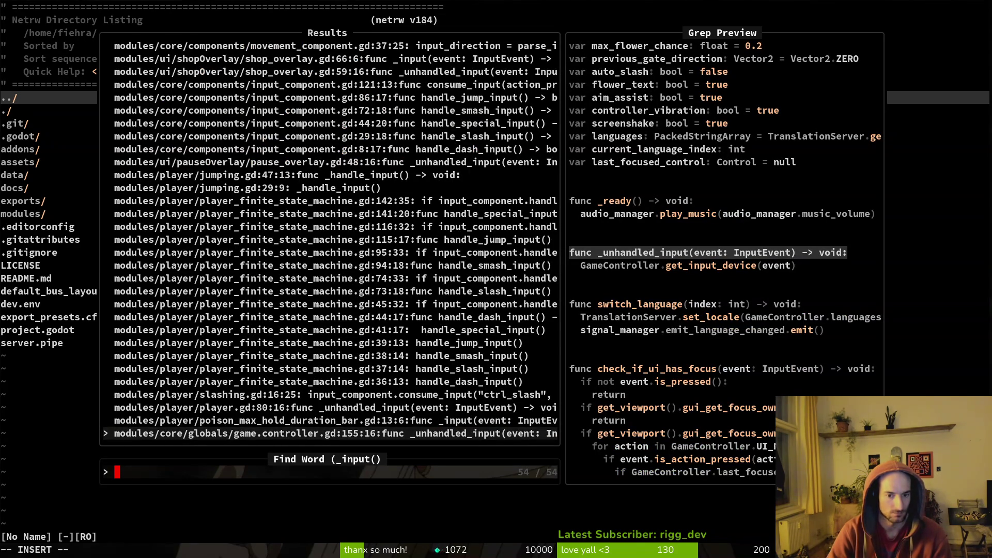
key(Up)
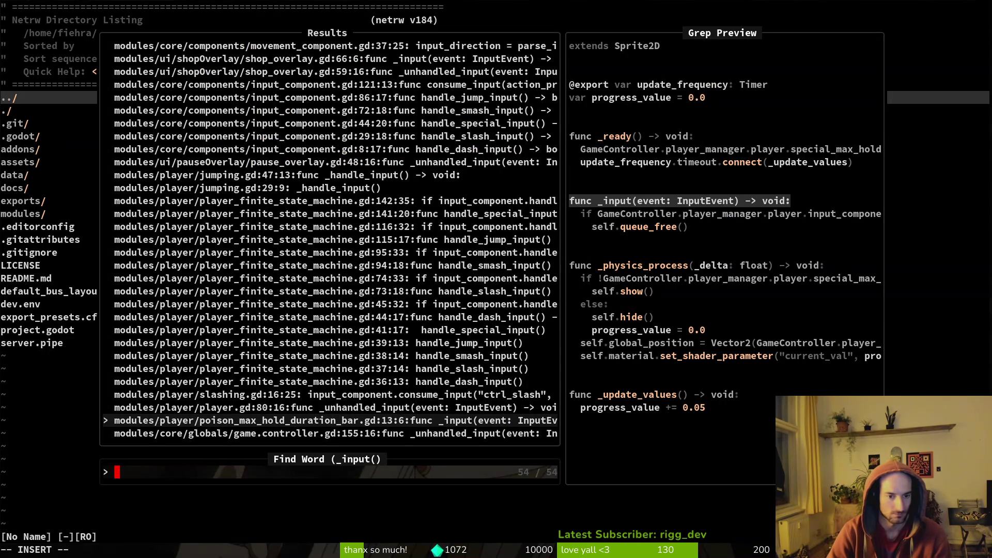
key(Up)
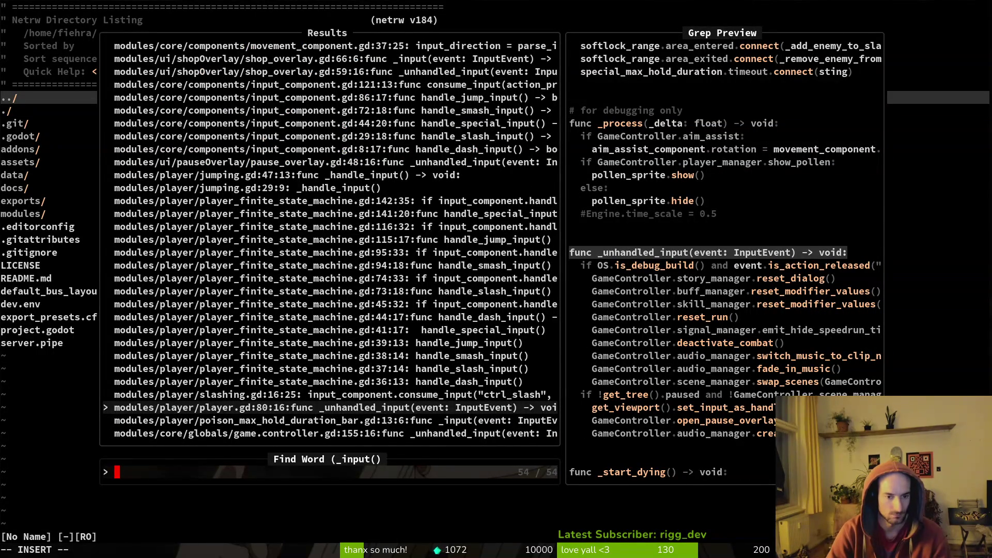
key(Escape)
key(Escape)
- Grep for '_input()' and open input_buffer.manager.gd at its _input function
key(space)
text(ps)
text(_input())
key(Return)
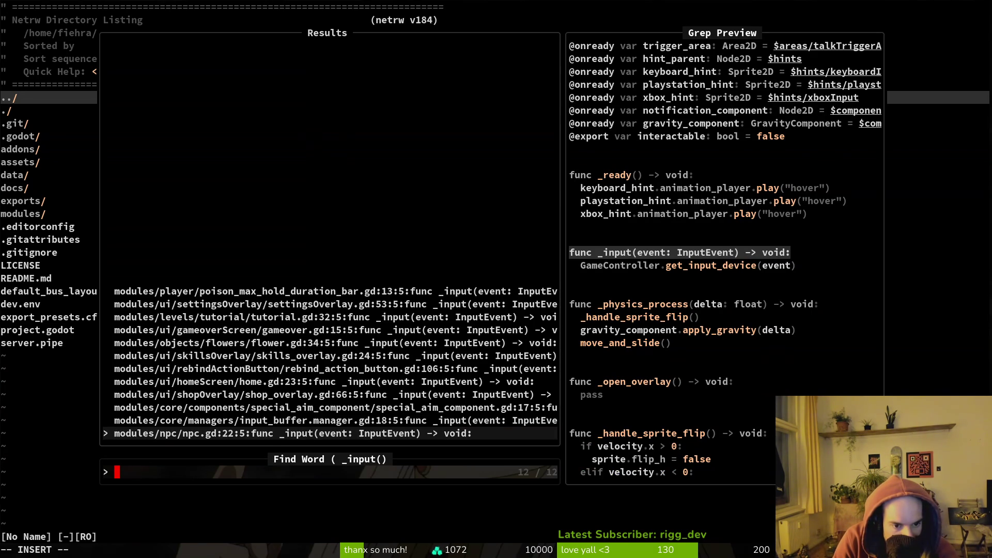
key(Up)
key(Return)
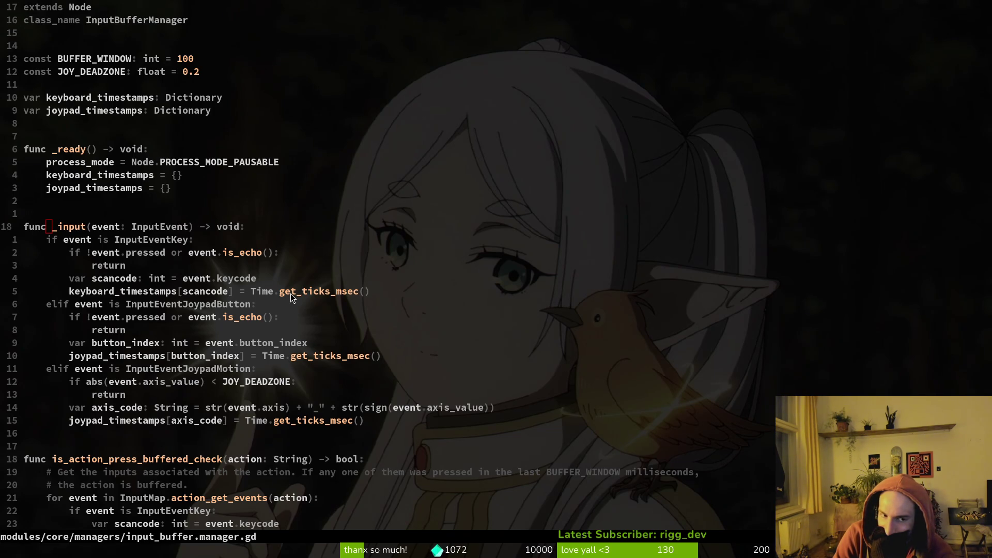
- Declare the keyboard_consumed and joypad_consumed dictionaries after the timestamp dictionaries
click(141, 291)
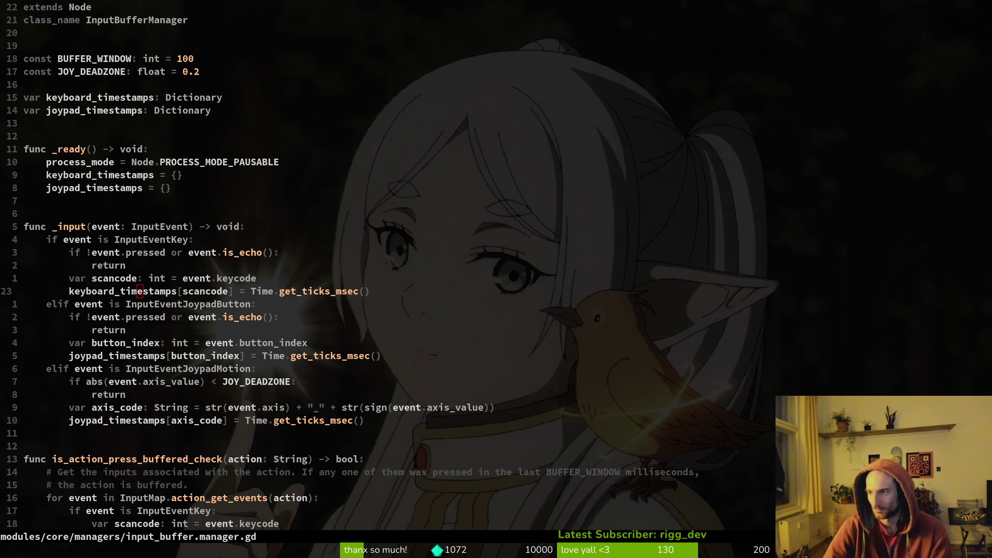
click(101, 126)
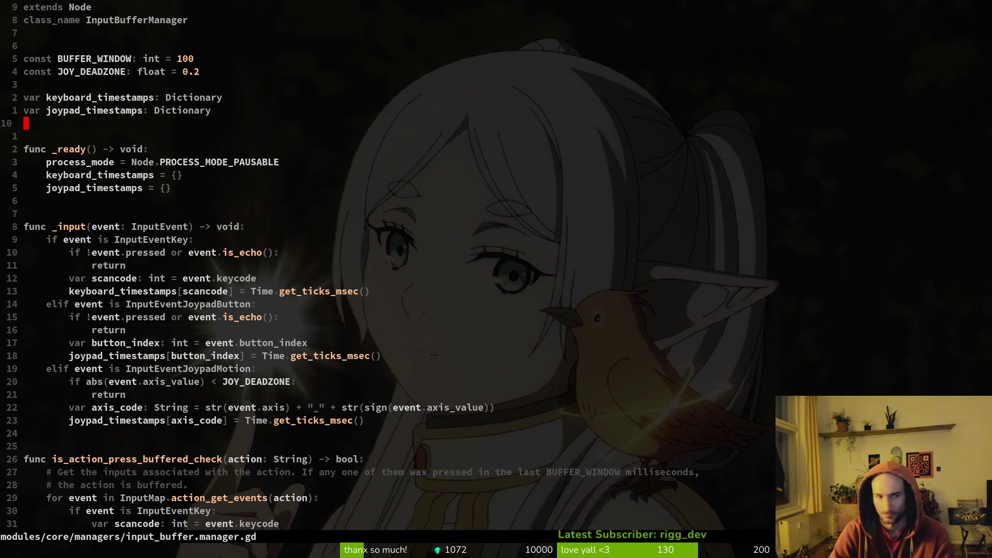
key(shift+v)
key(p)
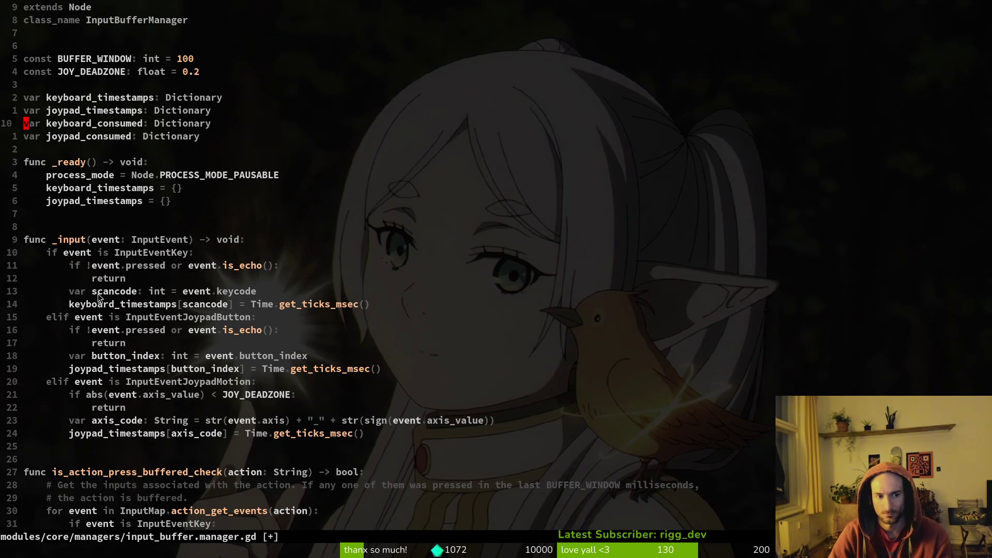
- Duplicate the keyboard timestamp assignment and rename the copy to keyboard_consumed, then save
click(118, 304)
key(y)
key(y)
key(p)
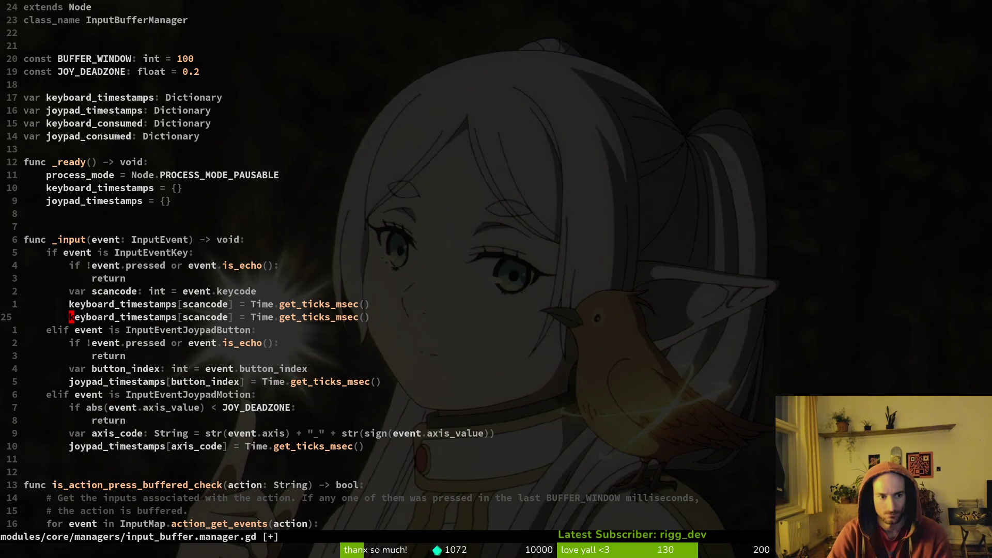
key(e)
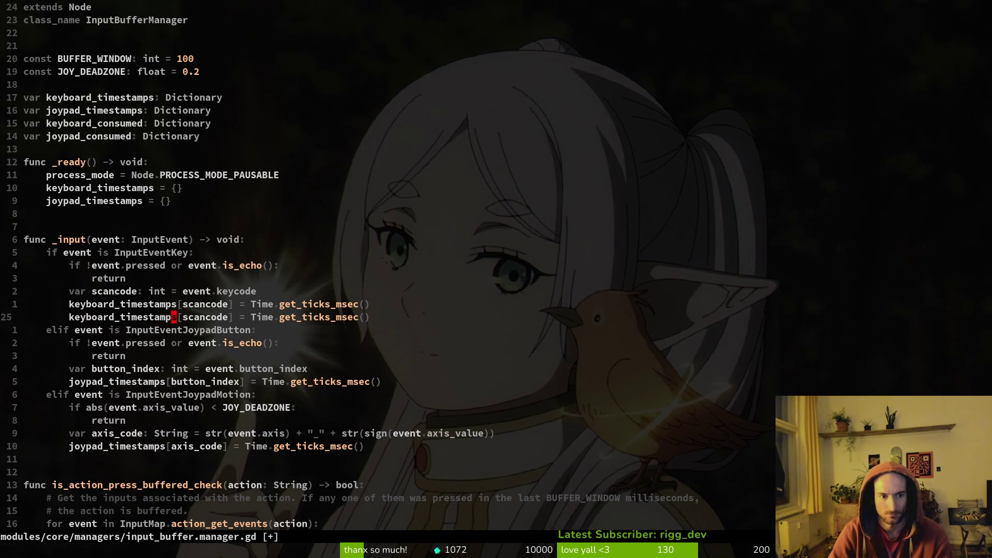
text(ciwkeco)
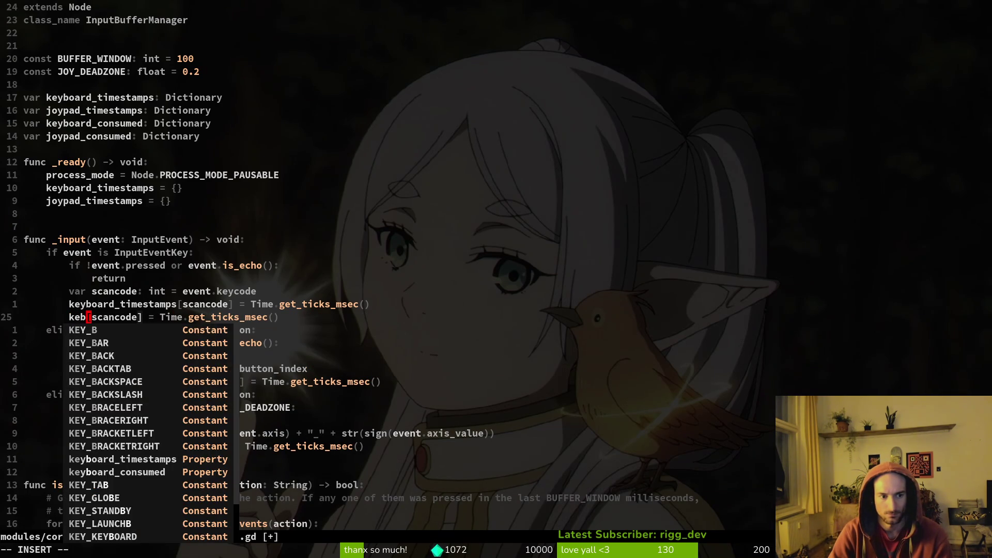
key(Tab)
key(Return)
key(Escape)
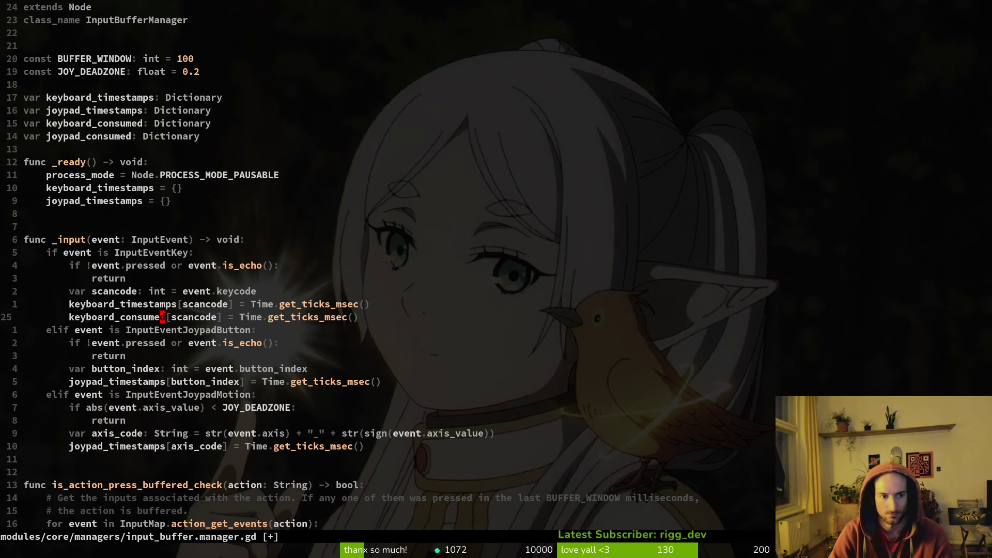
key(ctrl+s)
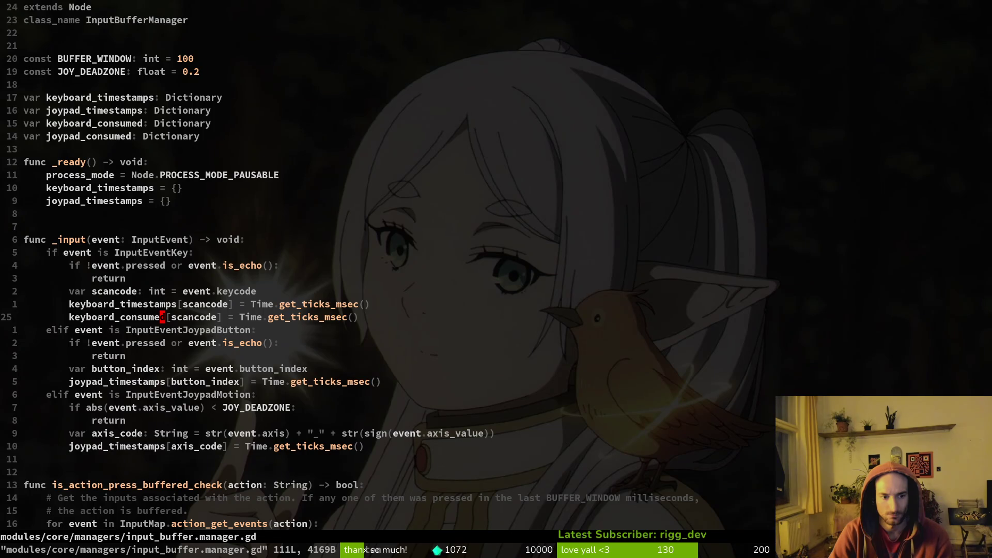
- Replace the copied Time.get_ticks_msec() value with false and save
key(w)
key(w)
key(w)
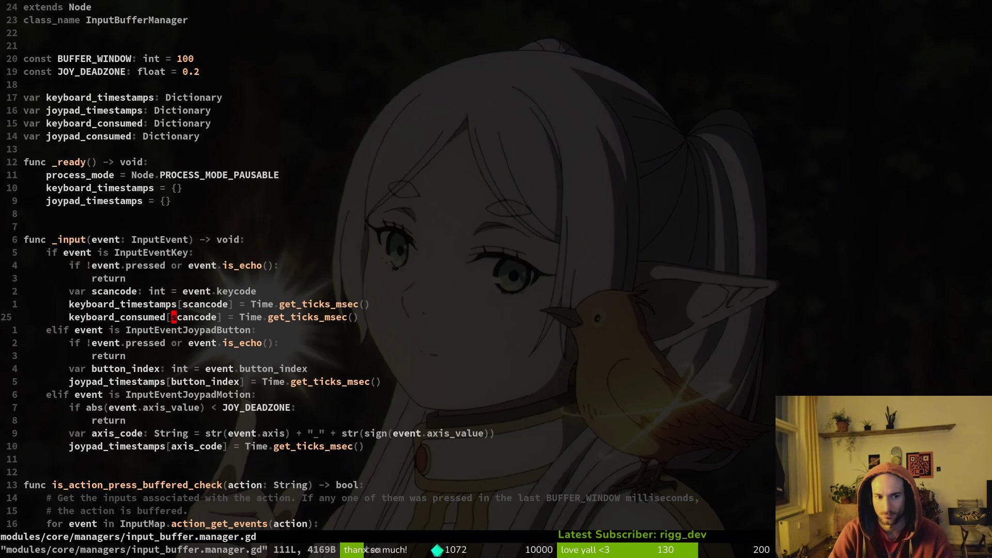
key(v)
key(w)
key(e)
text($)
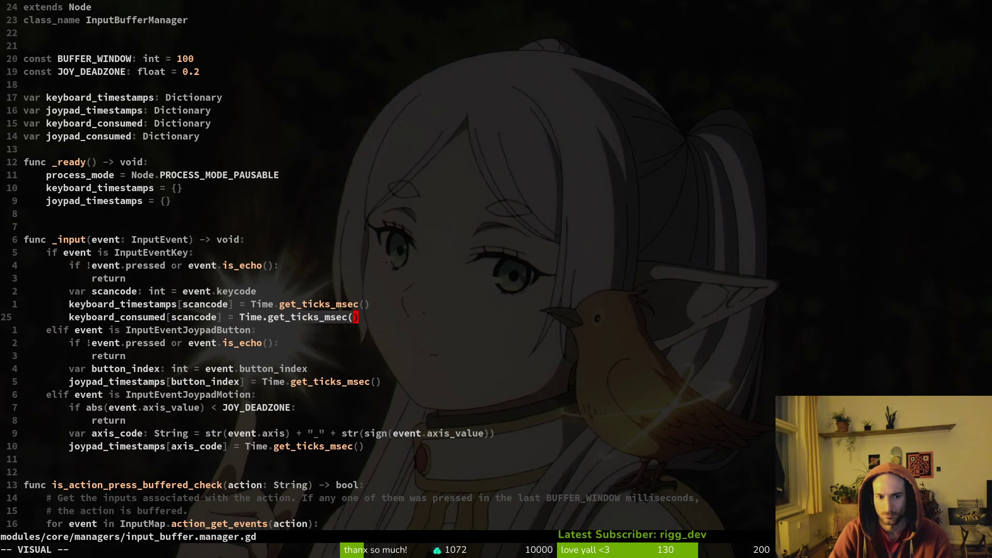
text(d)
text(afalse)
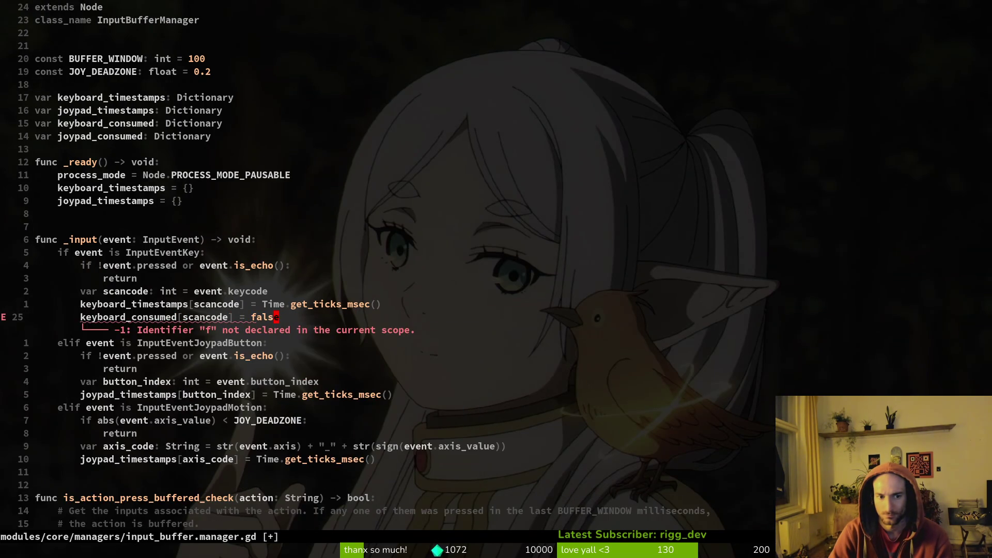
key(Escape)
key(ctrl+s)
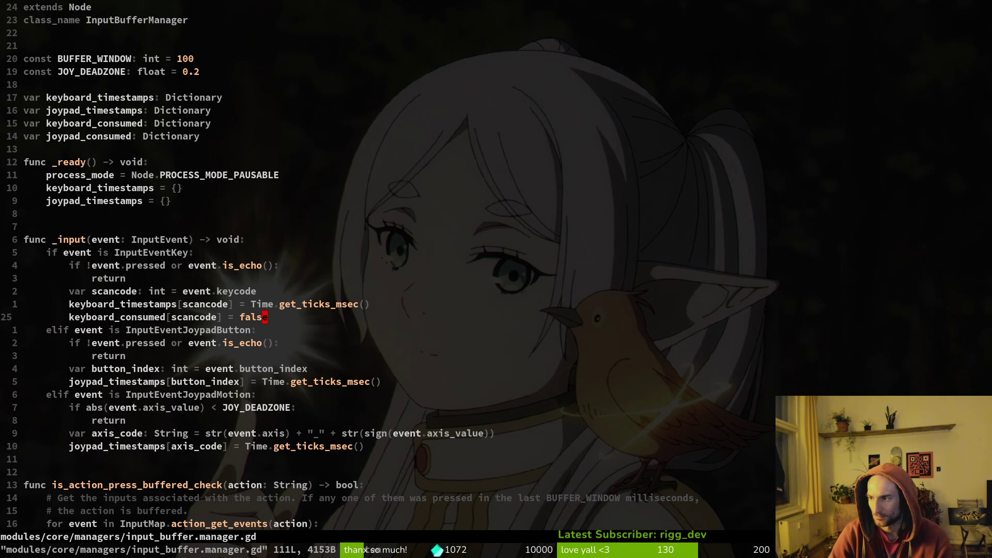
- Scroll down input_buffer.manager.gd to the invalidate_action function
scroll(343, 308, down, 6)
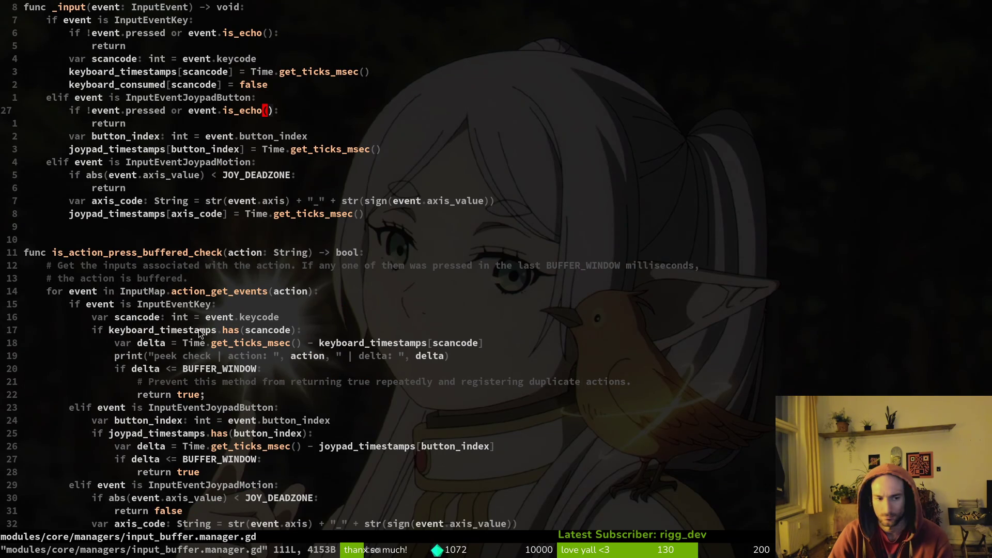
scroll(199, 331, down, 6)
scroll(164, 348, down, 4)
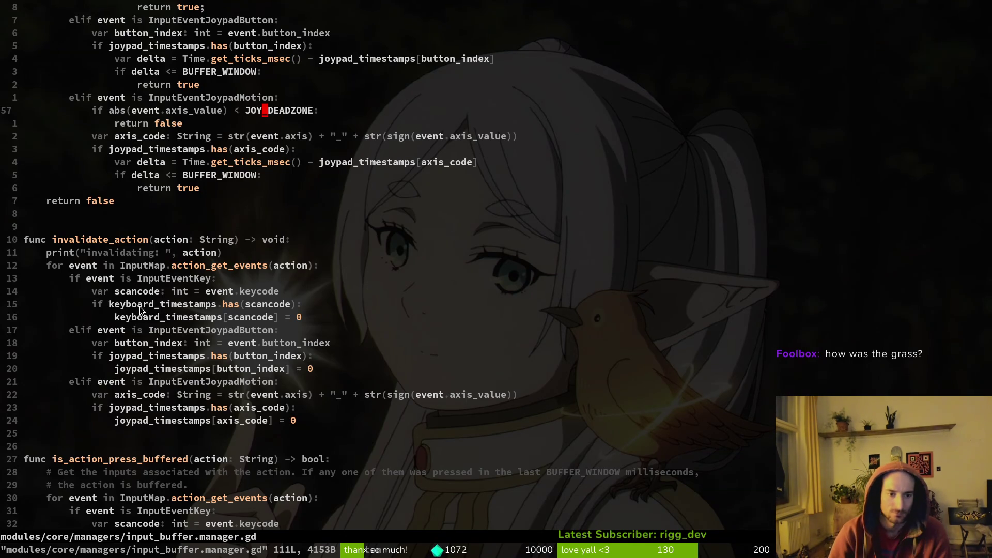
- Copy the whole invalidate_action function and save the file
mouse_move(115, 446)
mouse_down()
mouse_move(115, 422)
mouse_move(26, 213)
mouse_up()
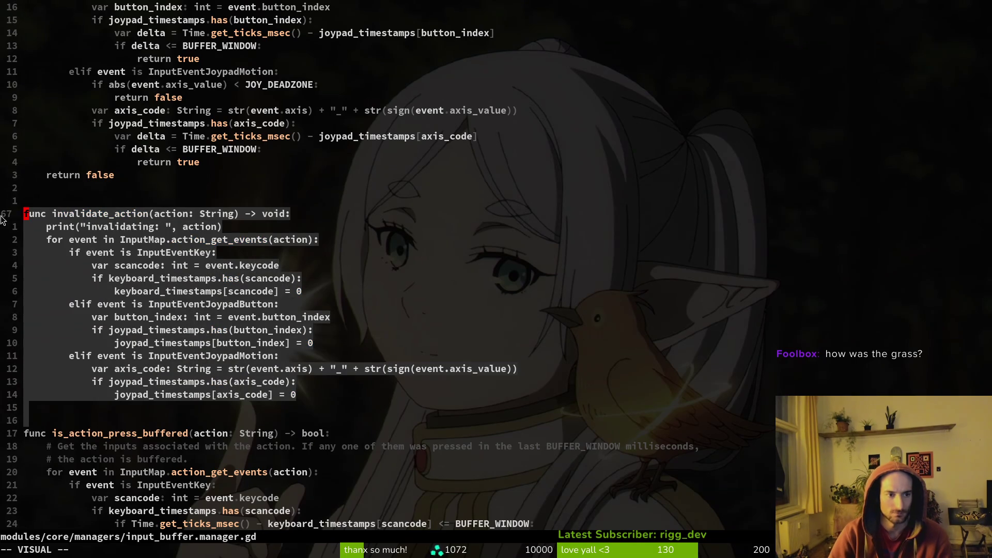
text(y)
text(:write)
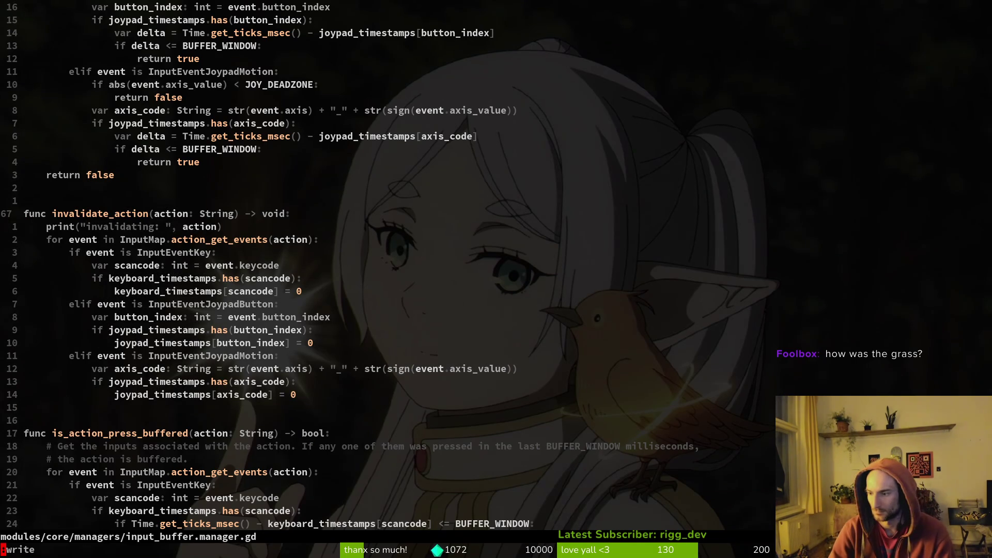
key(Return)
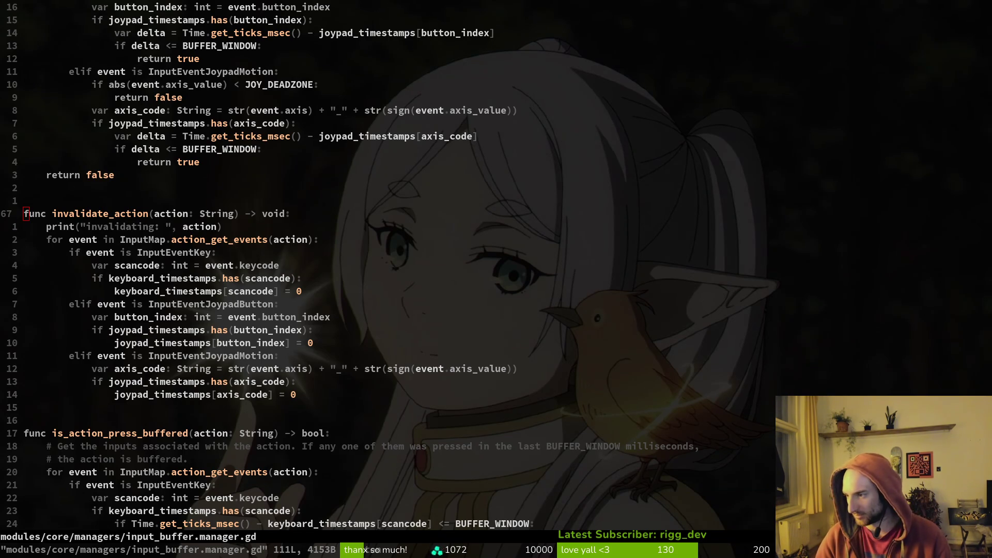
- Change the keyboard timestamp reset to keyboard_consumed[scancode] = true and save
click(265, 293)
key(dollar)
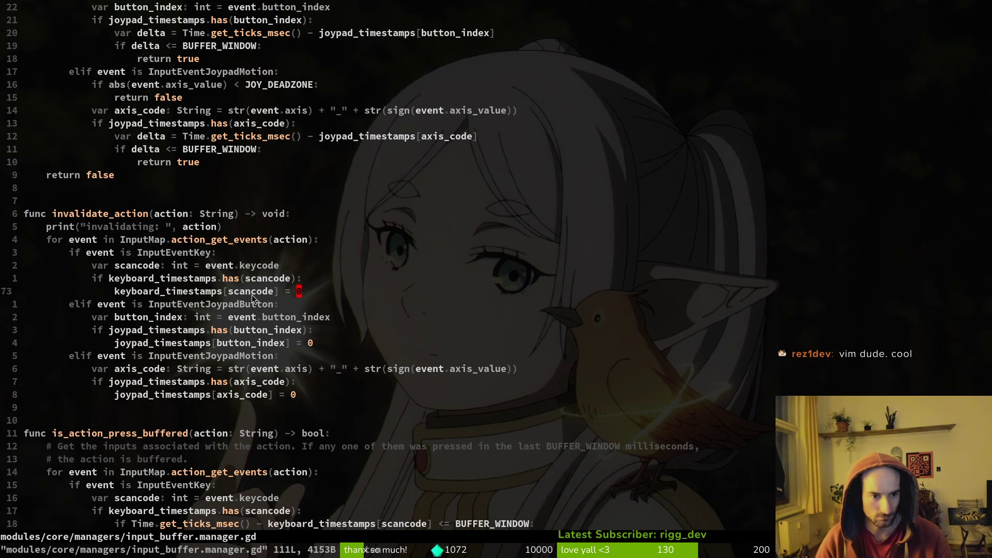
click(166, 291)
key(e)
key(e)
key(e)
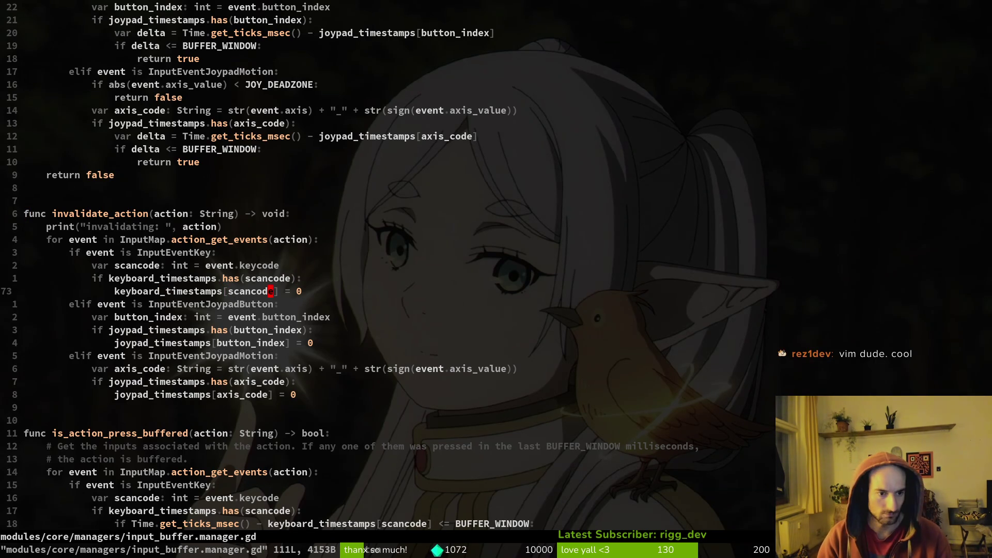
key(b)
key(b)
key(b)
text(cwkecon)
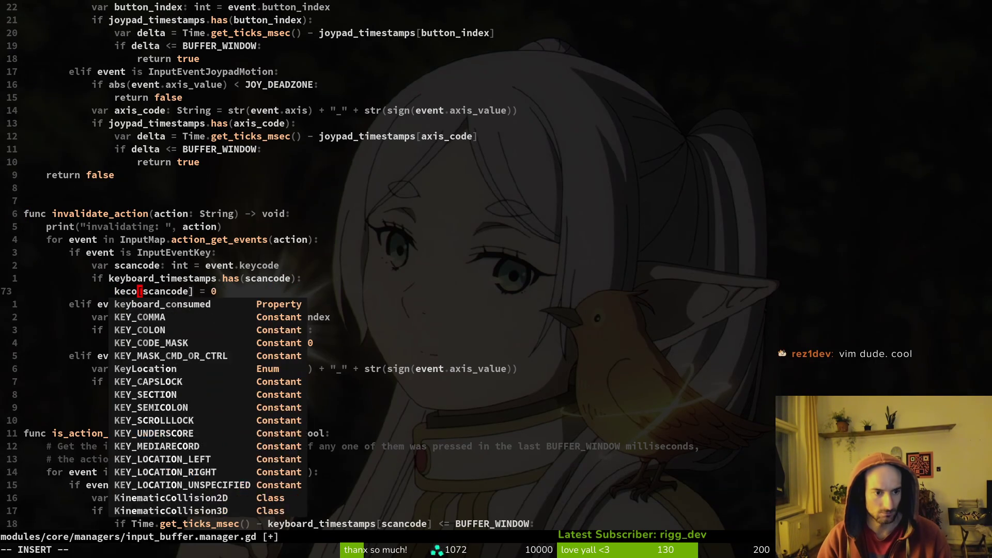
key(Return)
key(Escape)
key(dollar)
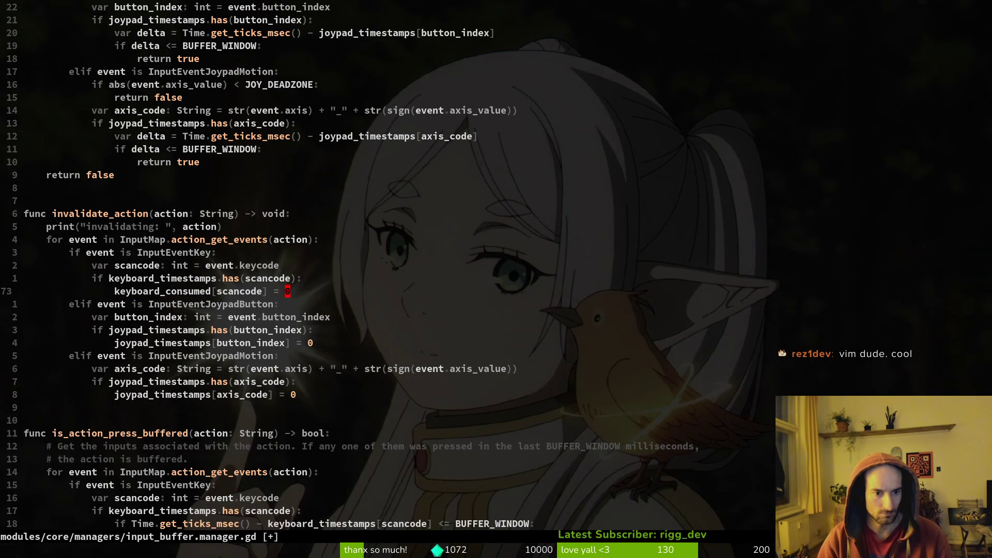
text(strue)
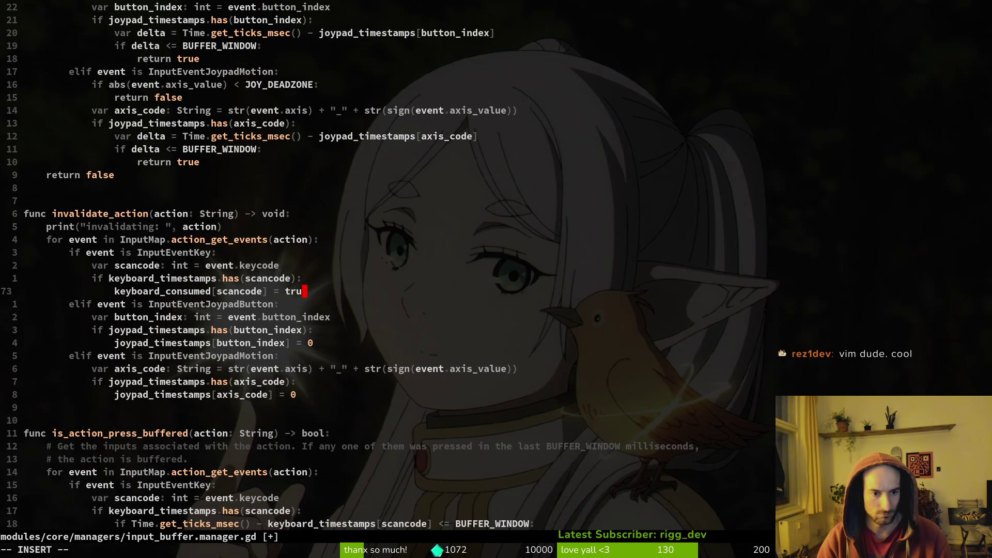
key(Escape)
text(:w)
key(Return)
- Add joypad_consumed[button_index] = true under the joypad button reset and save
key(y)
key(y)
key(j)
key(j)
key(j)
text(pce)
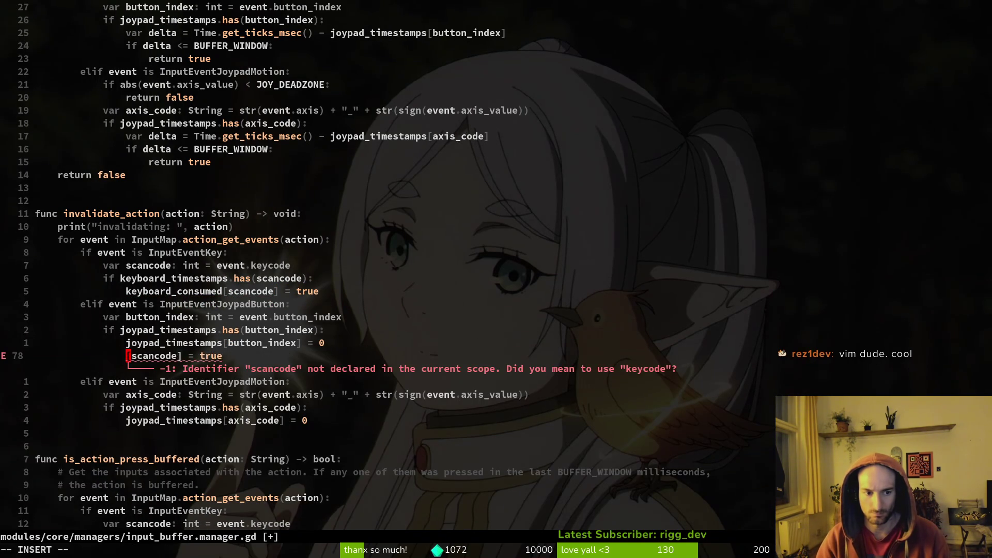
text(j)
key(Escape)
text(:w)
key(Return)
key(j)
key(j)
key(j)
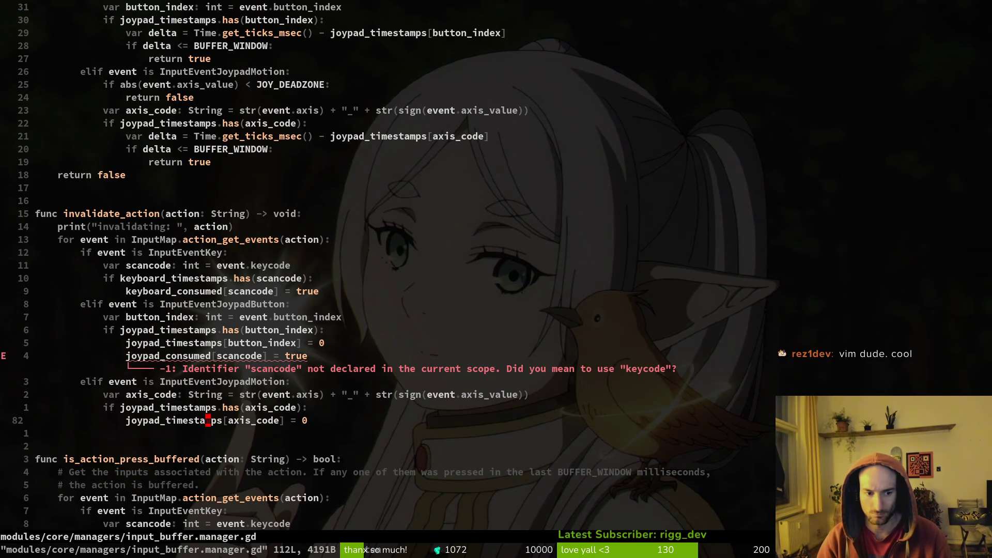
key(k)
key(k)
key(k)
key(j)
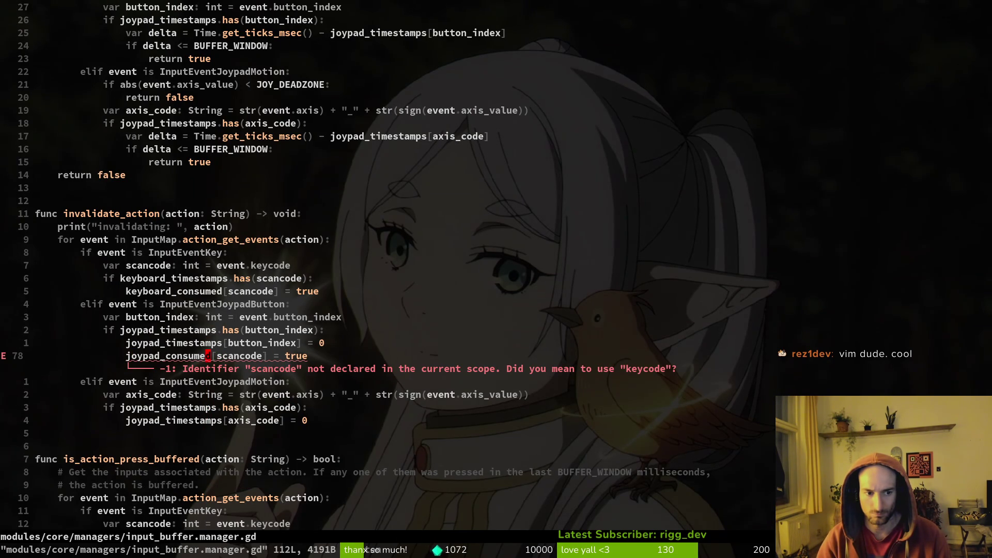
text(ciwbutton_index)
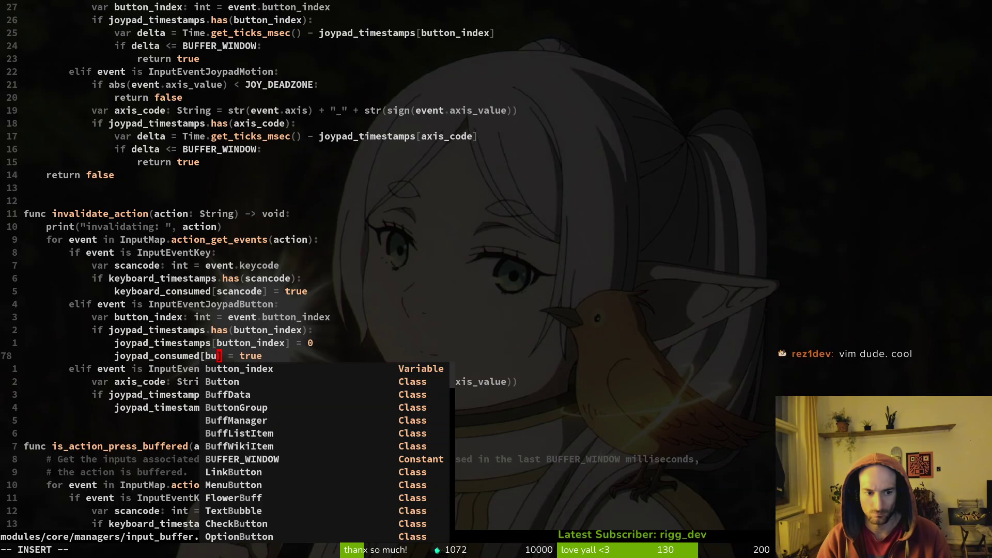
key(Escape)
text(:write)
key(Return)
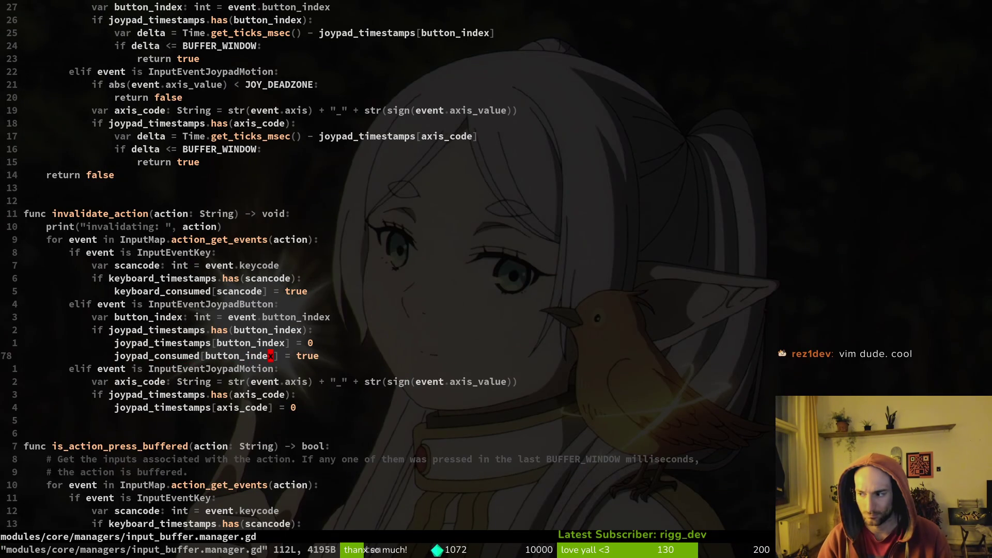
- Set joypad_consumed[axis_code] = true and delete the button timestamp reset line
key(j)
key(j)
key(j)
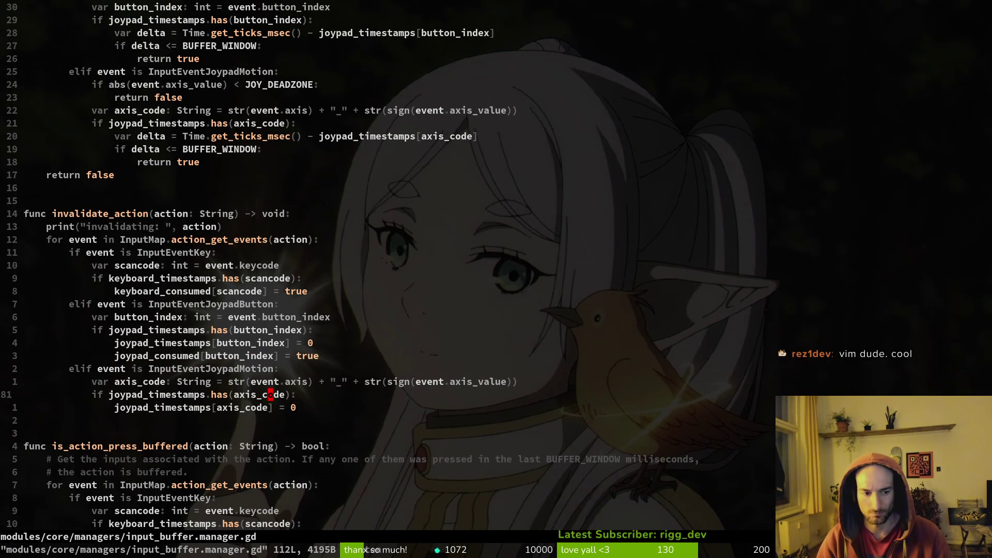
text(ciwjo)
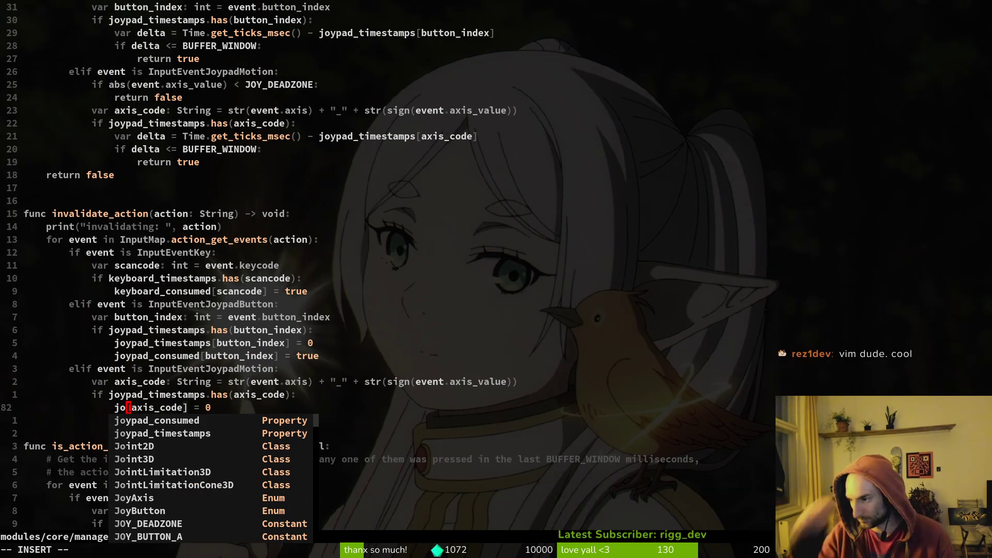
key(Tab)
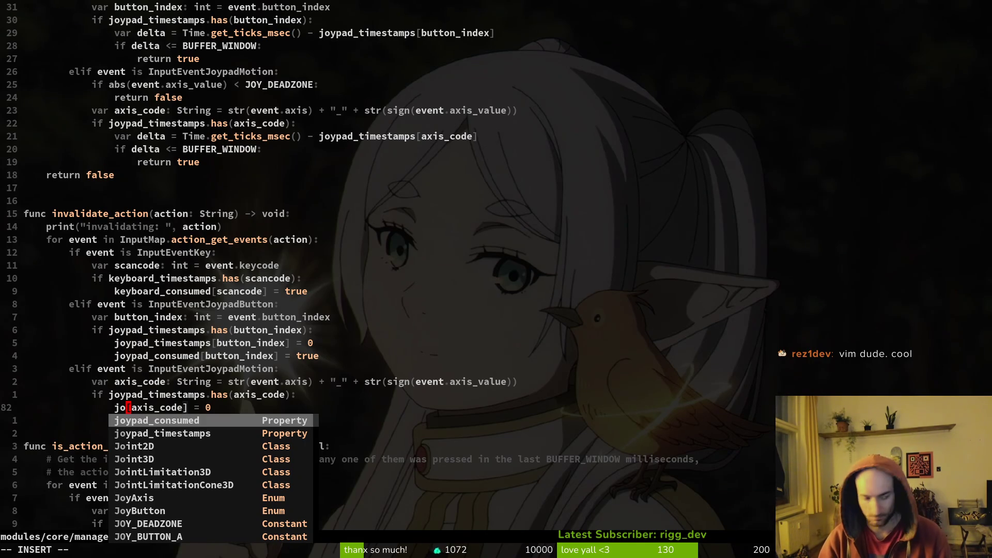
key(Return)
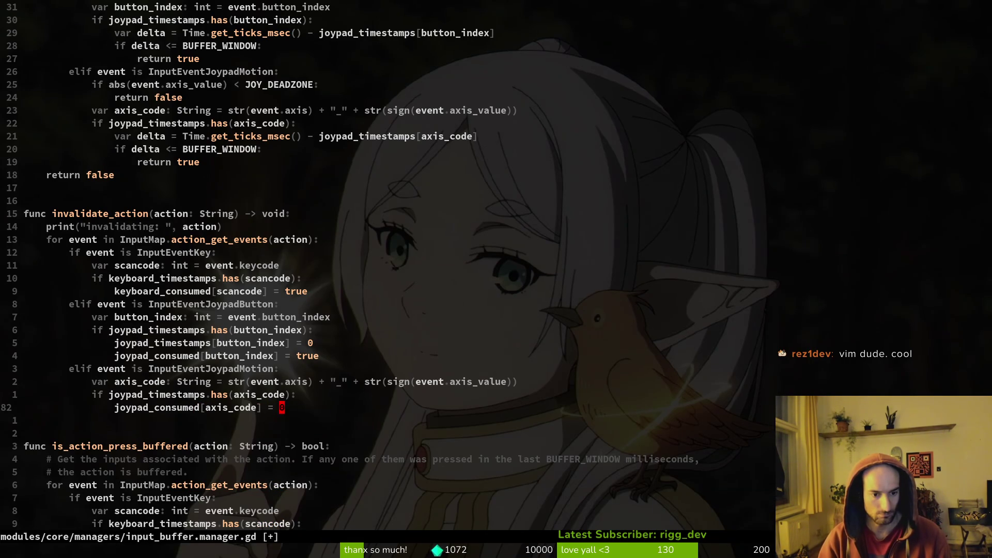
text(rue)
key(Escape)
key(k)
key(k)
key(k)
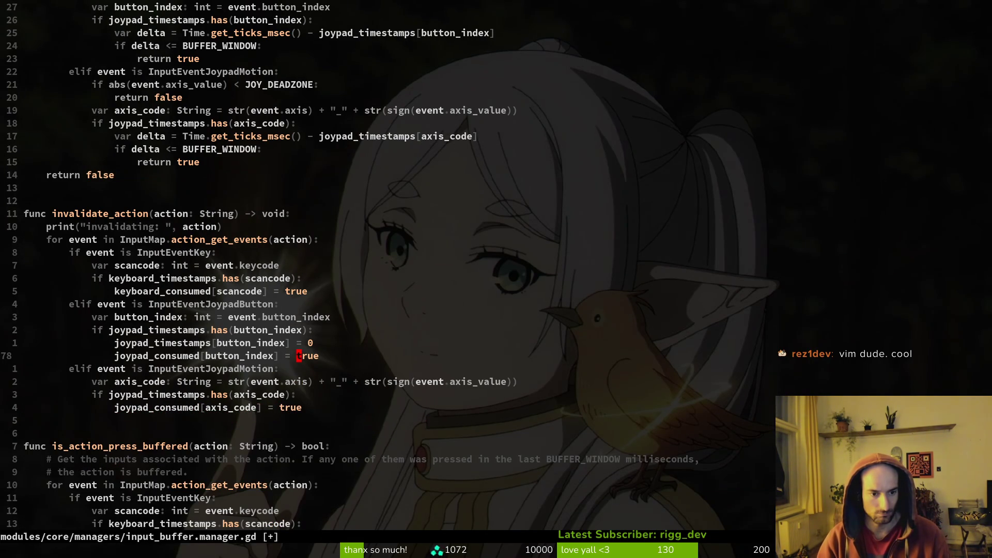
key(k)
key(d)
key(d)
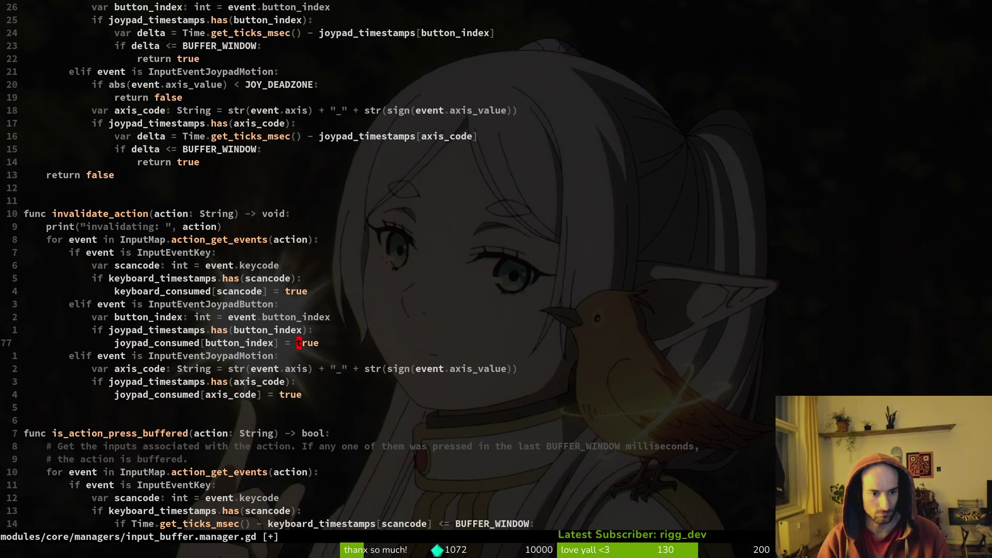
key(Return)
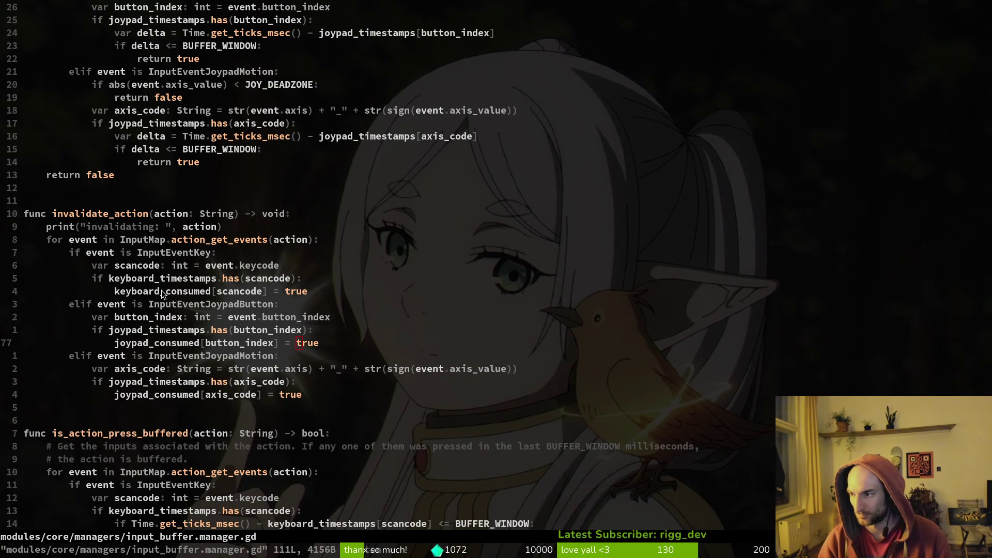
key(alt+Tab)
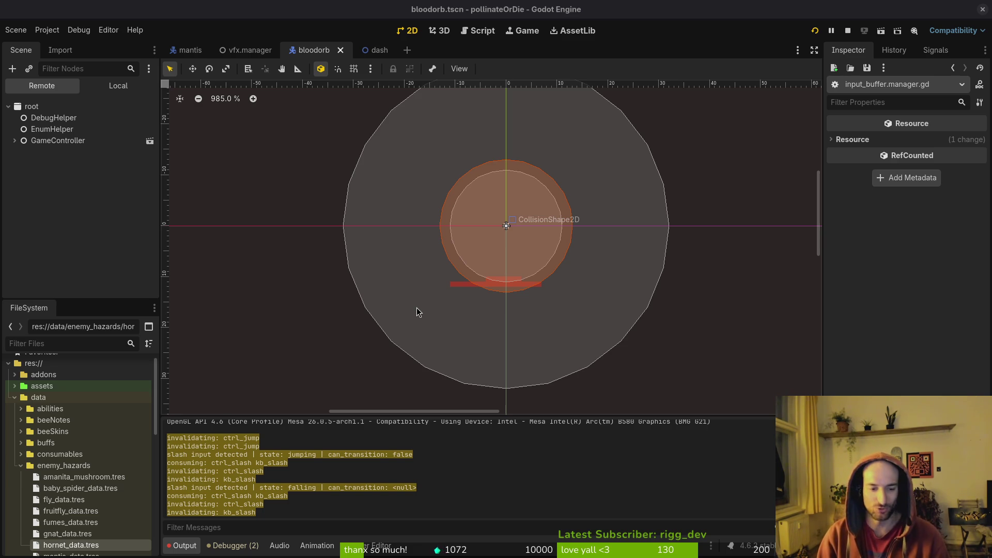
- Restart pollinateOrDie, play the hive level, and check the kb_slash peek checks in Output
click(848, 31)
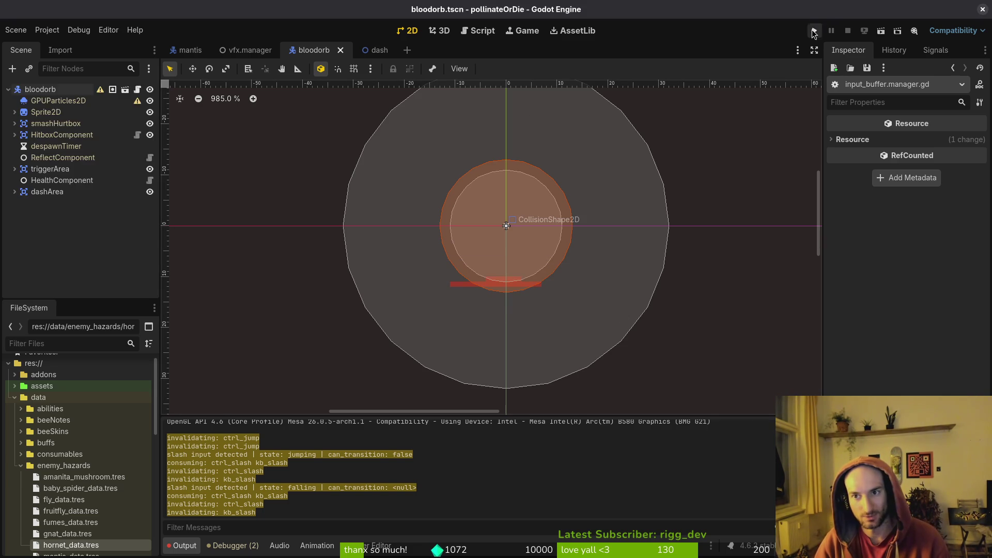
click(815, 31)
key(Return)
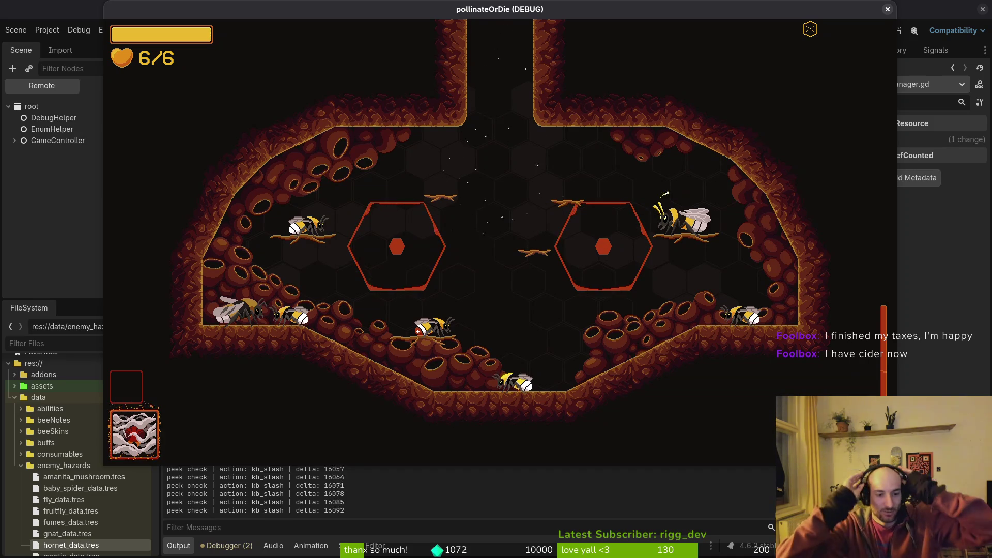
click(364, 515)
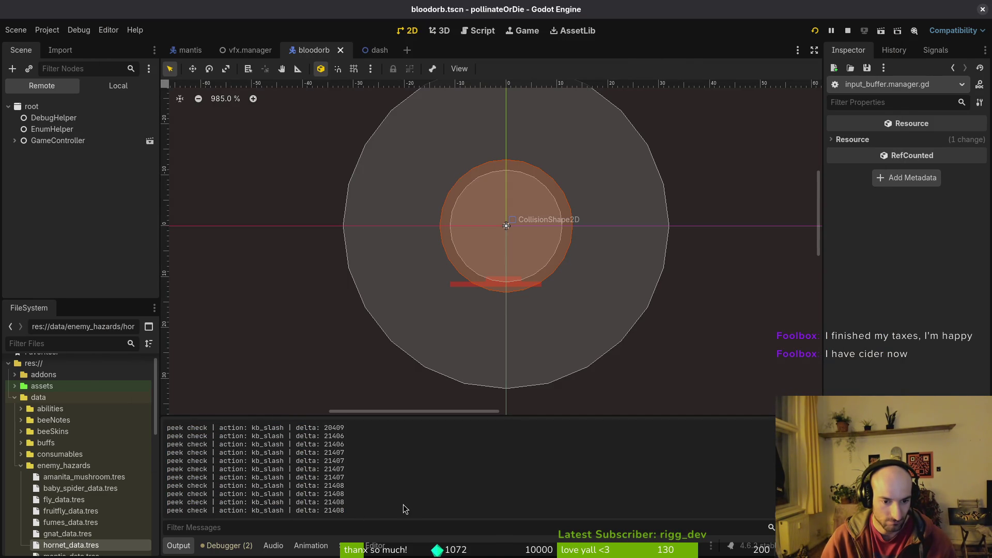
key(alt+Tab)
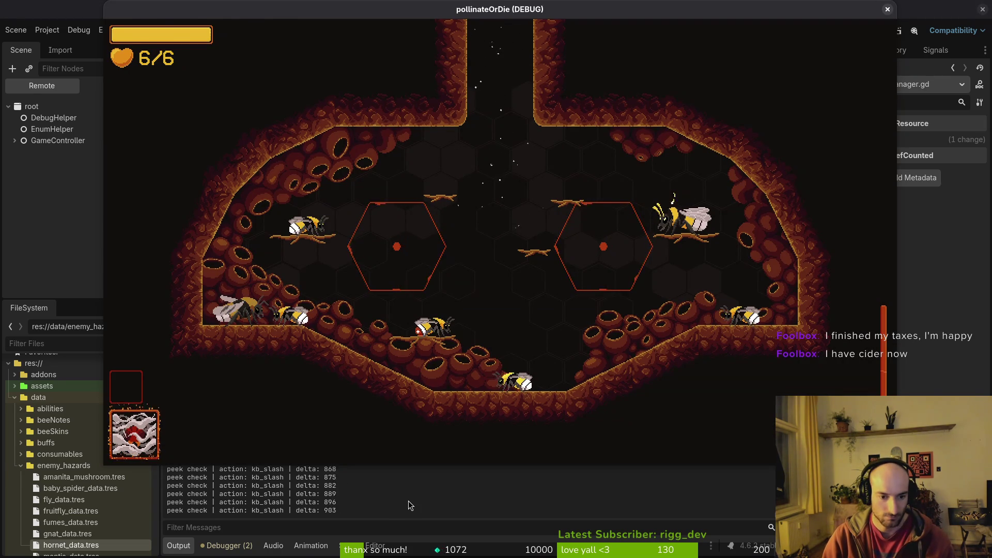
key(alt+Tab)
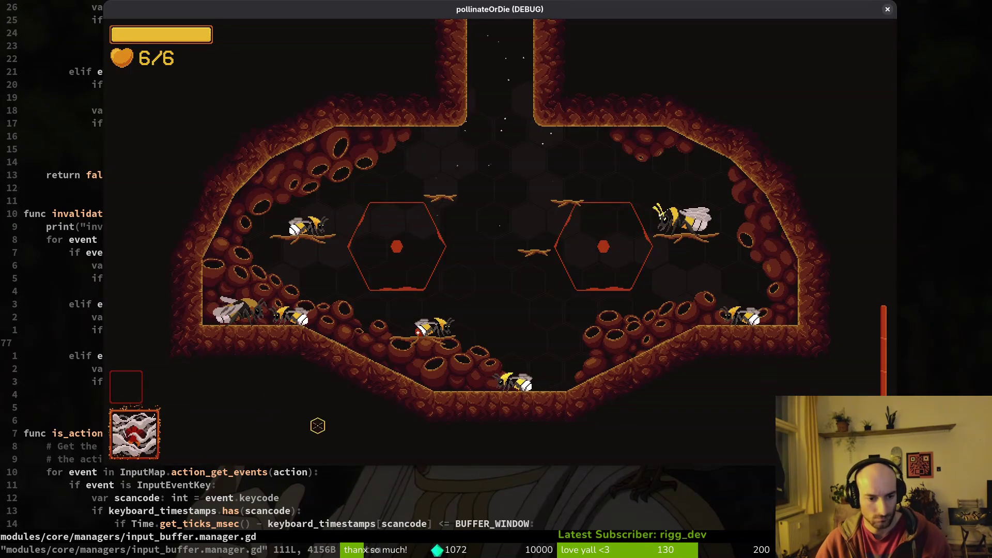
- Grep the project for 'peek check' and copy the debug print line
key(alt+Tab)
drag(168, 457, 202, 470)
click(201, 470)
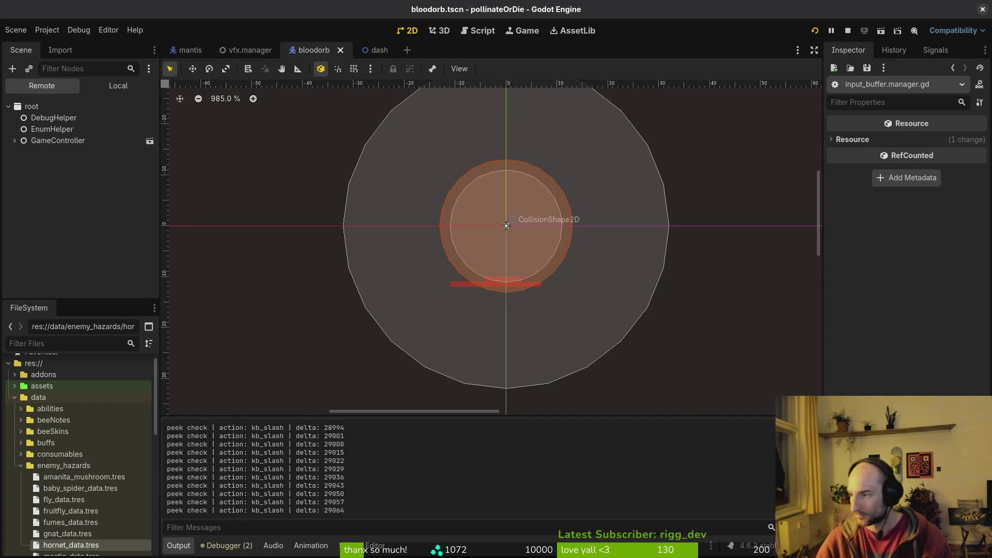
key(alt+Tab)
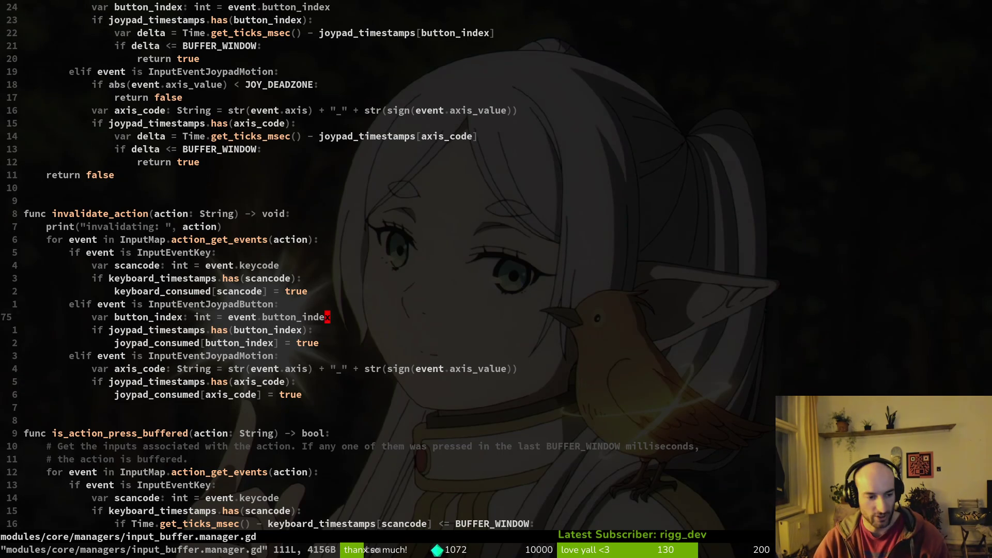
key(space)
key(f)
key(g)
text(peek che)
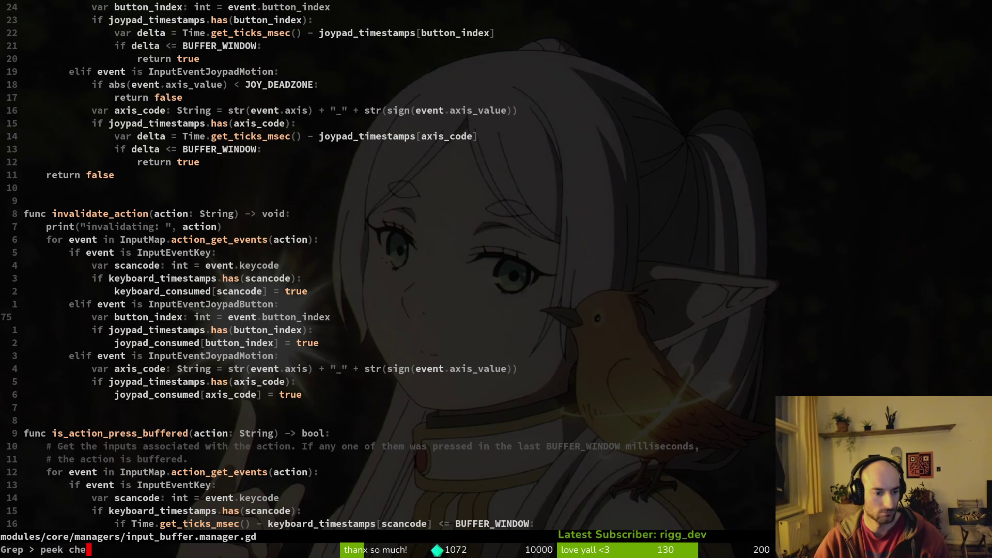
text(ck)
key(Return)
key(Return)
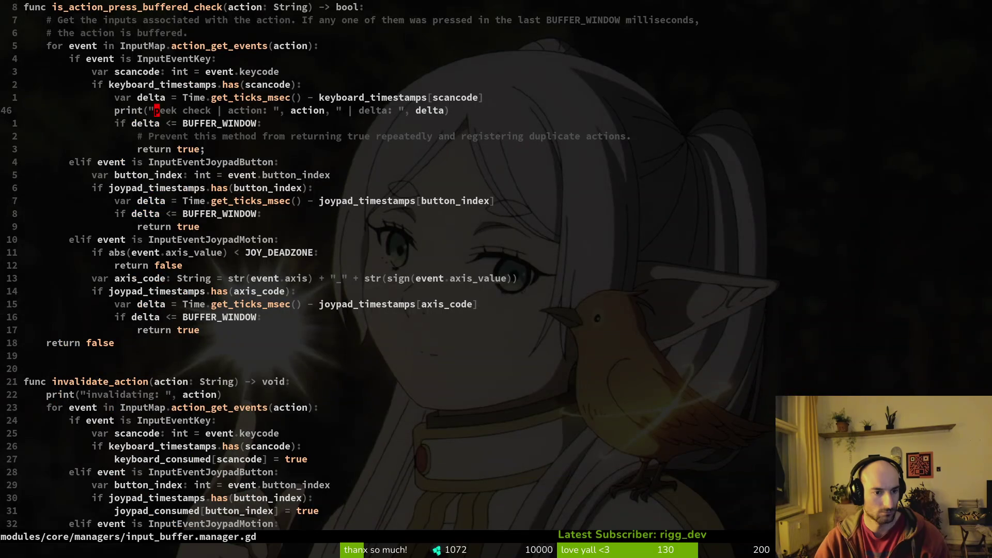
key(shift+v)
key(y)
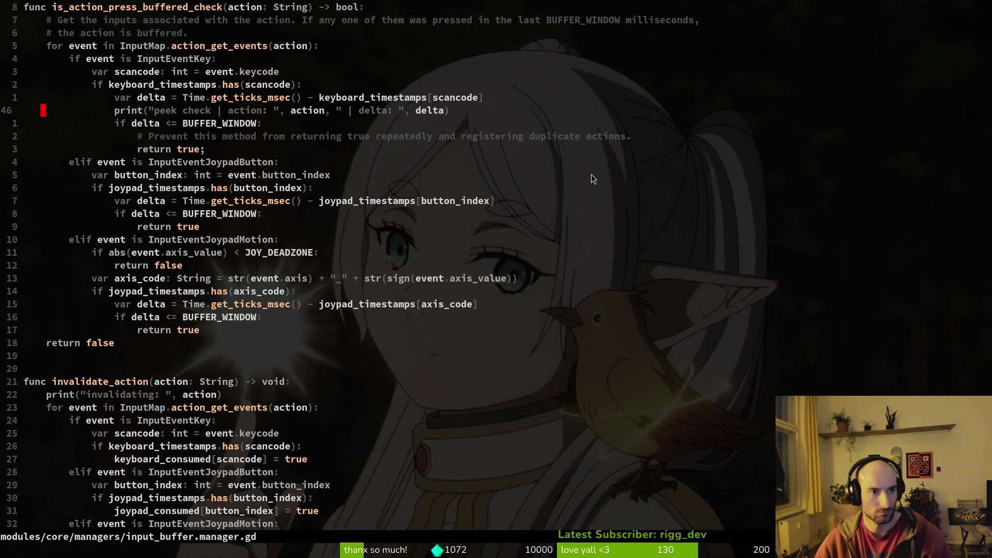
scroll(219, 29, up, 1)
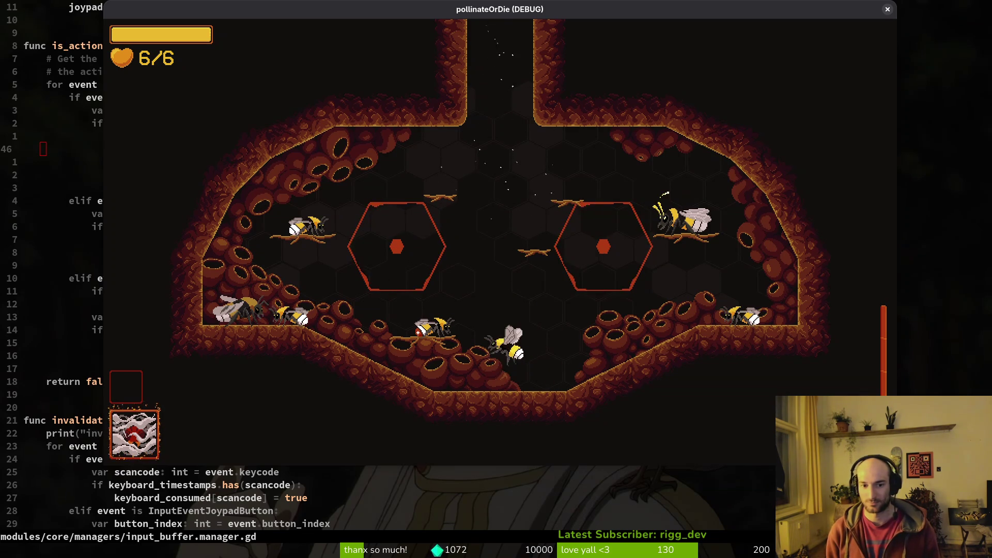
- Change const BUFFER_WINDOW from 100 to 66 and save input_buffer.manager.gd
key(Escape)
scroll(128, 183, up, 10)
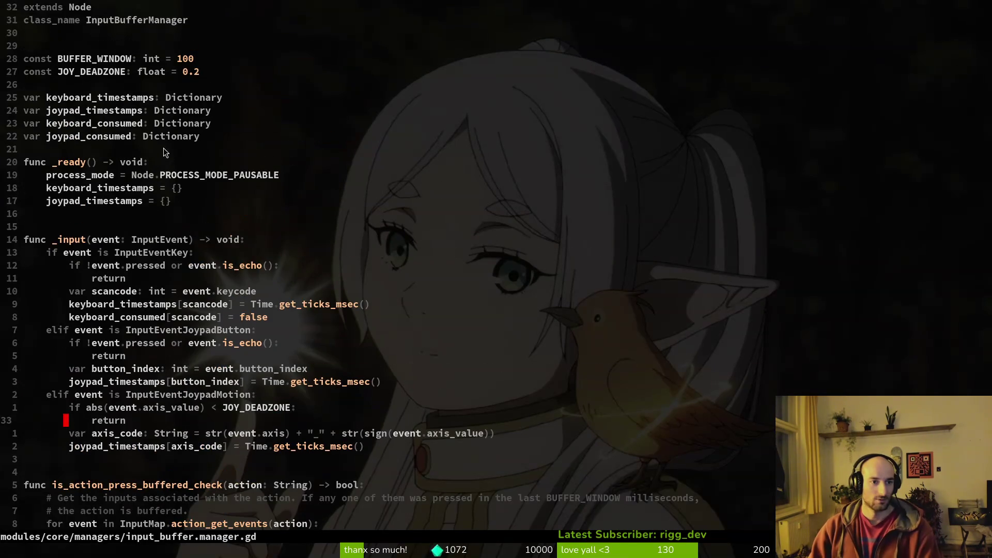
click(190, 60)
key(Return)
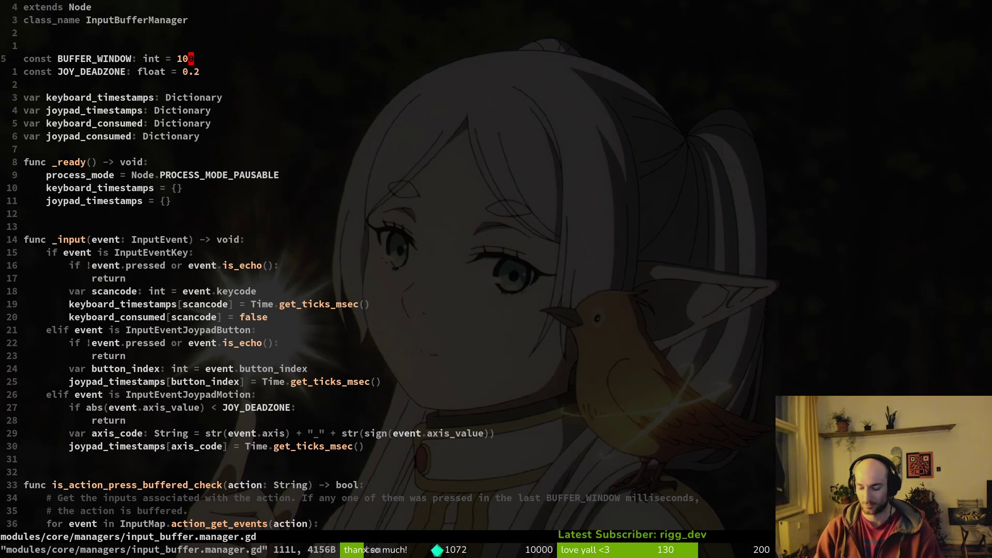
text(ciw66)
key(Escape)
text(:write)
key(Return)
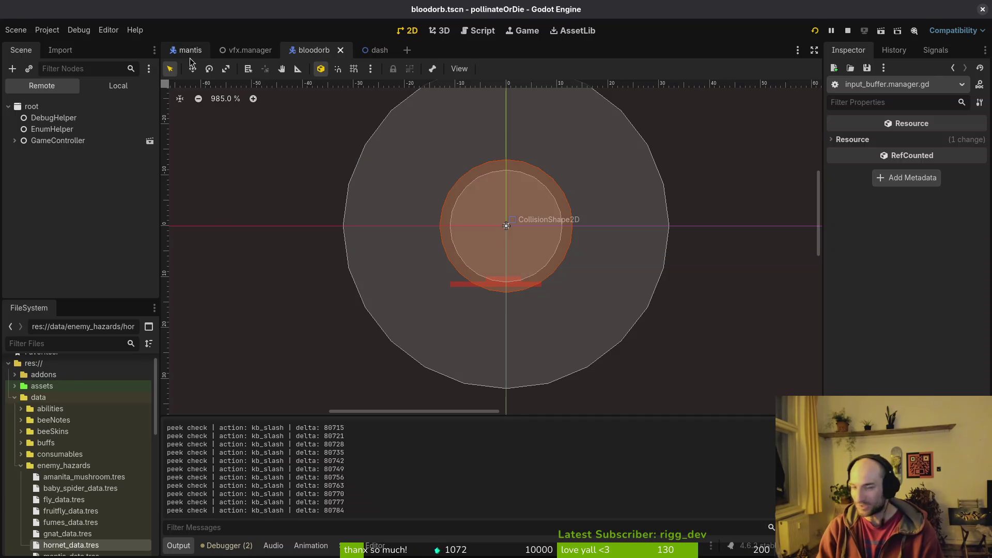
- Start the game, slash and dash around the hive, then load the mantis arena from level select
key(Return)
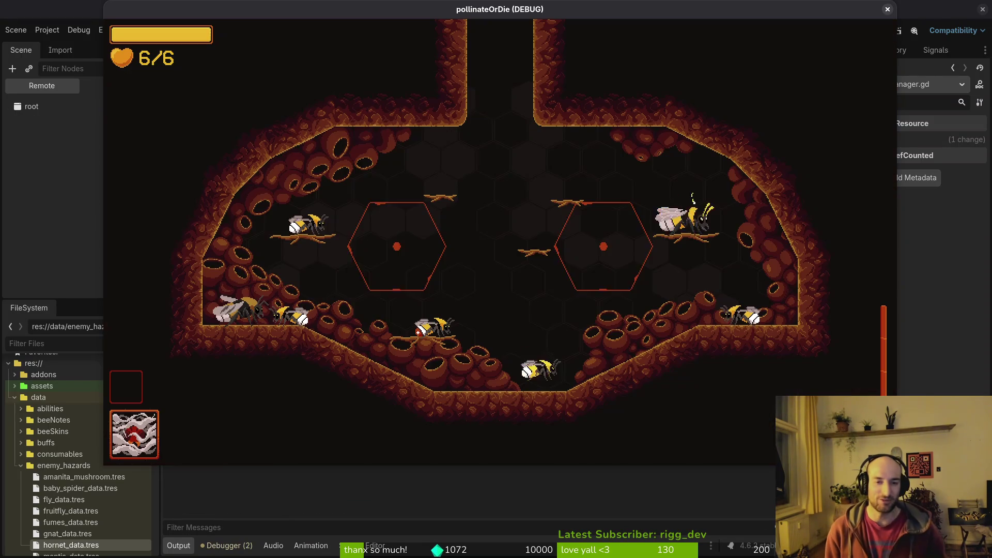
key(space)
key(space)
key(a)
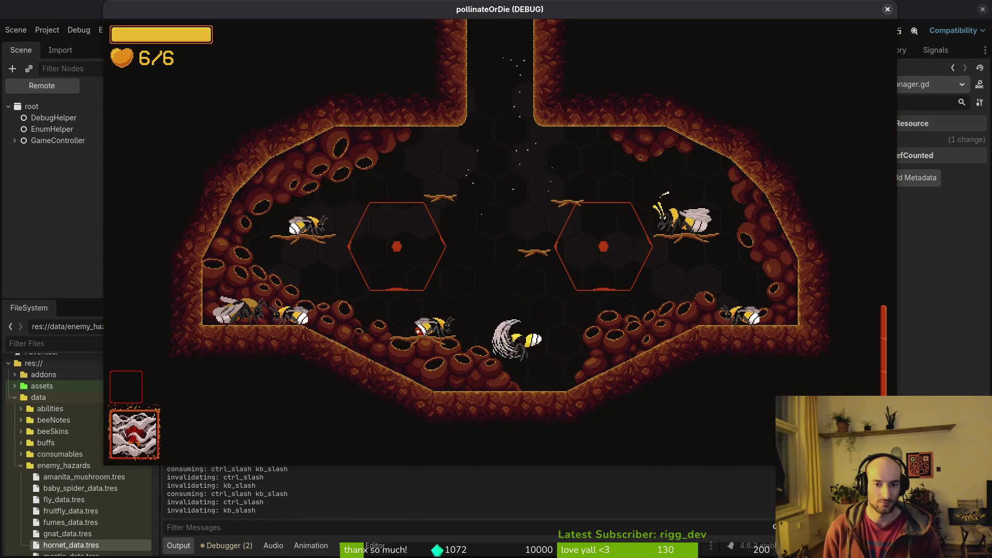
key(a)
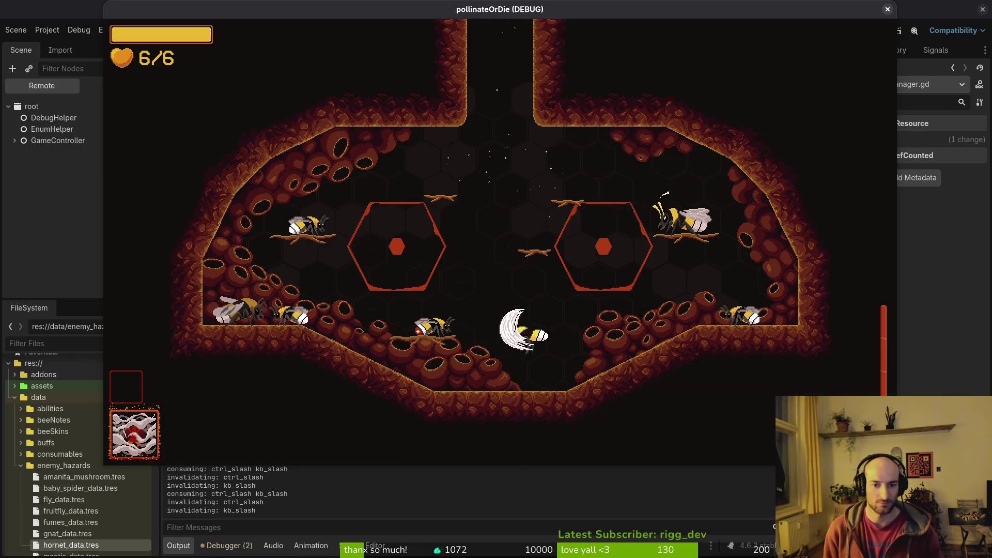
key(shift)
key(s)
key(Return)
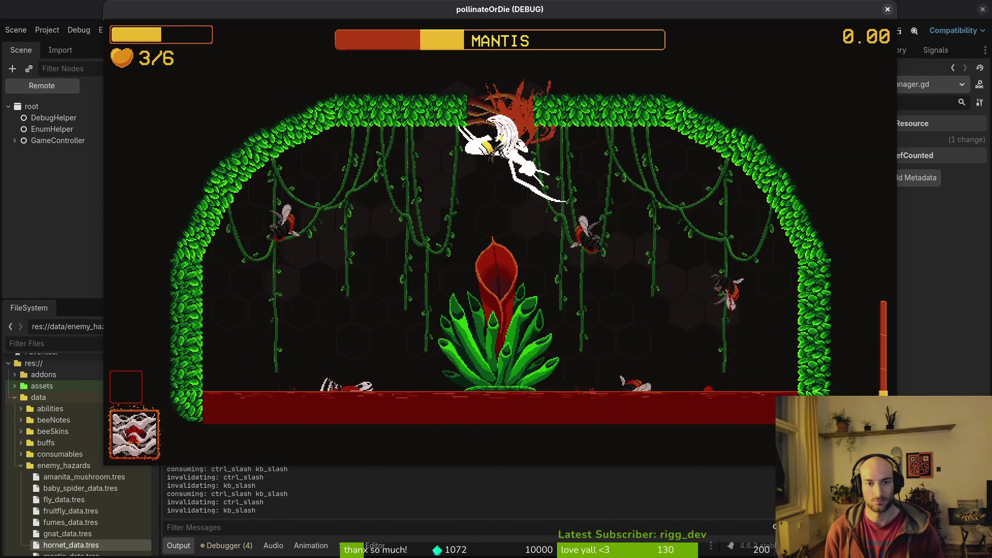
- Slash at the Mantis, check the pause menu's debugging options, then reload the mantis level with ctrl+slash
key(j)
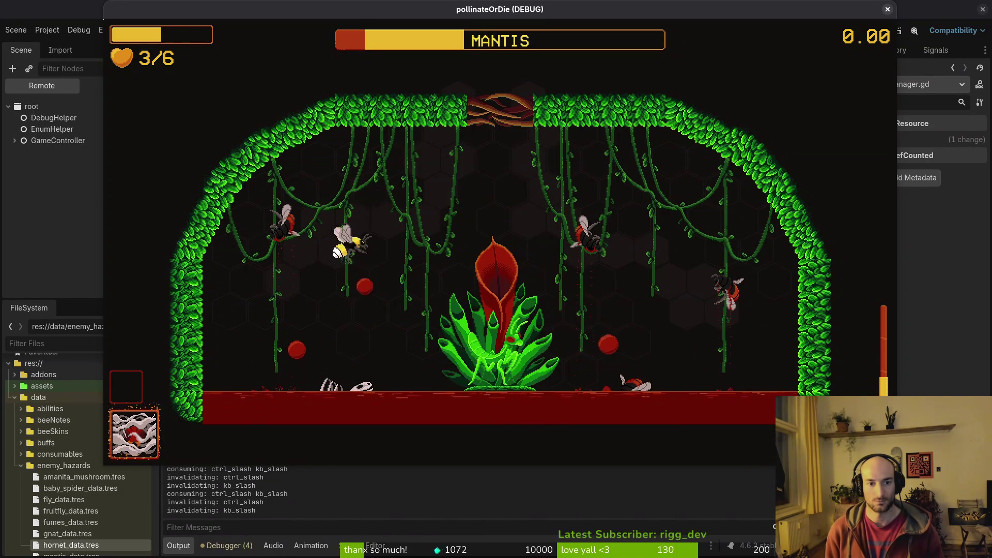
key(s)
key(Escape)
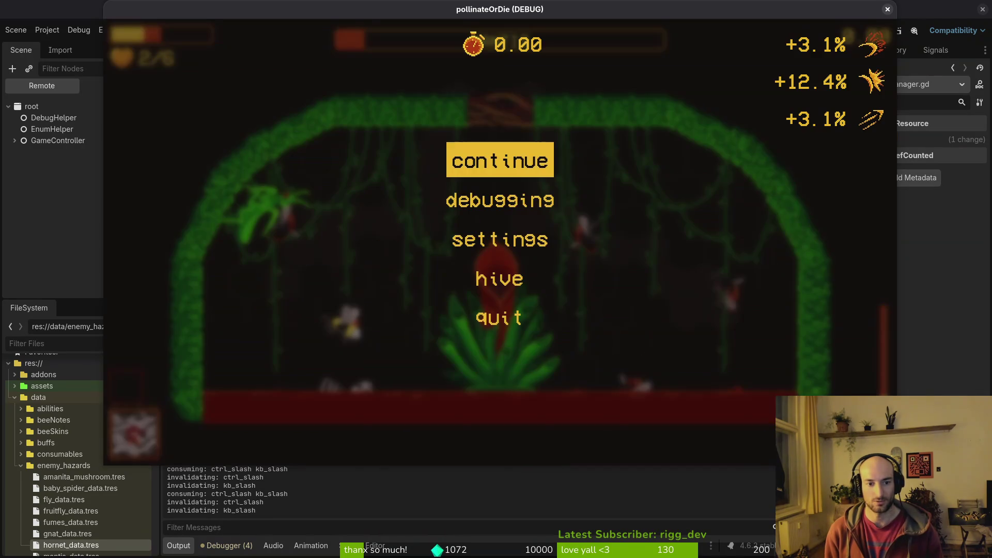
key(Down)
key(Down)
key(Up)
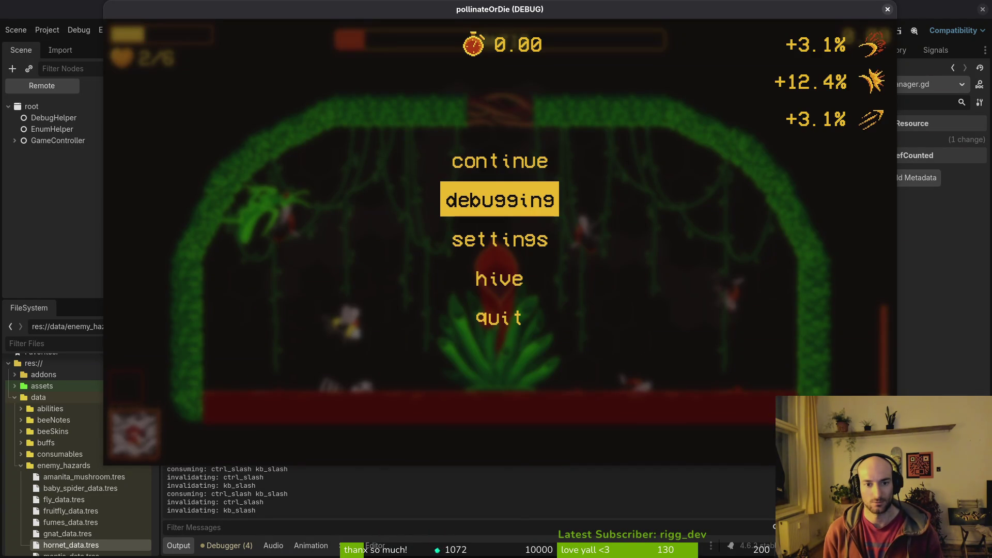
key(Return)
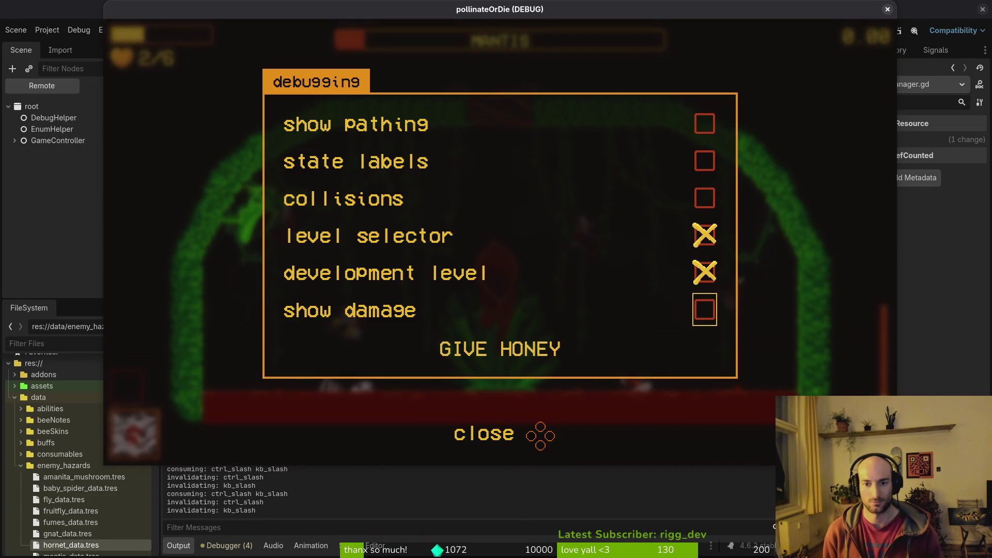
key(Escape)
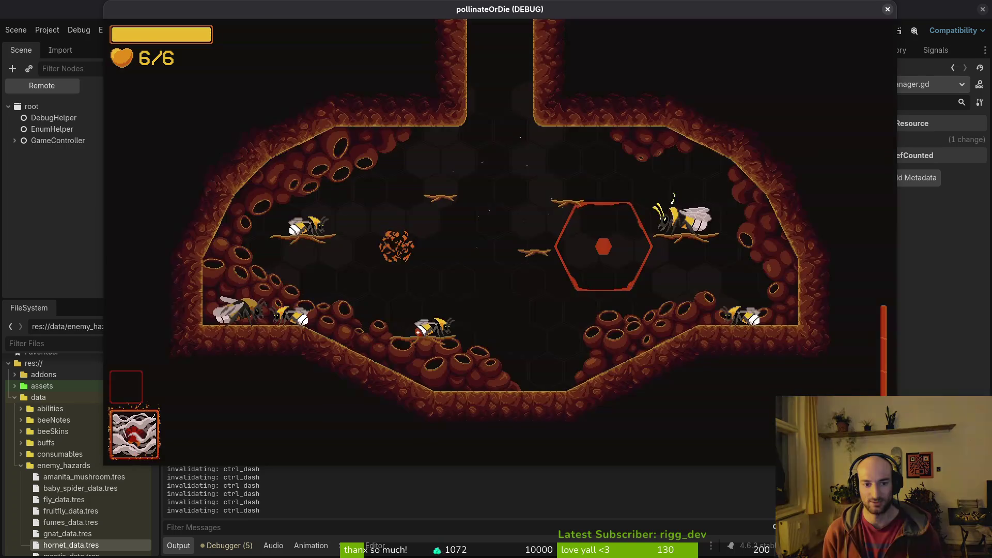
key(ctrl+slash)
key(Down)
key(Return)
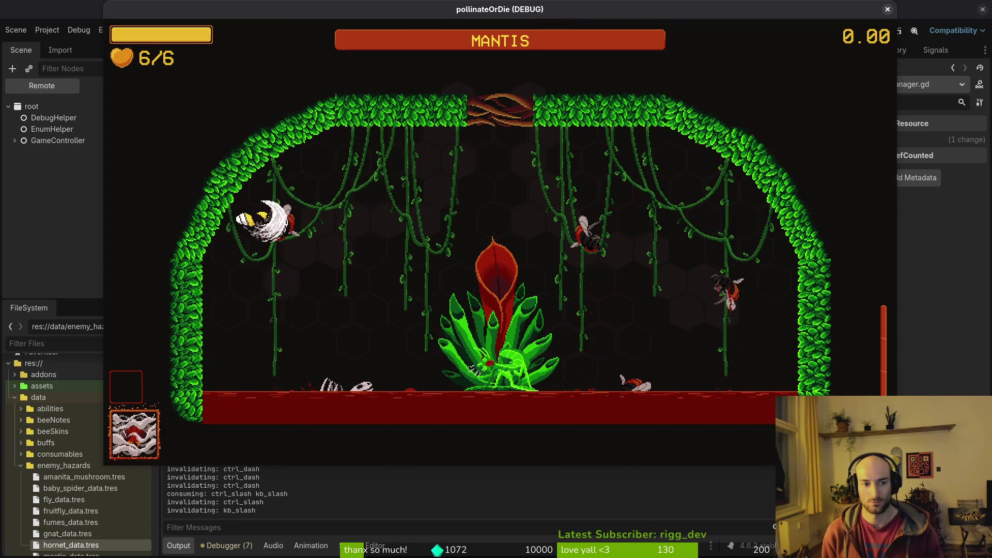
- Test a slash and a dash, then reload the mantis boss arena from the debug level select
key(j)
key(space)
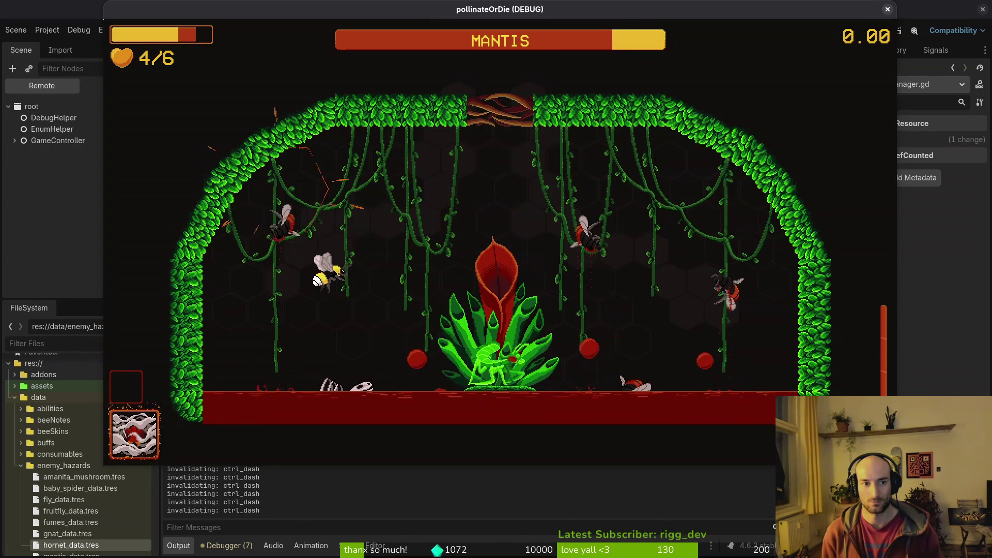
key(Down)
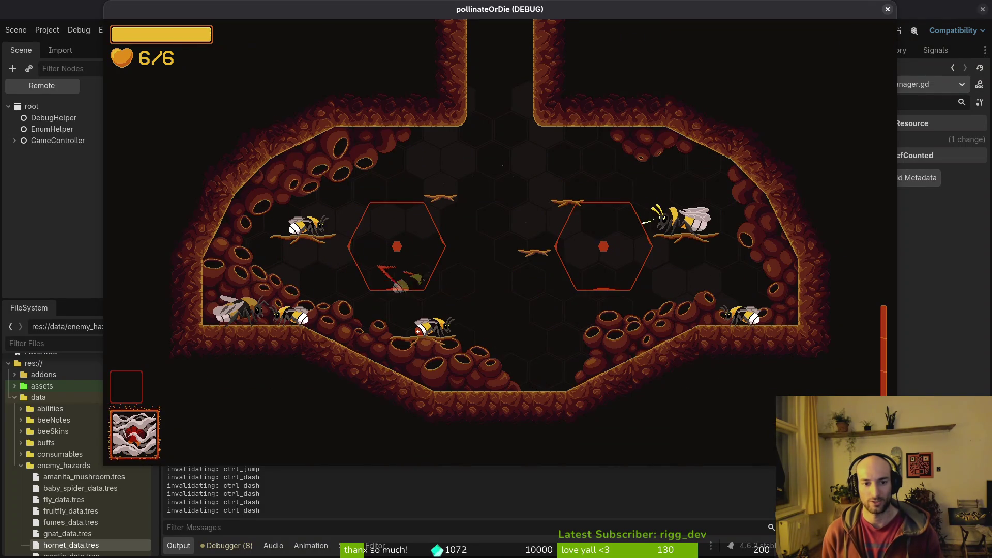
key(Escape)
key(Down)
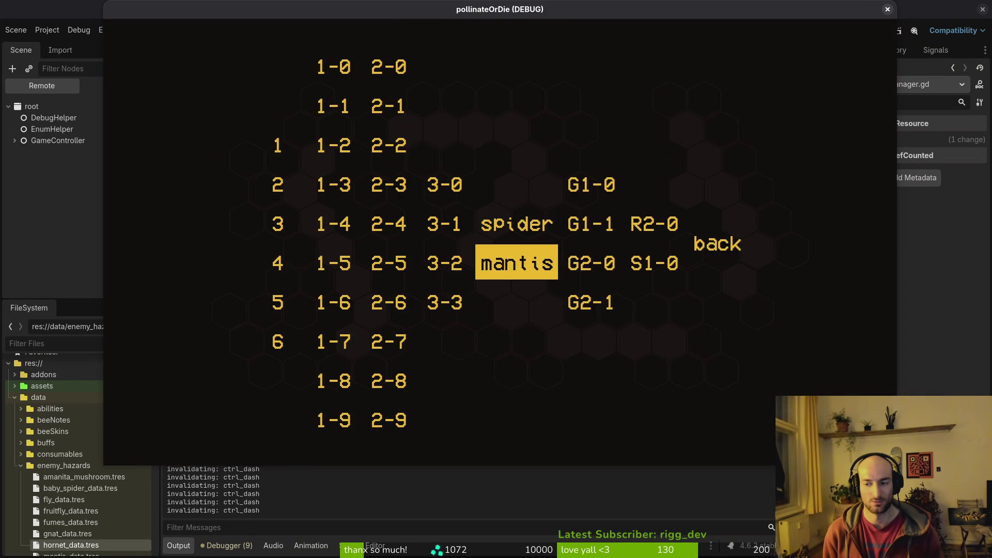
key(Return)
- Fight the mantis with buffered slashes and upward dashes while dodging its attacks
key(x)
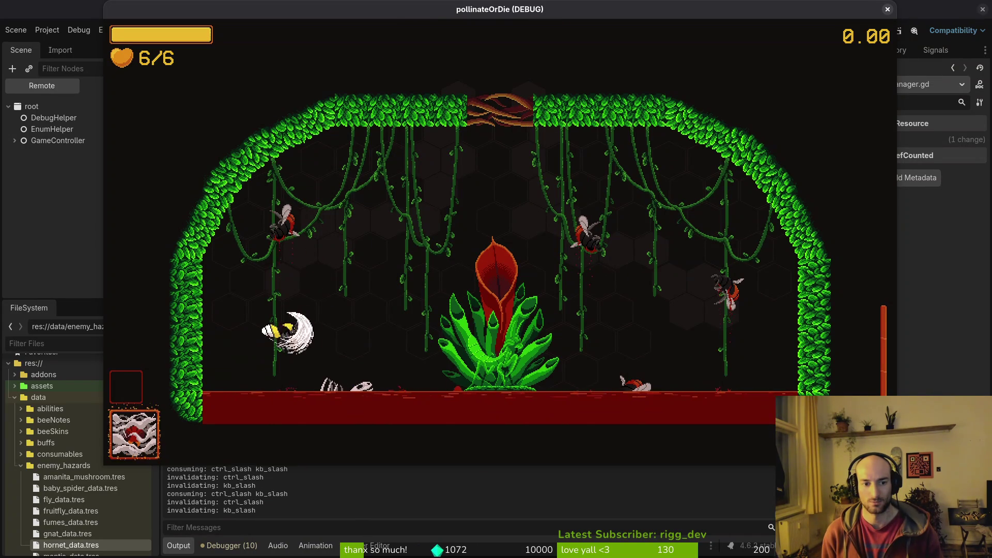
key(Up)
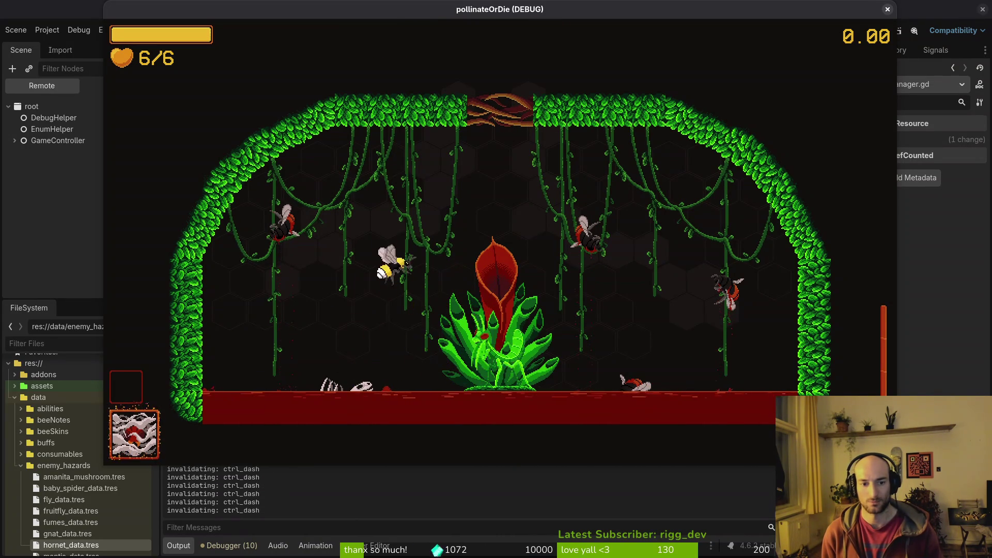
key(Left)
key(Up)
key(Right)
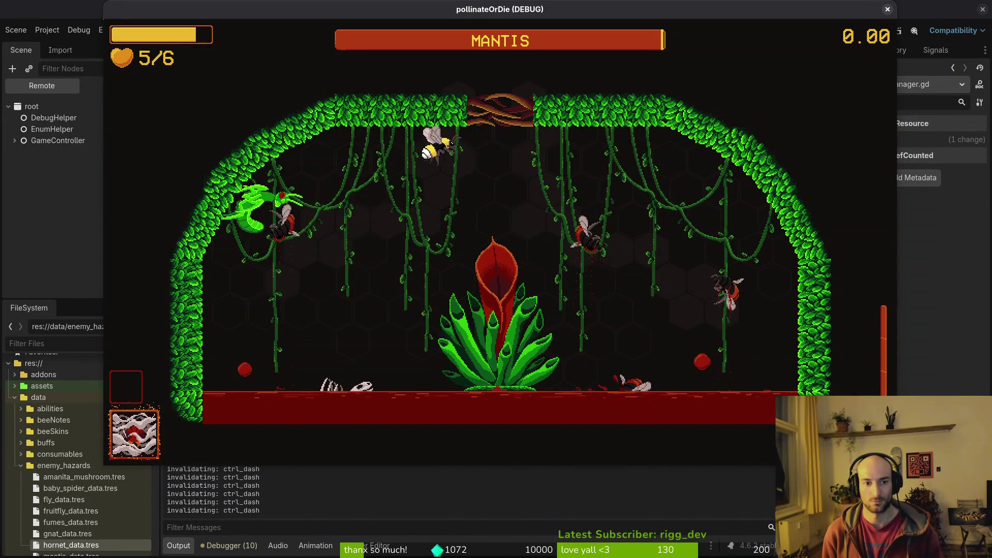
key(Left)
key(Up)
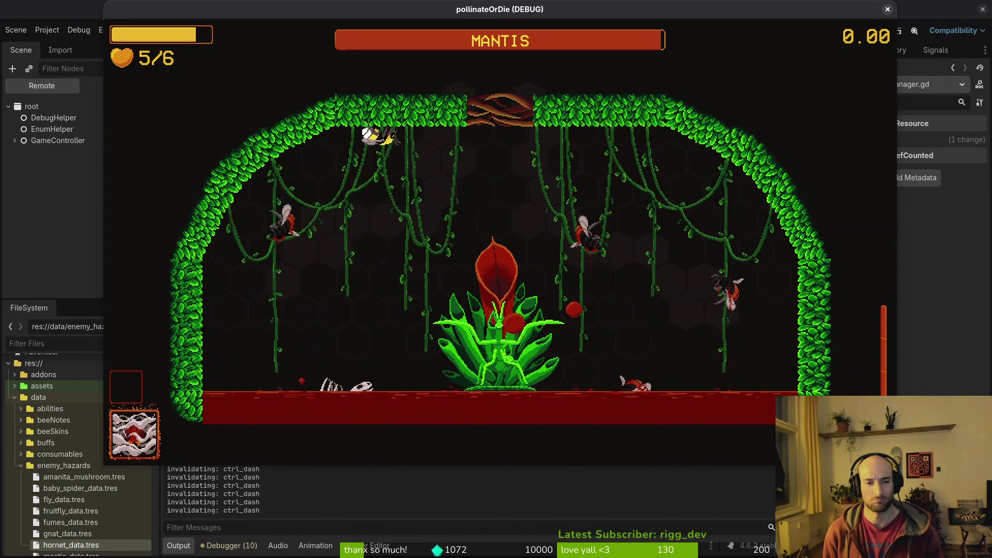
key(Right)
key(x)
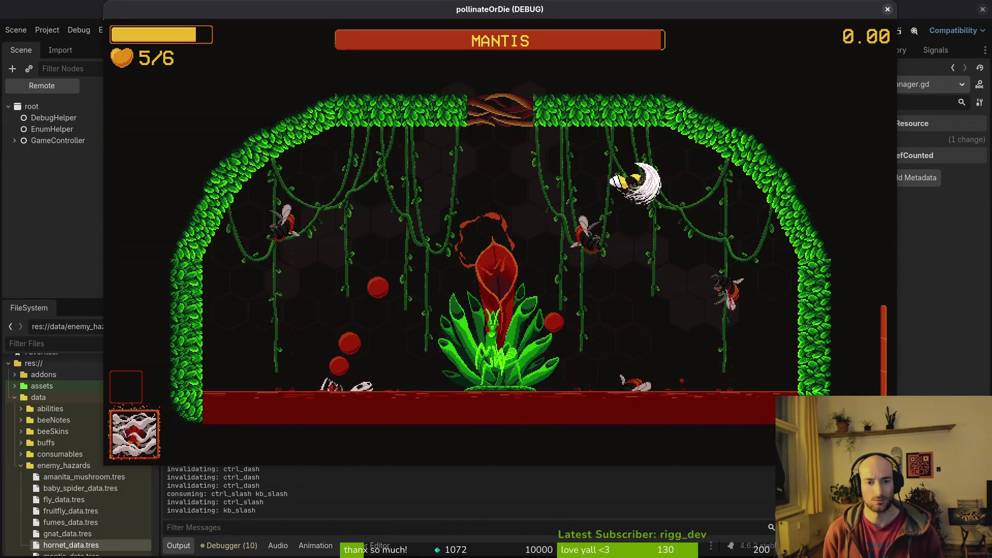
key(Right)
key(Left)
key(Right)
key(x)
key(Left)
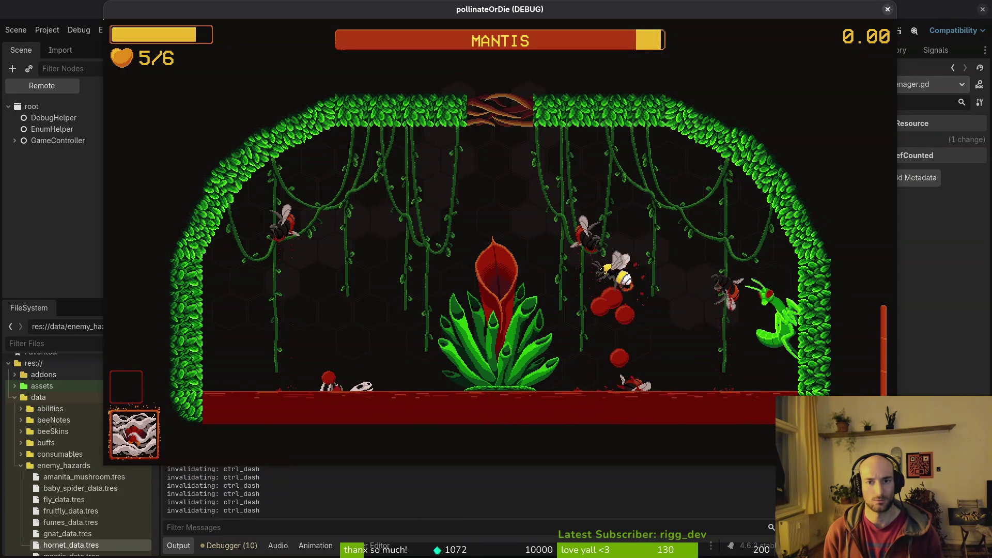
key(Down)
key(x)
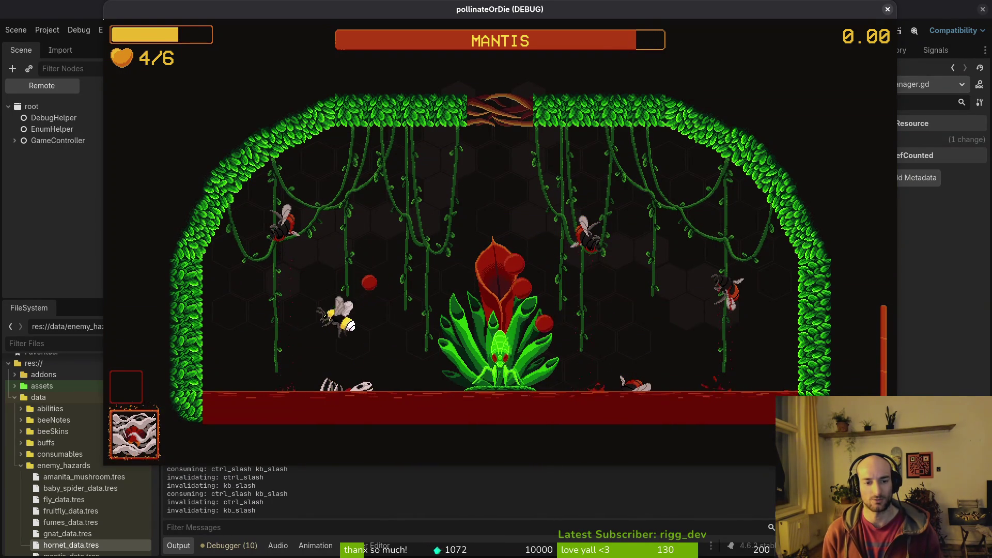
key(Up)
key(Left)
key(Left)
key(Up)
key(Down)
key(Left)
key(x)
key(x)
- Keep dashing and slashing around the arena until the bee dies on attempt 23
key(Up)
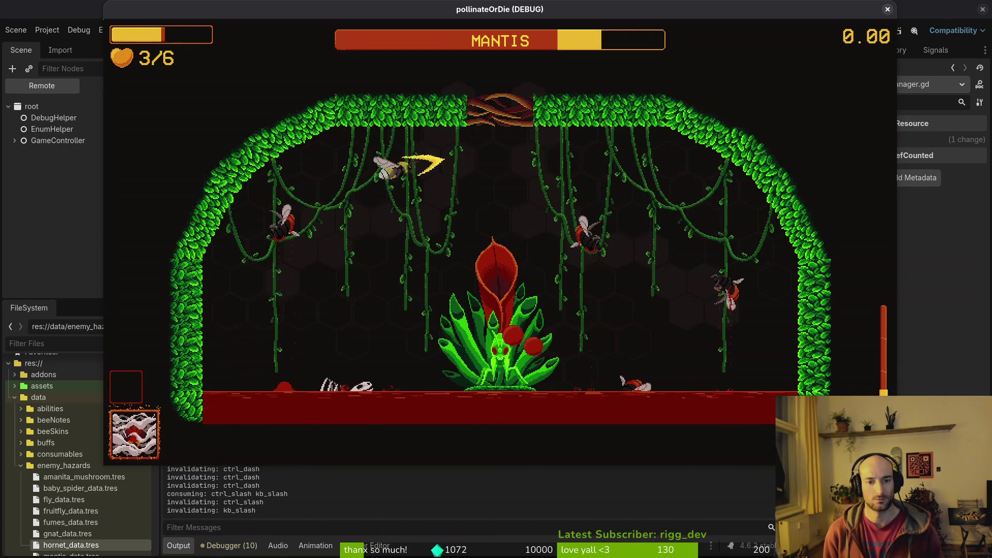
key(Right)
key(Down)
key(Right)
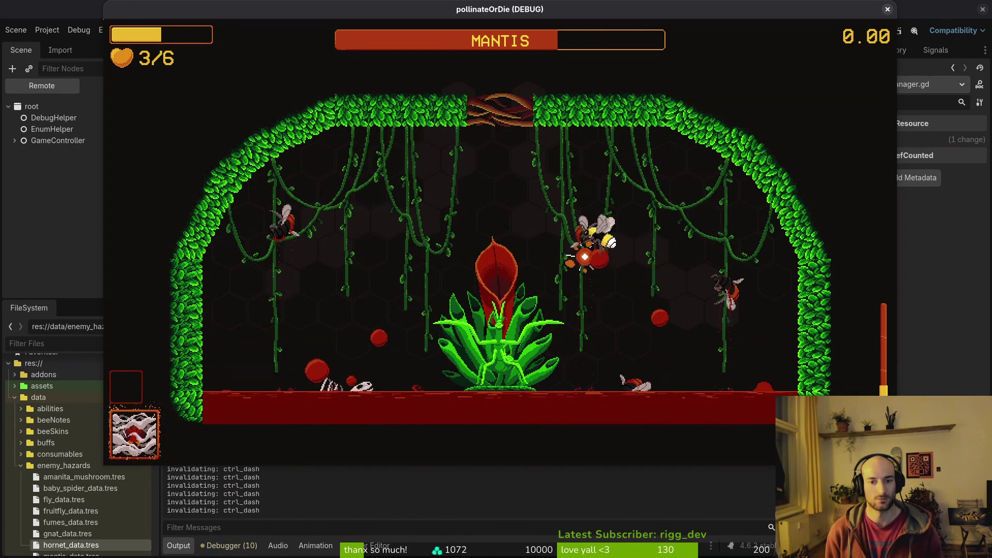
key(Left)
key(Right)
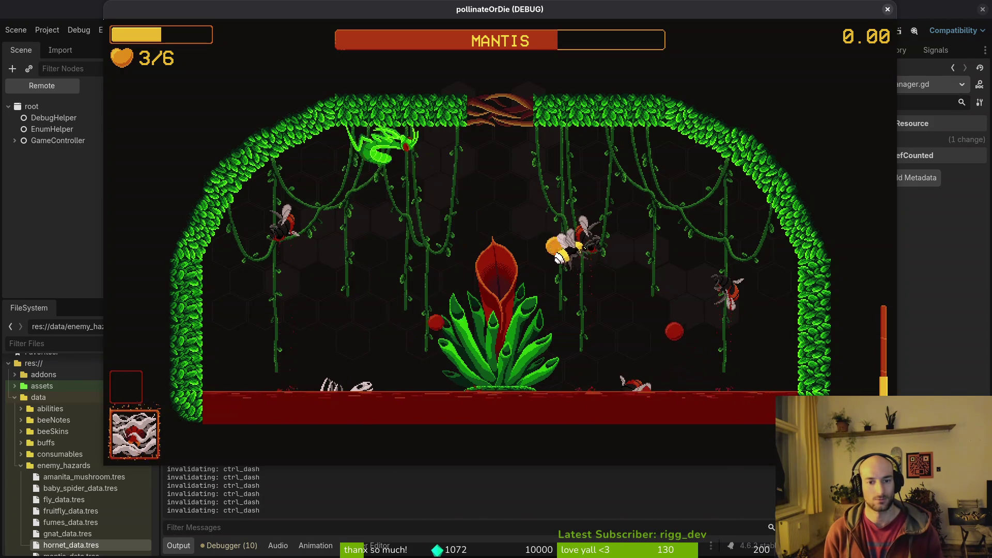
key(Left)
key(x)
key(Up)
key(Right)
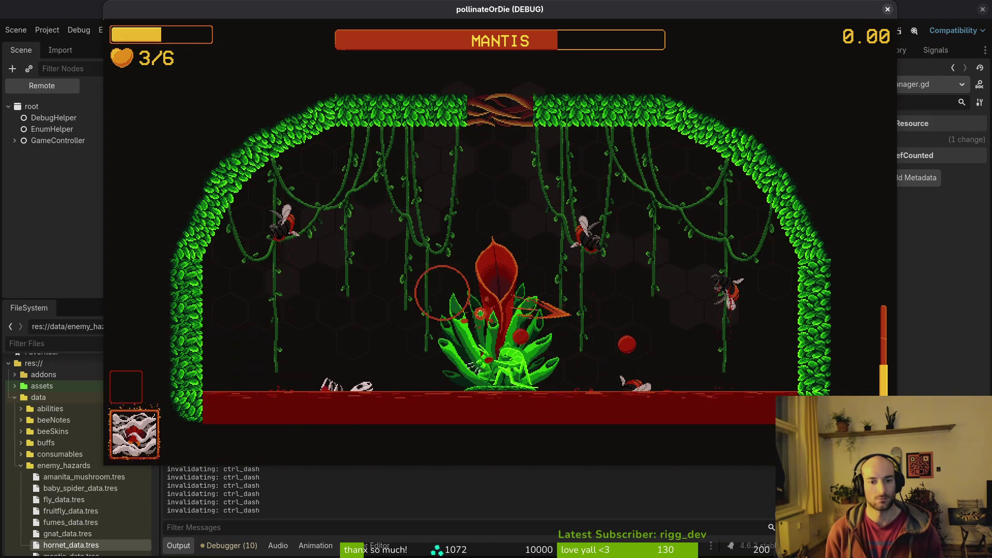
key(Up)
key(Right)
key(Down)
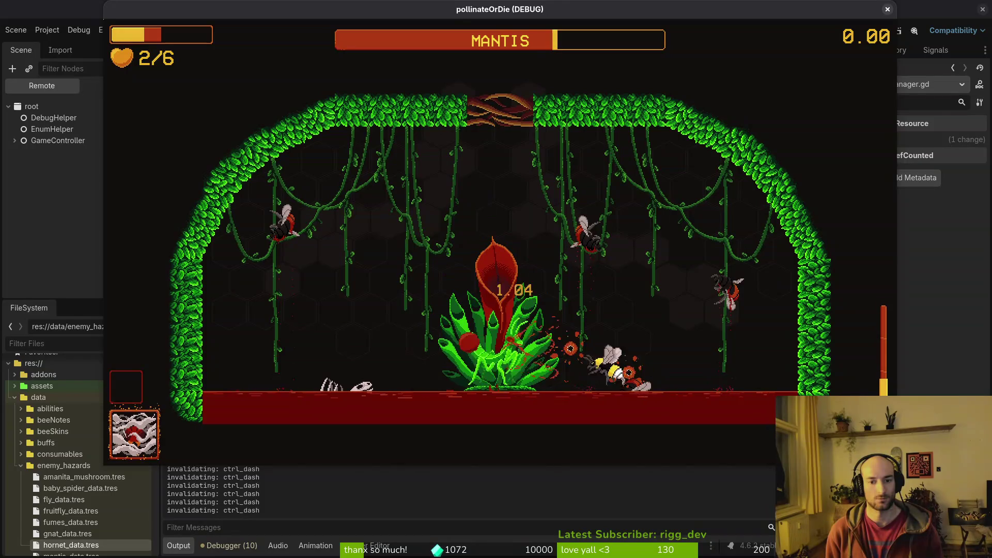
key(Left)
key(Up)
key(Down)
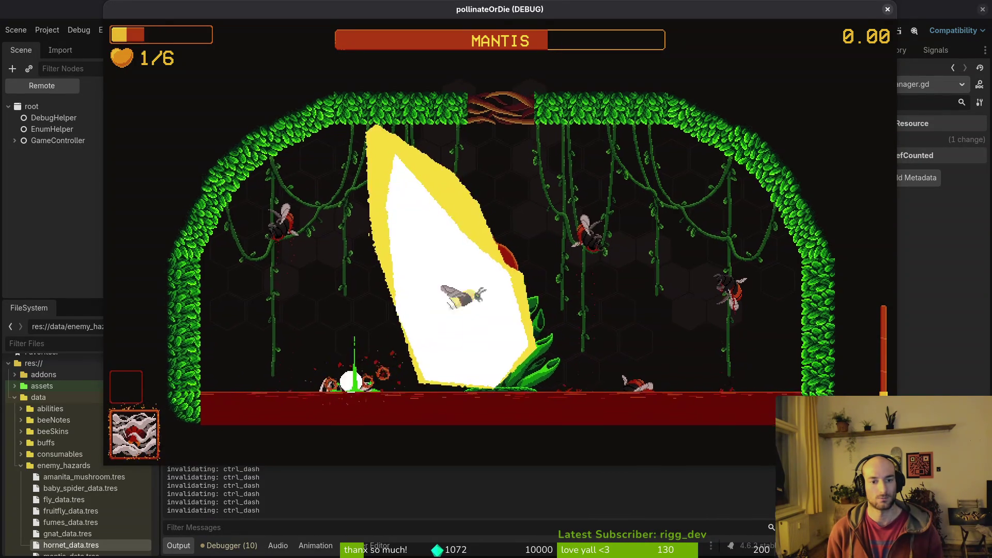
key(Down)
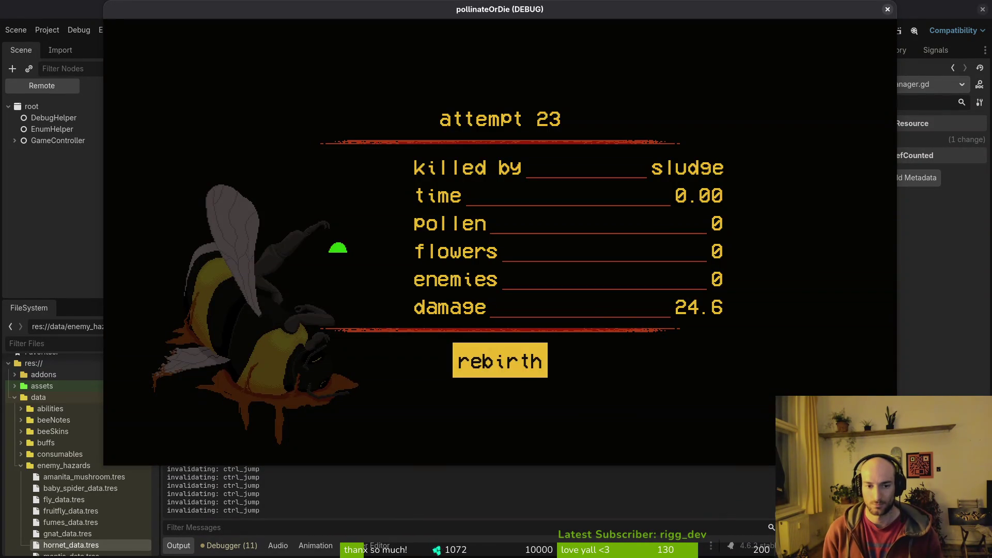
- Rebirth in the hive level, test repeated buffered jumps, then return to Neovim
key(Return)
key(Up)
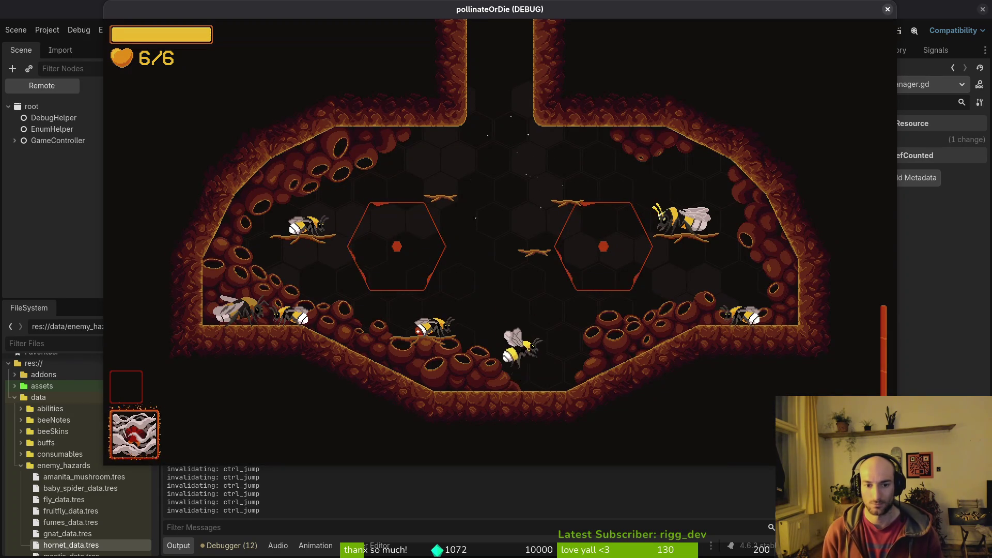
key(Up)
key(Up)
key(Up)
key(Up)
key(Up)
key(Up)
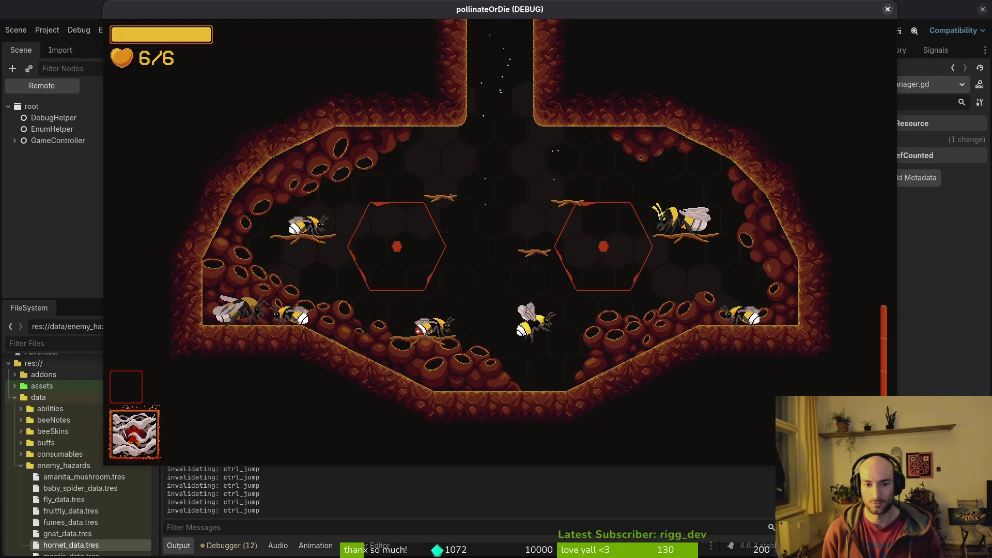
key(Up)
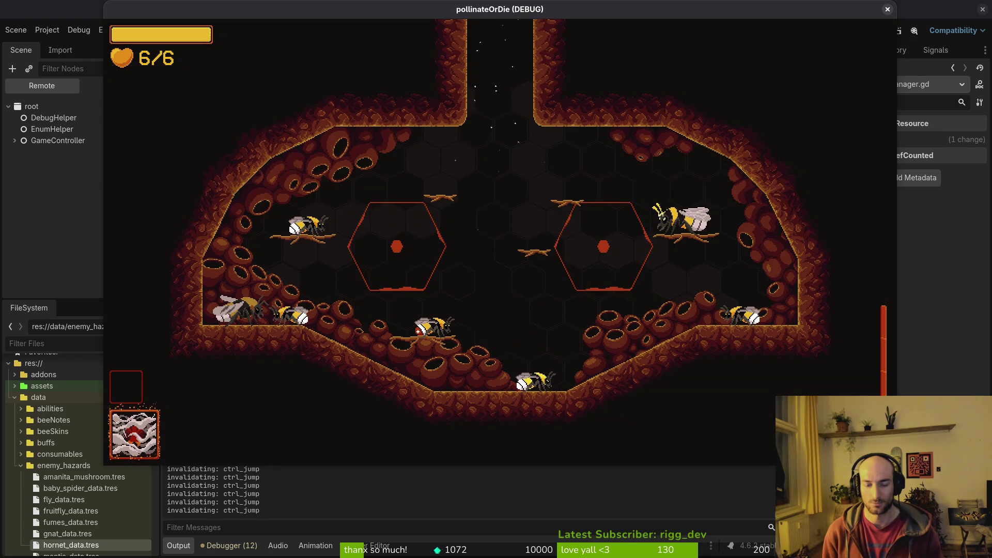
key(Up)
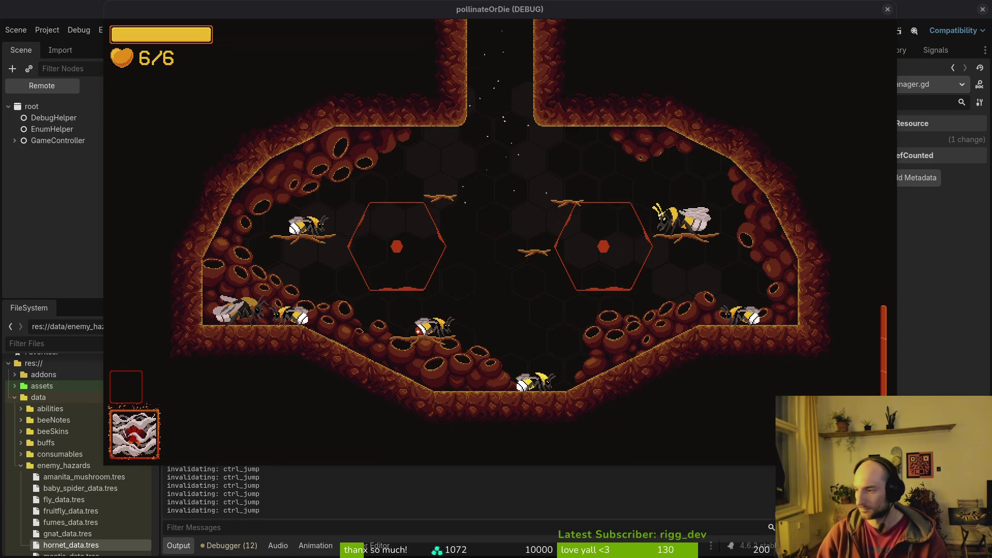
key(alt+Tab)
key(ctrl+s)
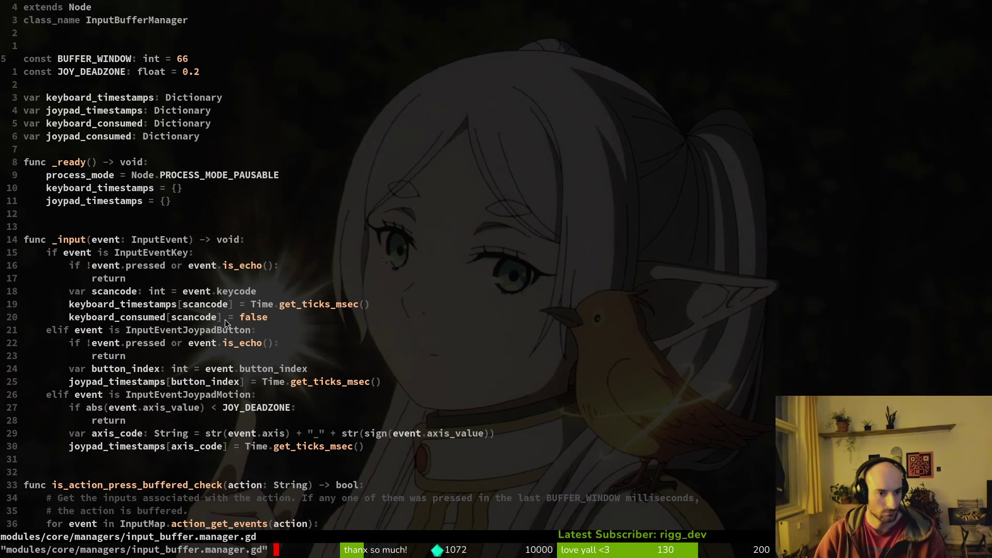
- Open finite_state_machine.gd, then input_component.gd, with the project file finder
scroll(293, 353, down, 20)
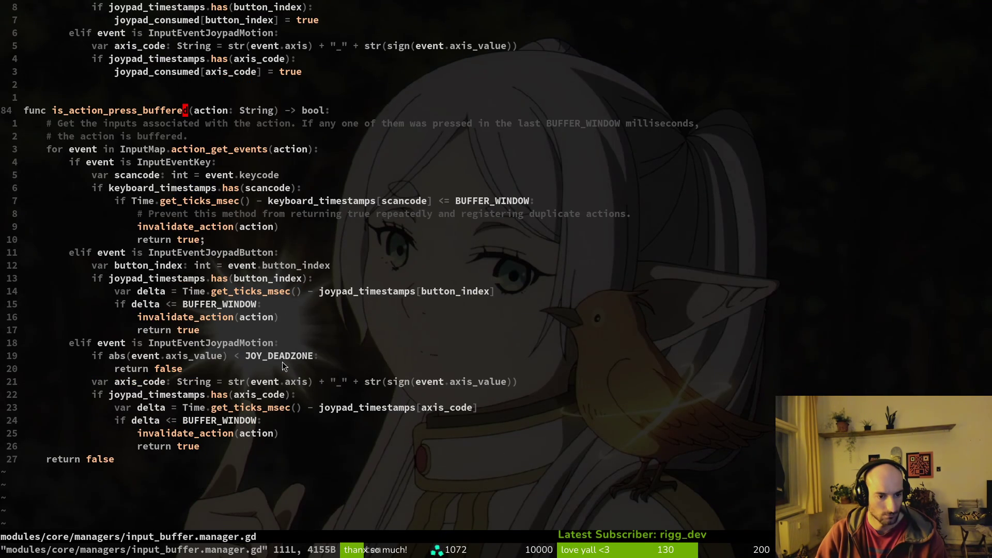
key(space)
key(f)
key(f)
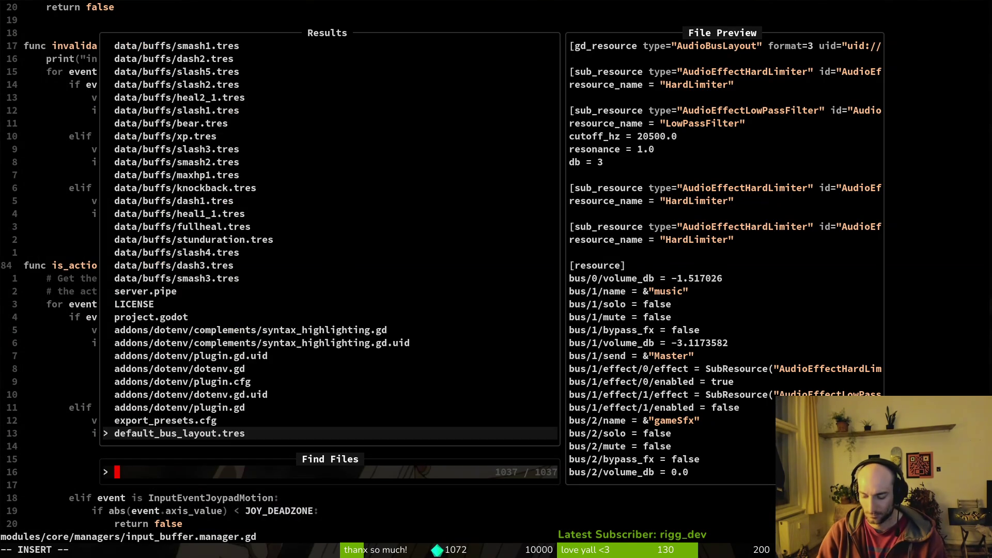
text(finite)
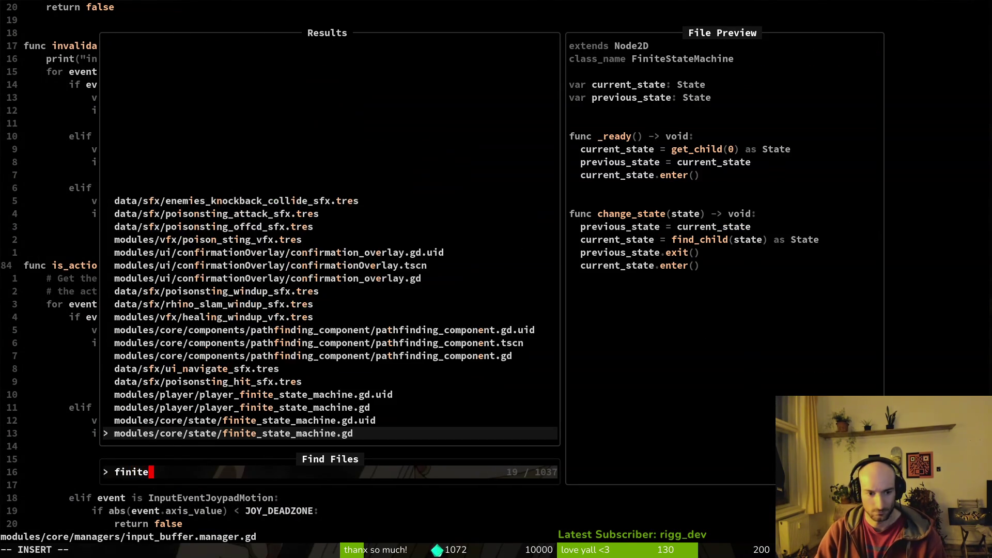
key(Return)
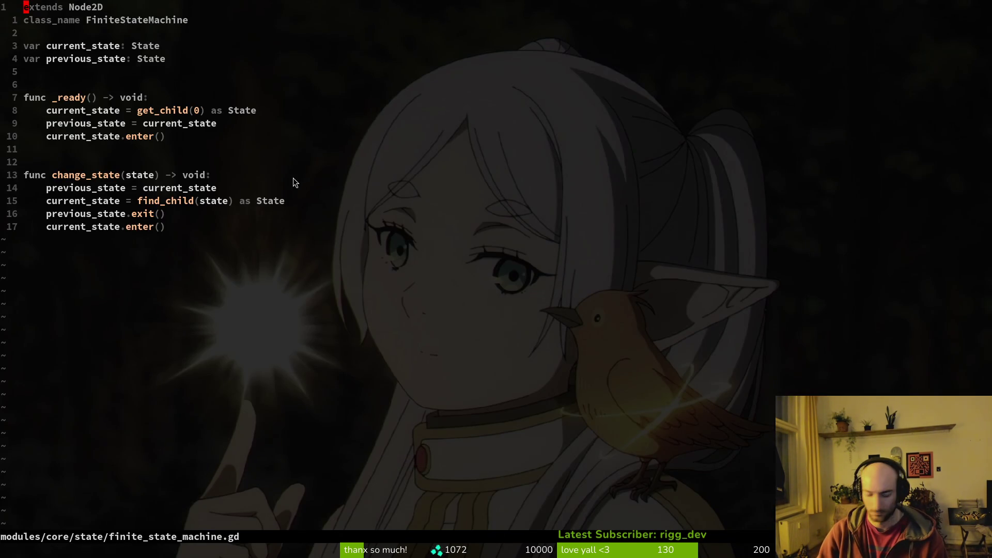
key(space)
key(f)
key(f)
text(inpc)
key(Return)
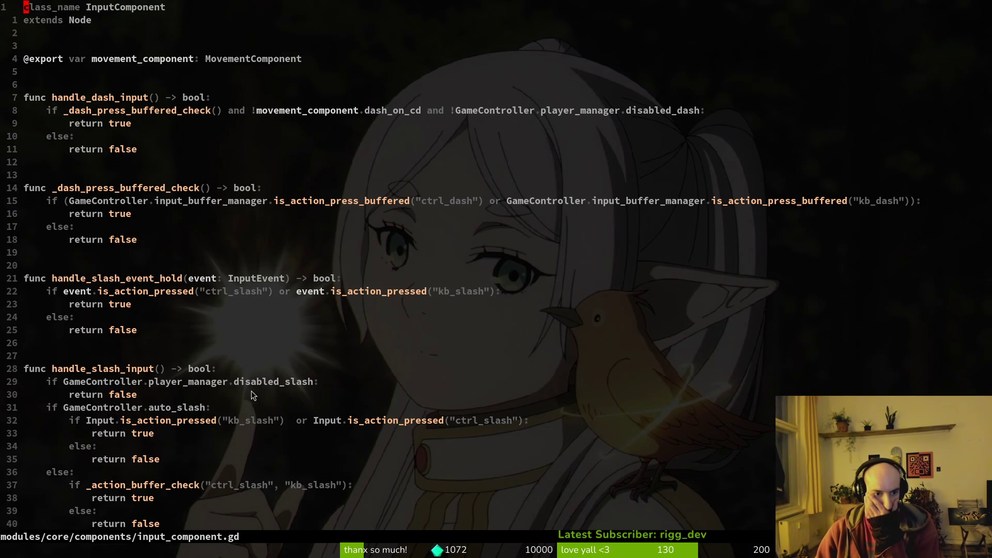
- Find the _action_buffer_check call in handle_slash_input and select the start of the dash buffer condition
scroll(200, 426, down, 1)
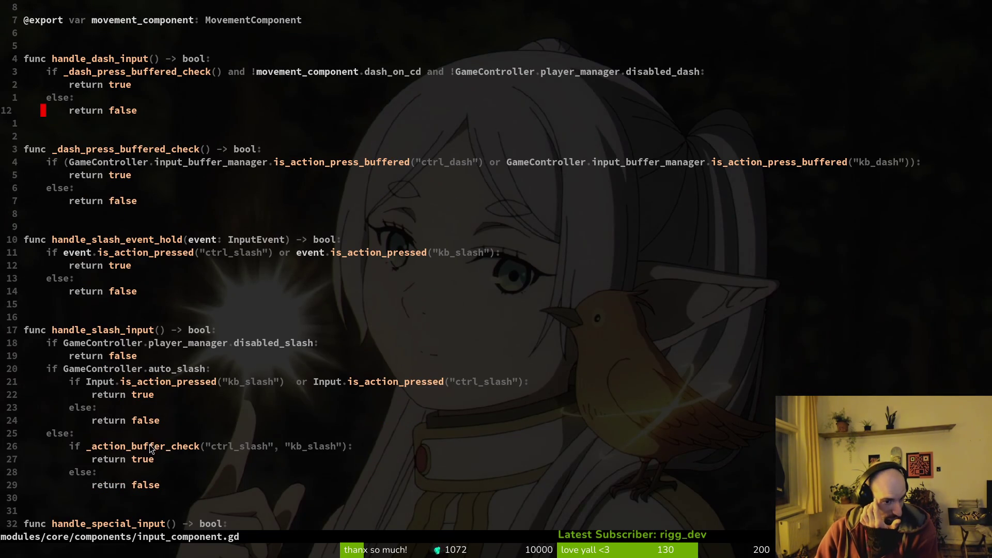
click(150, 445)
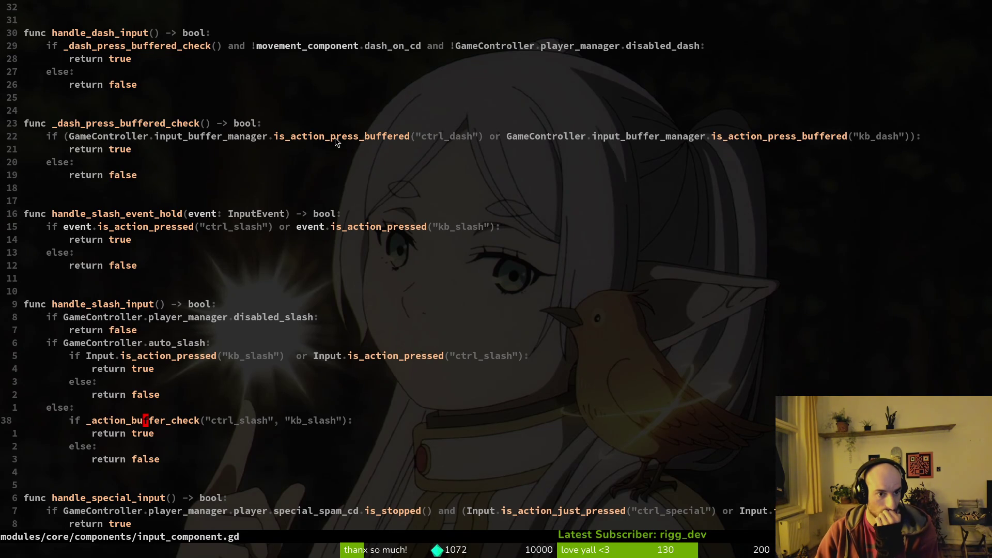
scroll(268, 453, down, 5)
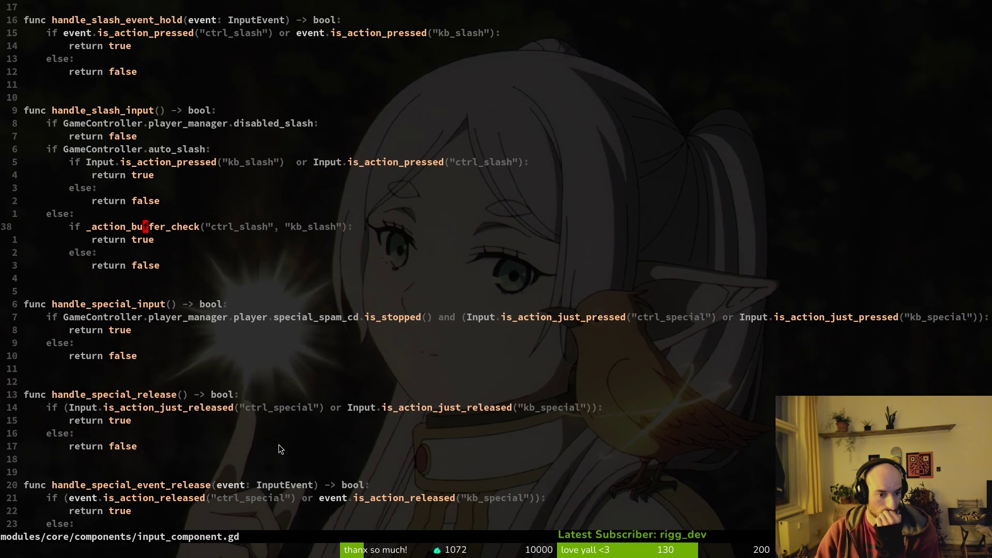
scroll(250, 439, up, 6)
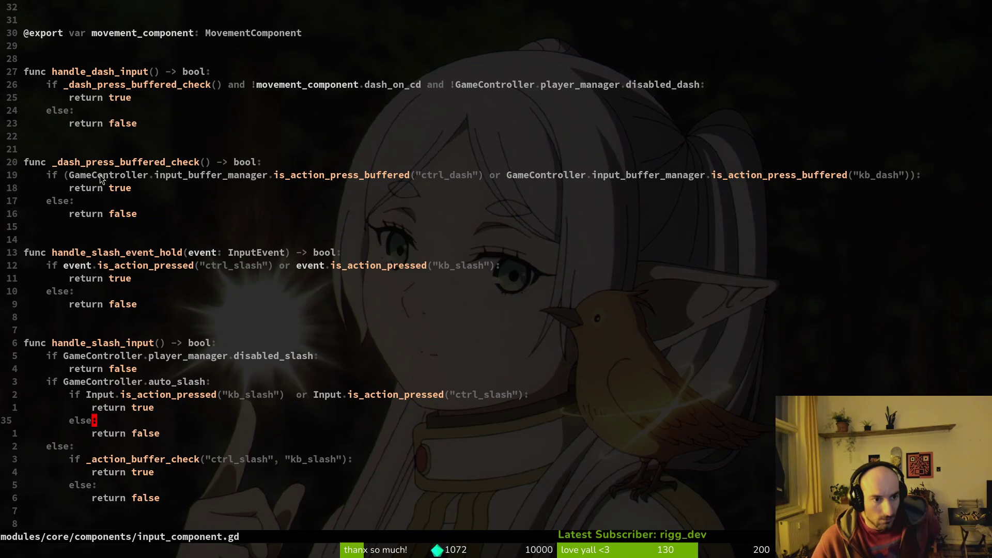
mouse_move(66, 176)
mouse_down()
mouse_move(663, 174)
mouse_move(416, 195)
mouse_move(166, 174)
mouse_up()
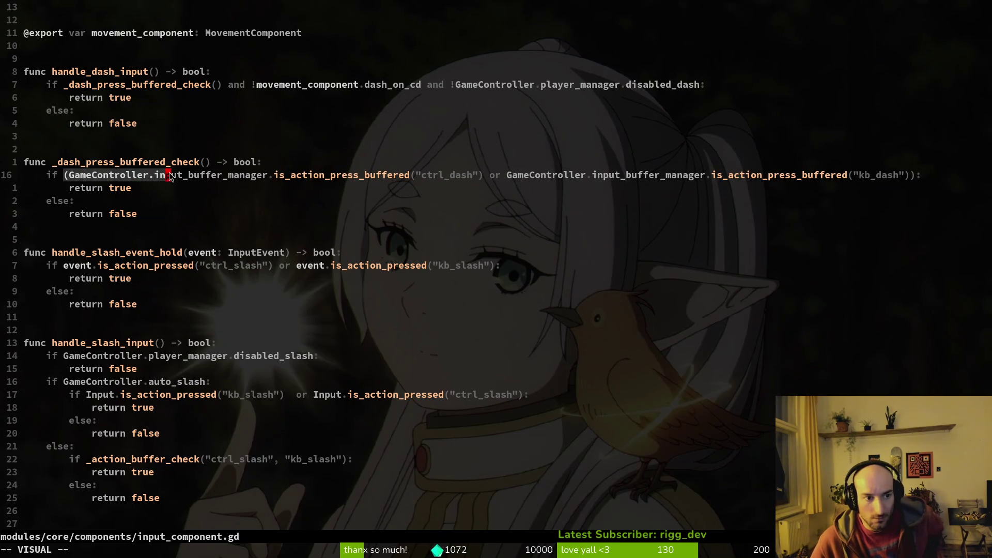
key(Escape)
- Insert 'if _action_buffer_check("ctrl_dash", "kb_dash")' above the dash condition and save
key(shift+o)
text(if _)
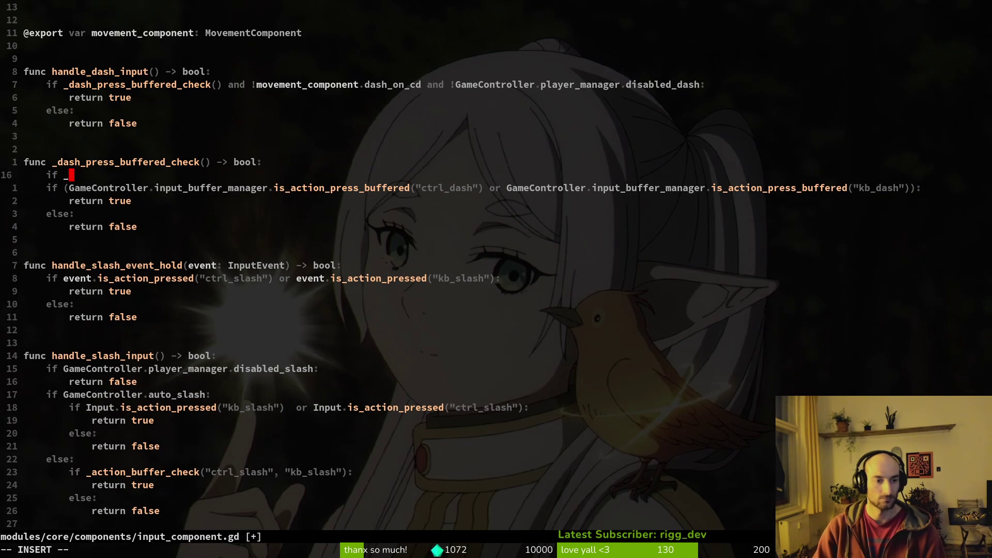
text(actio)
key(Tab)
key(Return)
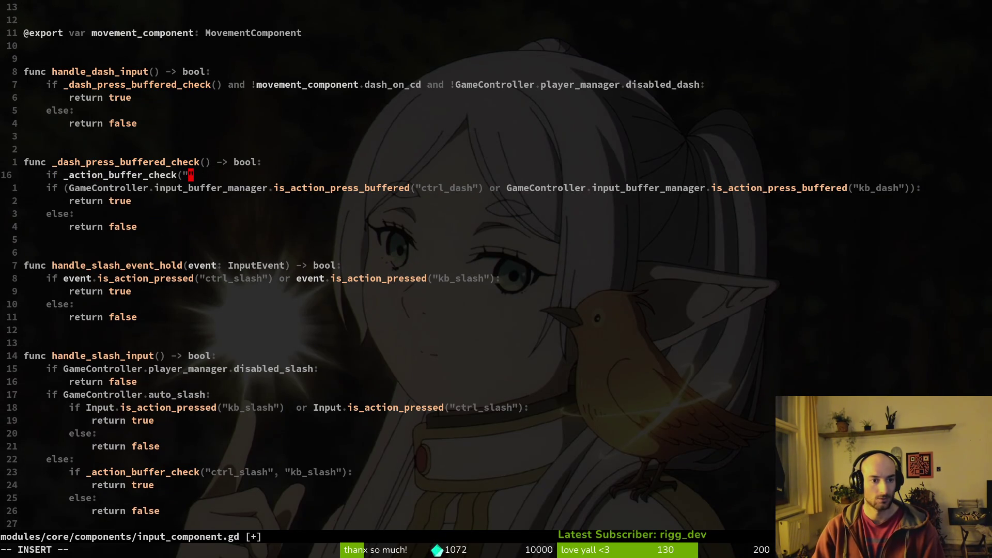
key(BackSpace)
key(BackSpace)
text(rl_dash)
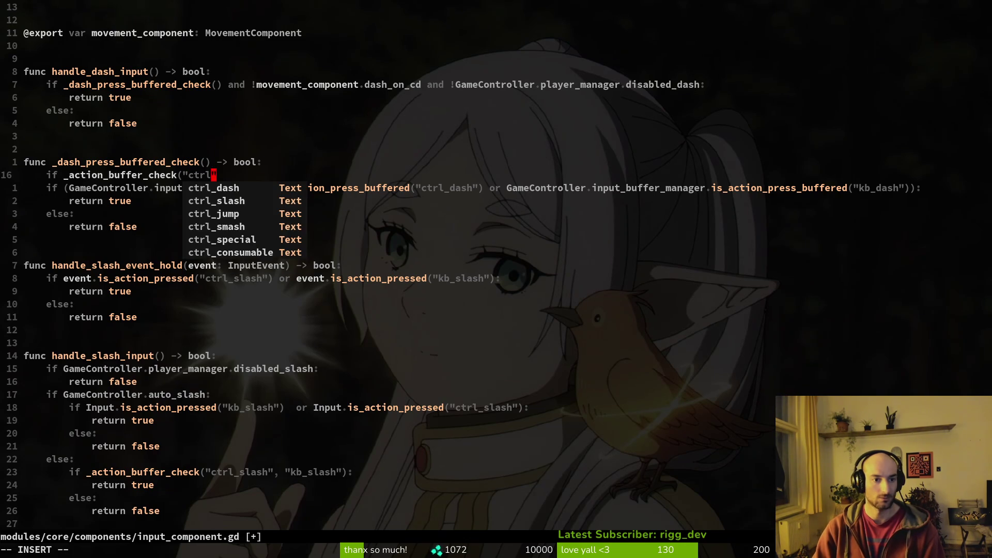
text(", )
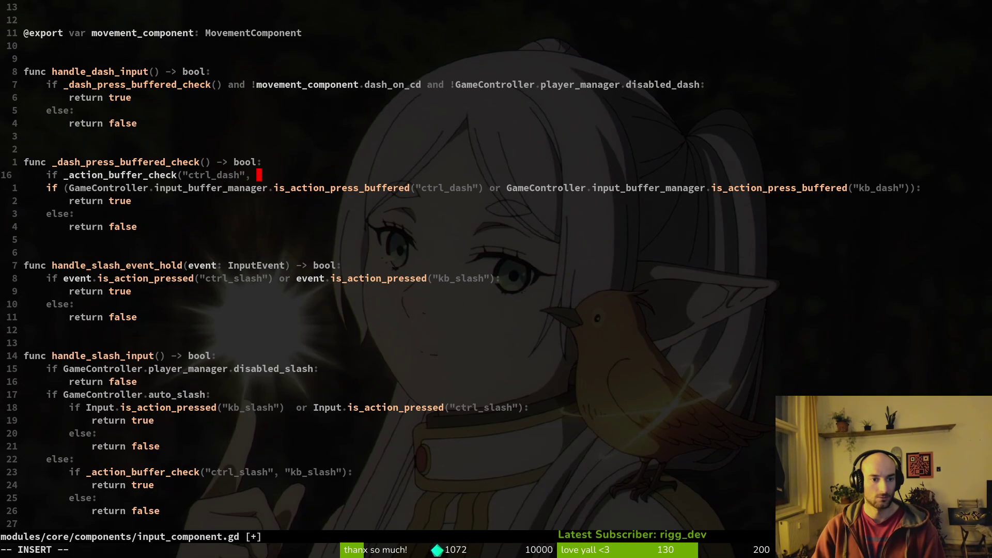
text("kb_dash)
text("))
key(Escape)
text(:write)
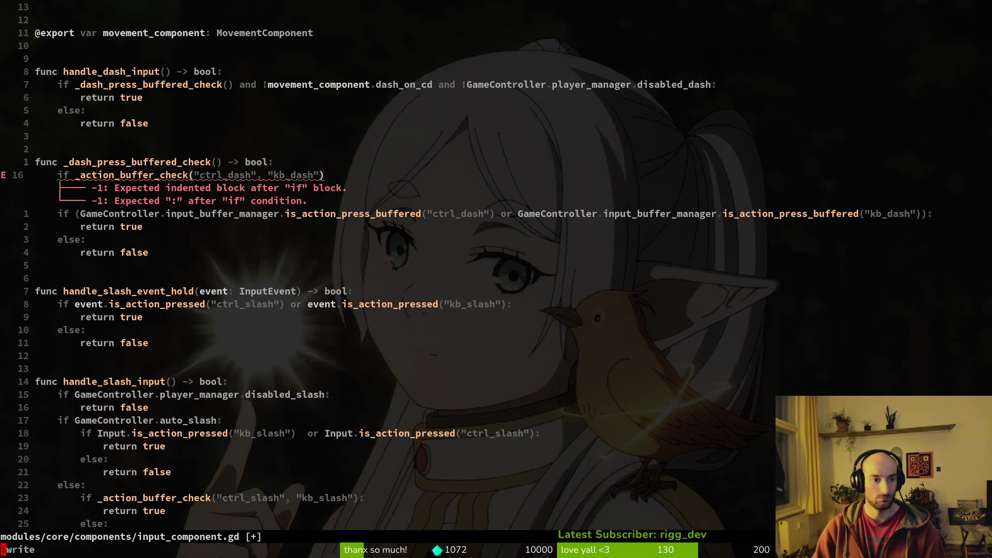
key(Return)
- Add the trailing colon, delete the old GameController condition line, save, then undo the rewrite
text(A:)
key(Escape)
key(j)
key(d)
key(d)
text(:w)
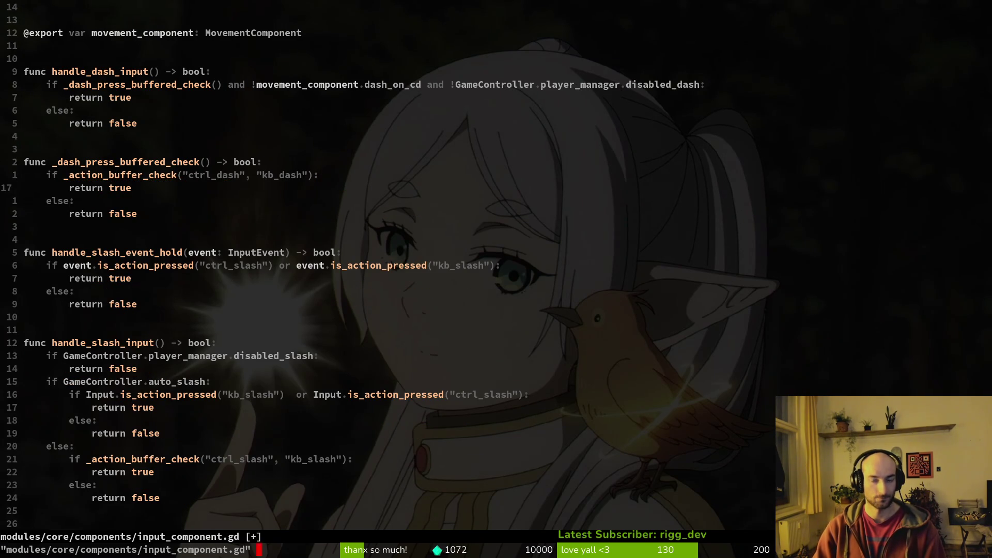
key(Return)
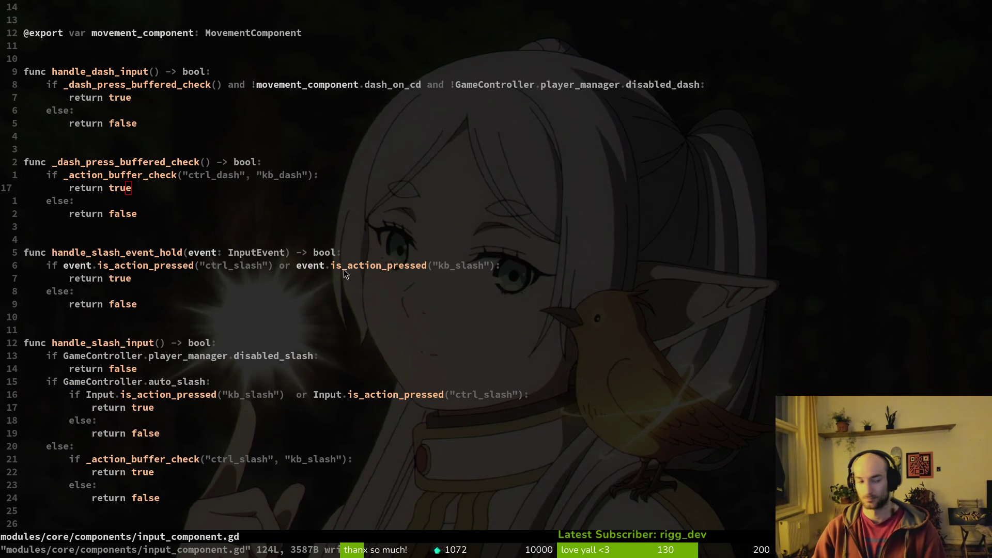
text(k:w)
key(Return)
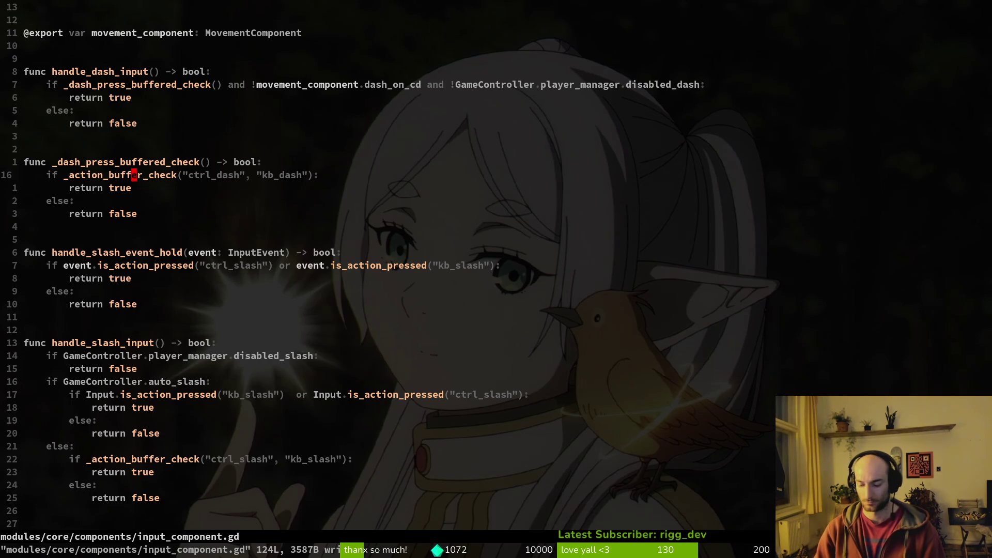
key(u)
key(u)
key(u)
key(u)
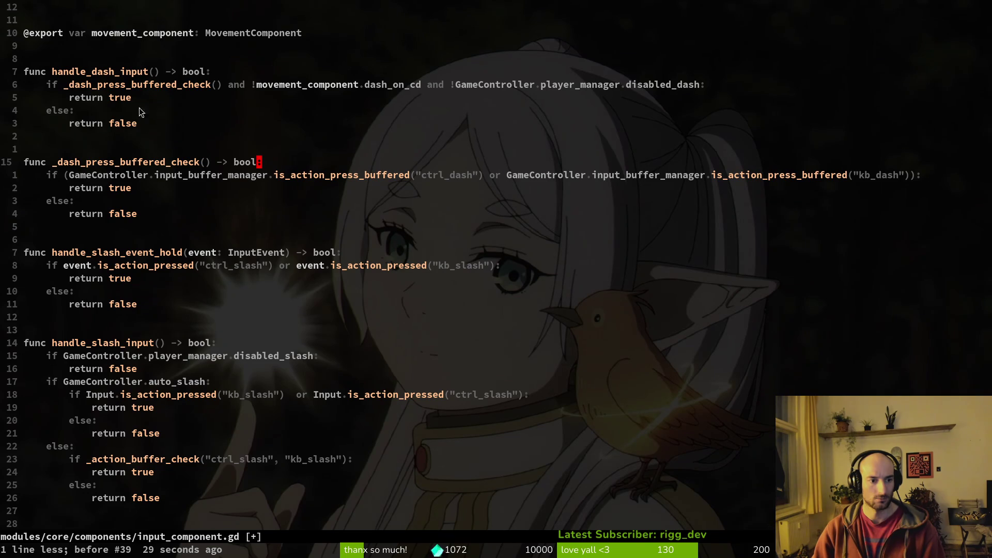
- Replace handle_dash_input's condition with the slash check line, renamed to ctrl_dash and kb_dash
triple_click(216, 458)
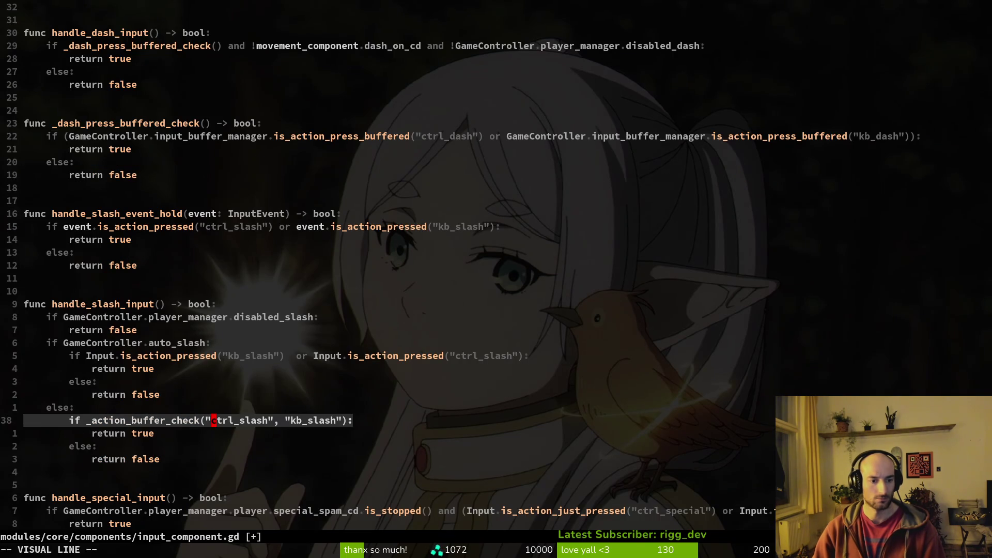
key(y)
triple_click(220, 45)
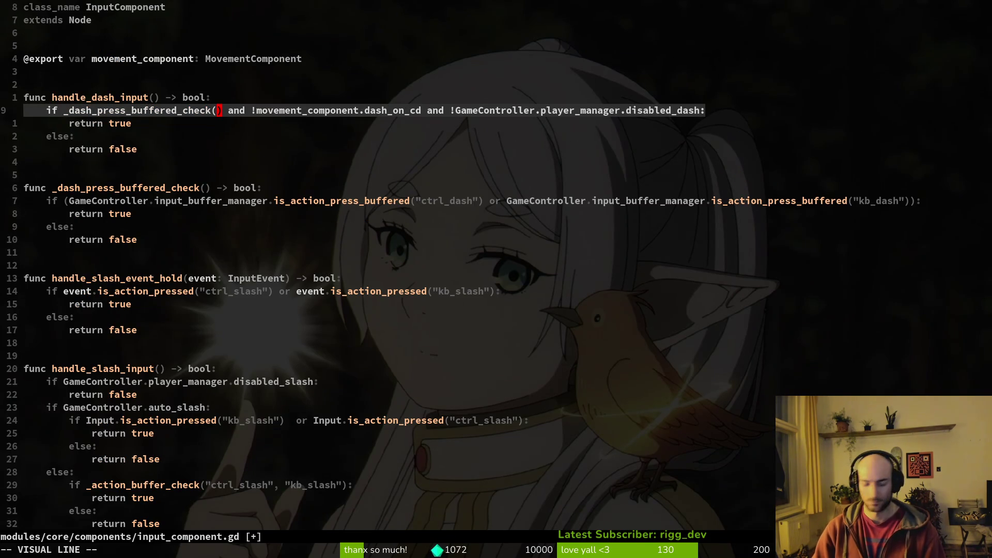
key(p)
click(248, 110)
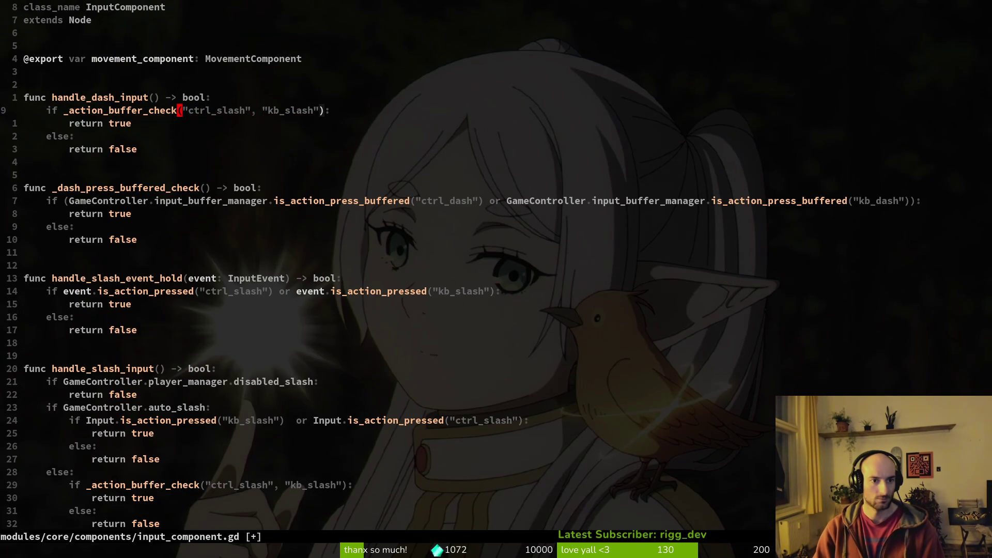
key(BackSpace)
key(BackSpace)
key(BackSpace)
text(dash)
key(Escape)
key(^)
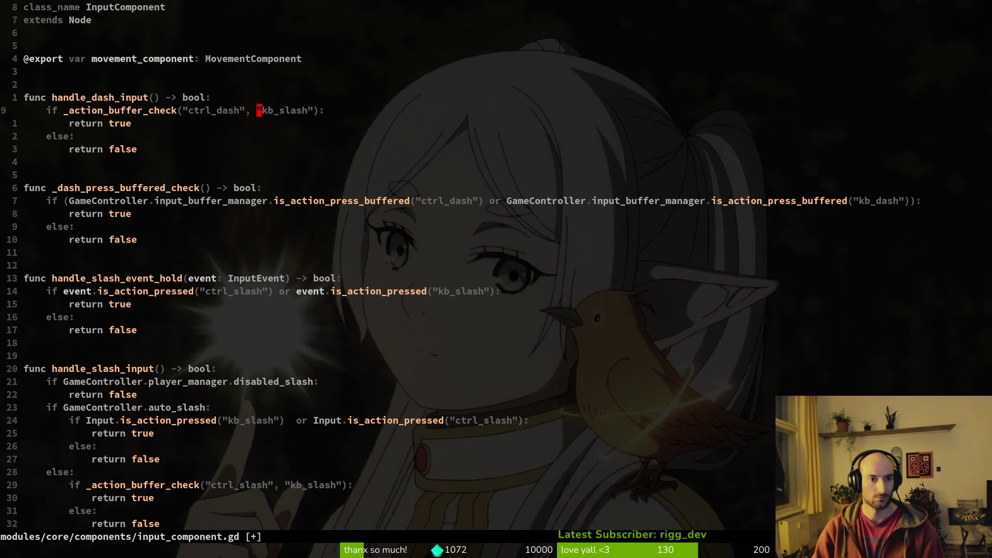
key(BackSpace)
key(BackSpace)
key(BackSpace)
text(dash)
key(Escape)
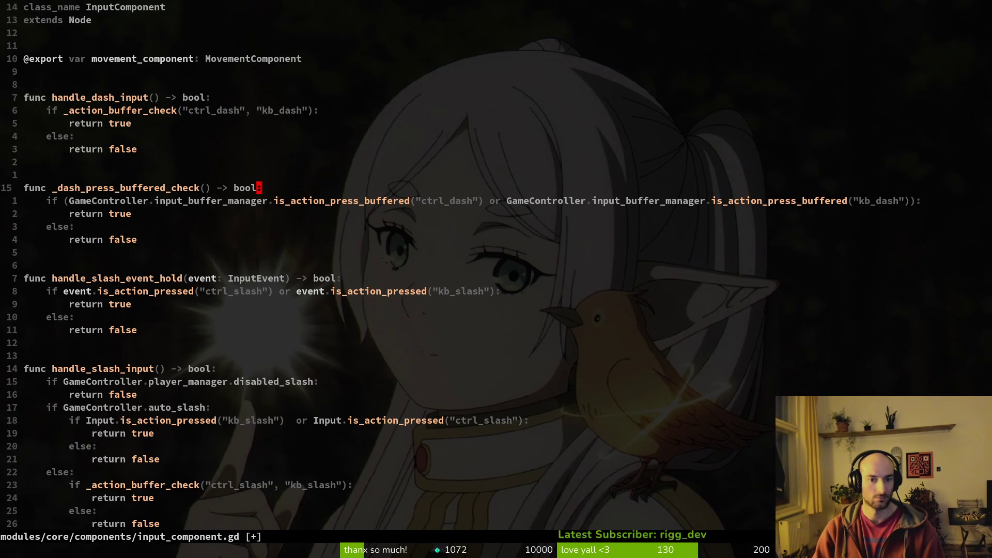
- Delete the unused _dash_press_buffered_check function and save input_component.gd
key(k)
key(V)
key(j)
key(j)
key(j)
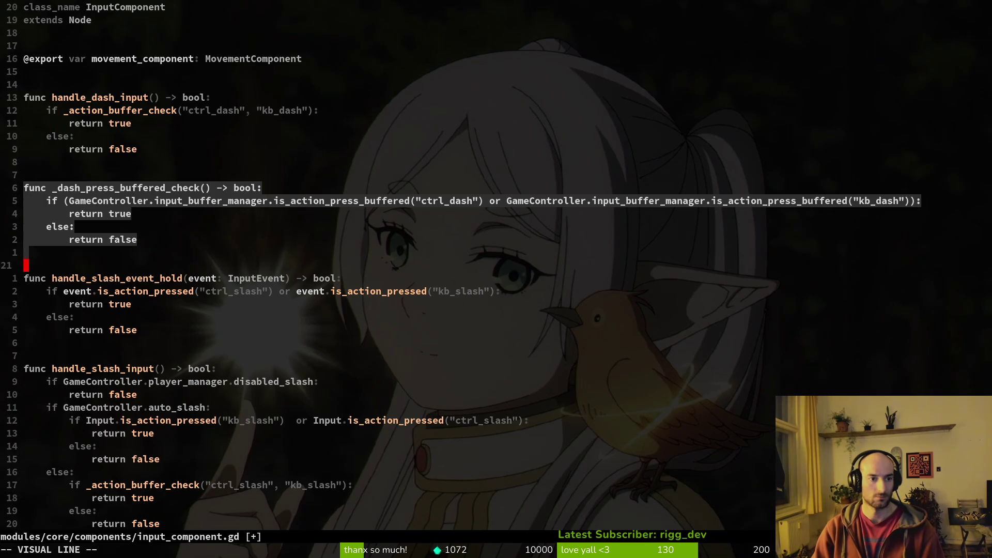
key(d)
key(Return)
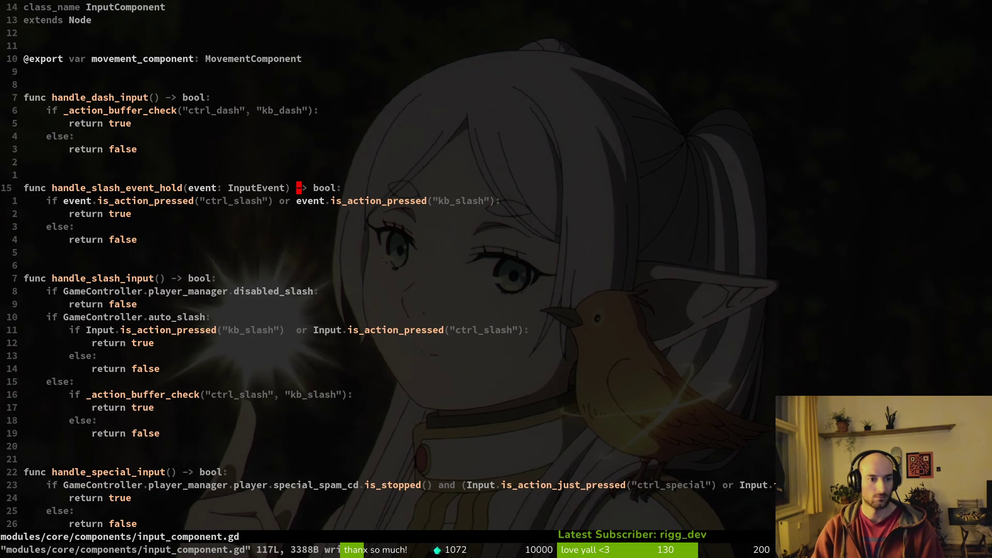
- Move down past the slash and special input handlers to handle_smash_input's condition line
key(8)
key(j)
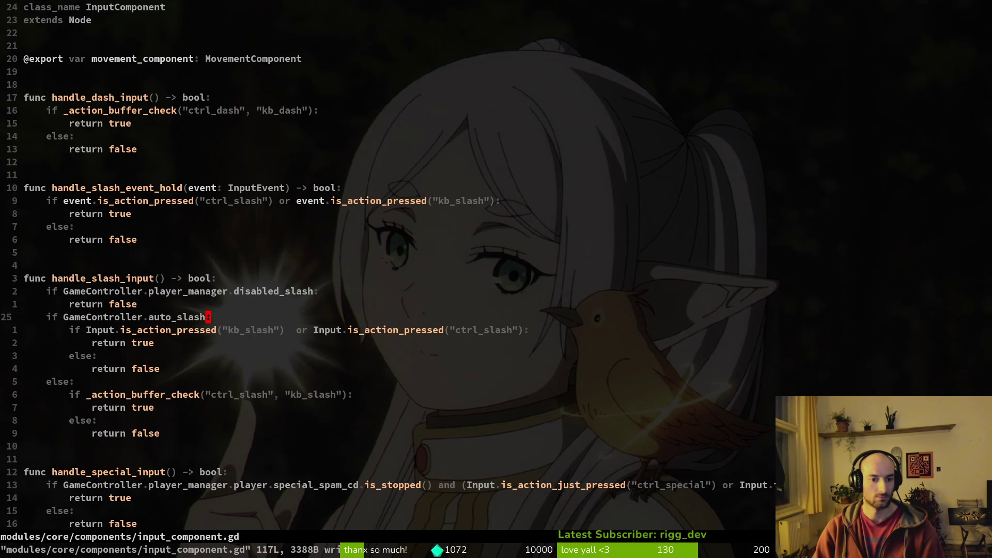
key(1)
key(3)
key(j)
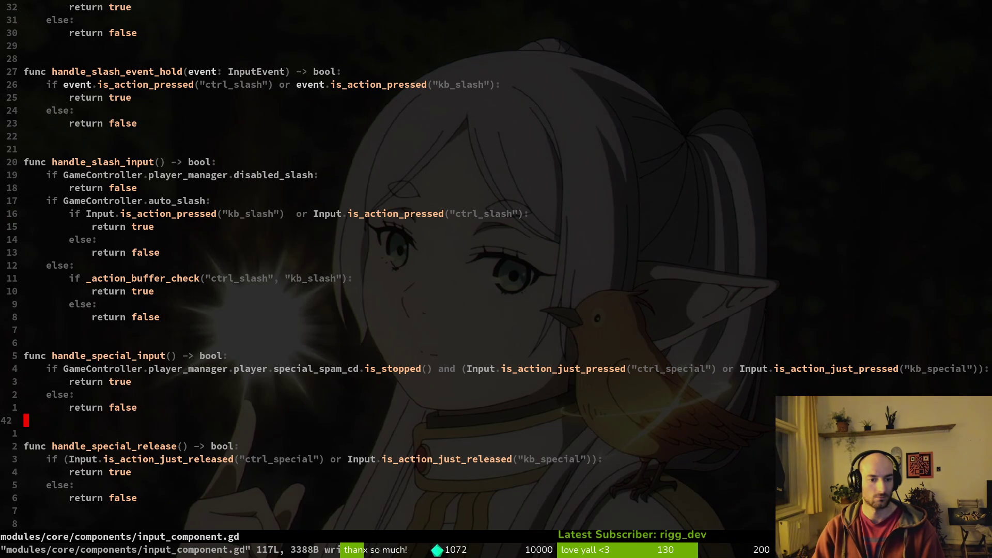
key(j)
key(j)
key(j)
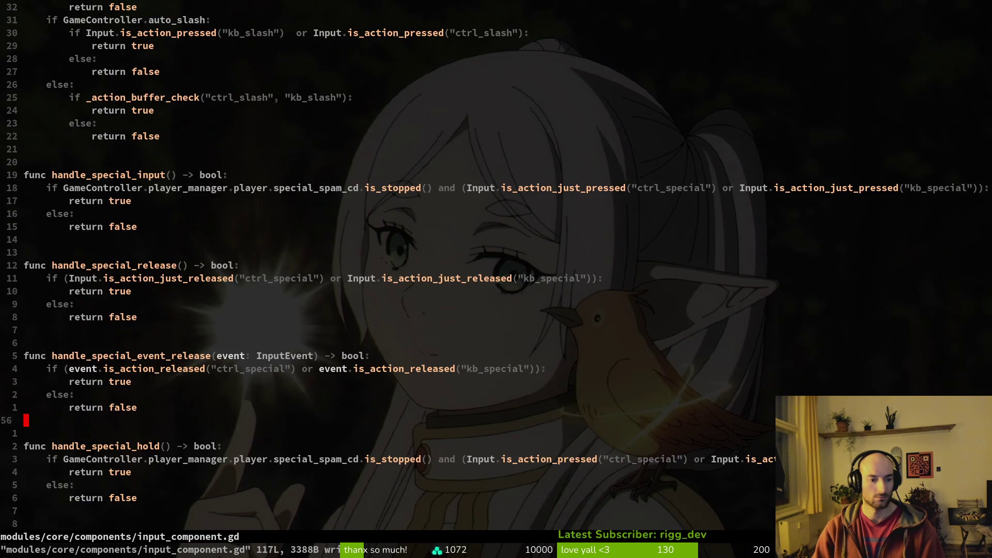
key(j)
key(j)
key(j)
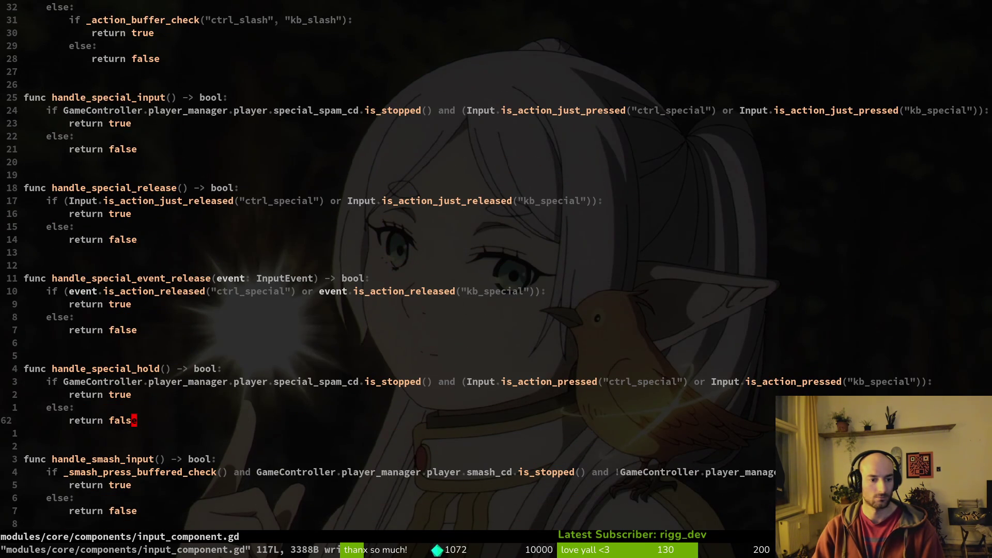
key(j)
key(j)
key(j)
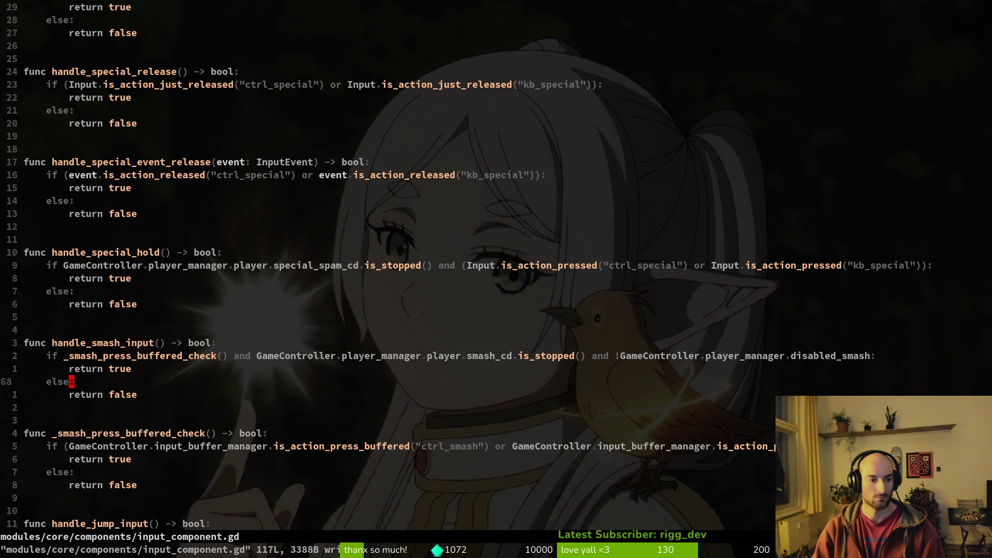
key(k)
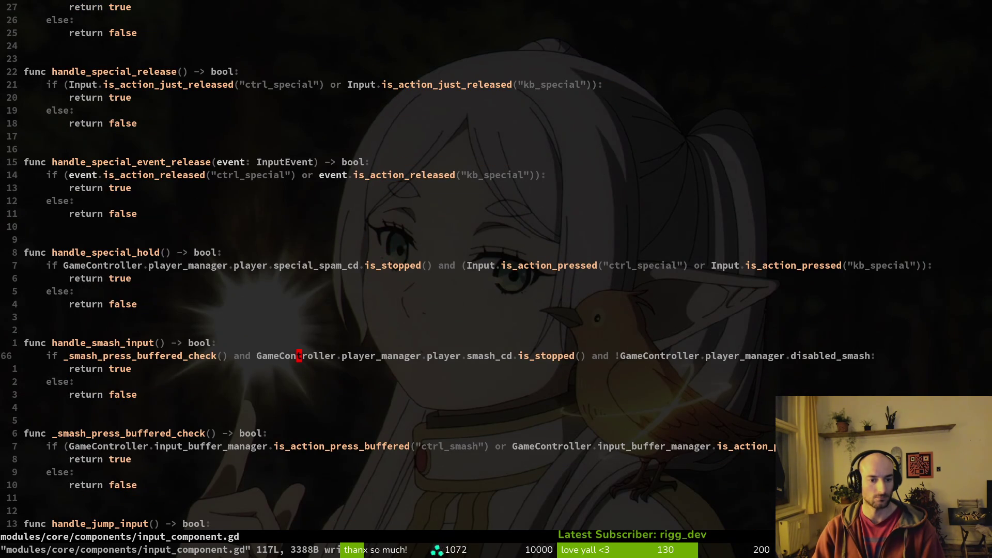
key(k)
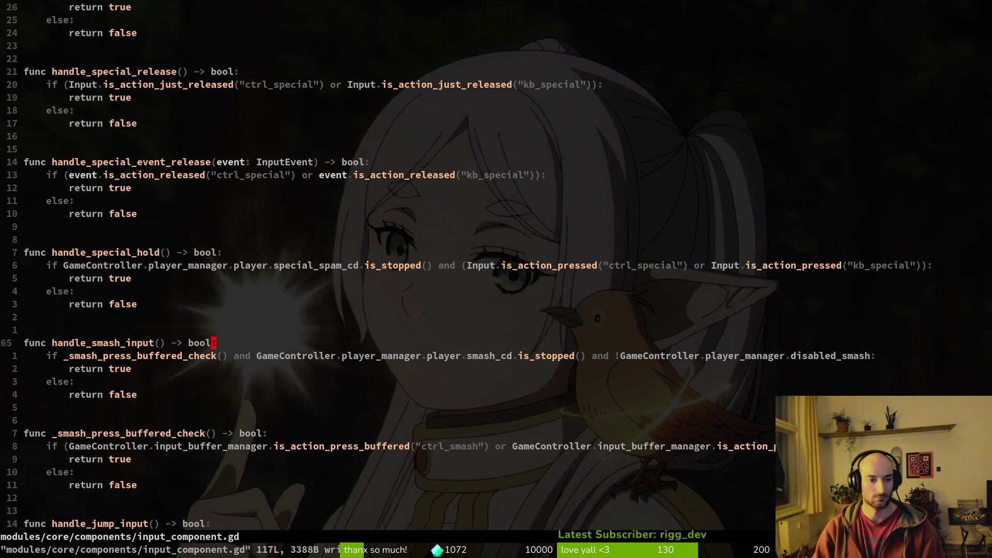
key(j)
- Make handle_smash_input call _action_buffer_check("ctrl_smash", "kb_smash")
key(u)
key(u)
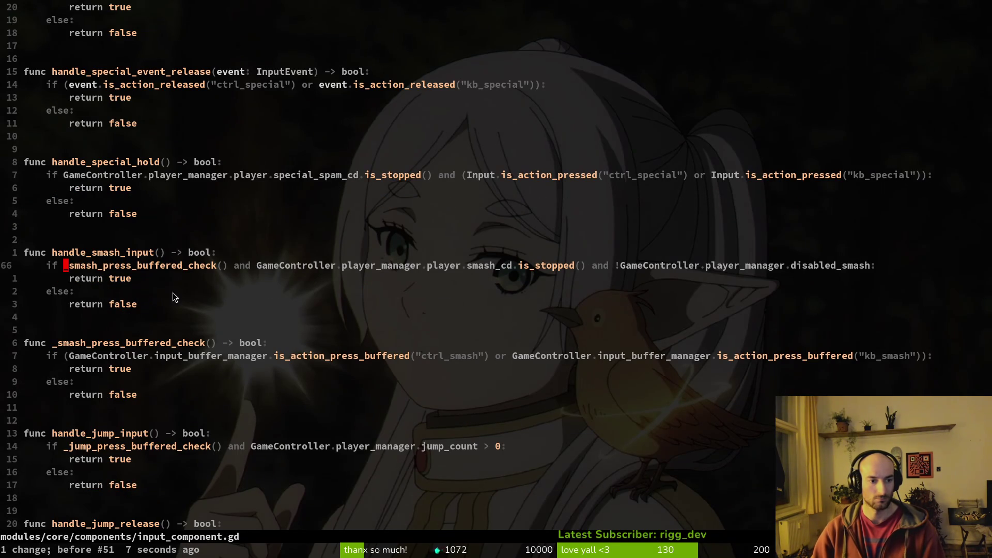
key(ctrl+r)
key(f)
key(parenright)
text(ion_buffer_check()
text(")
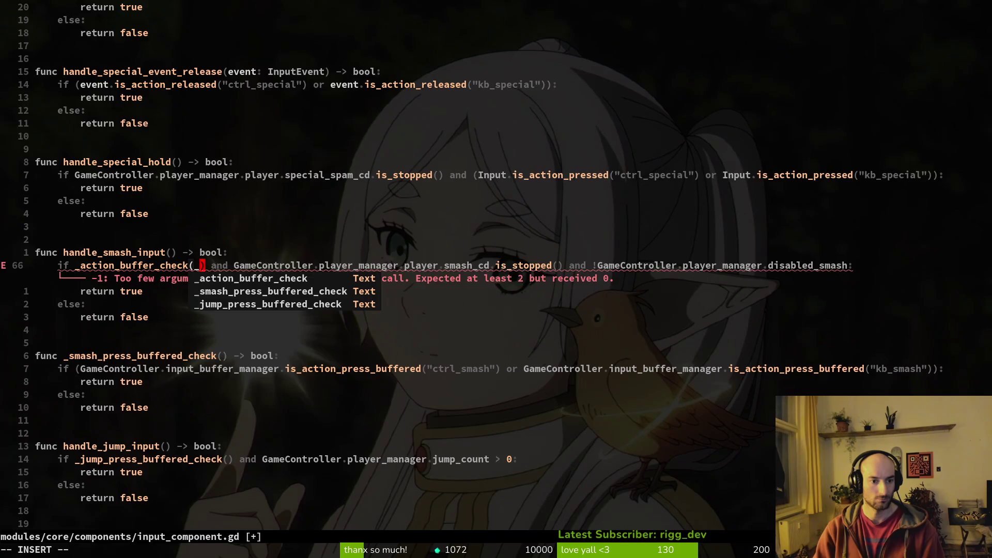
text(ctrl_smash)
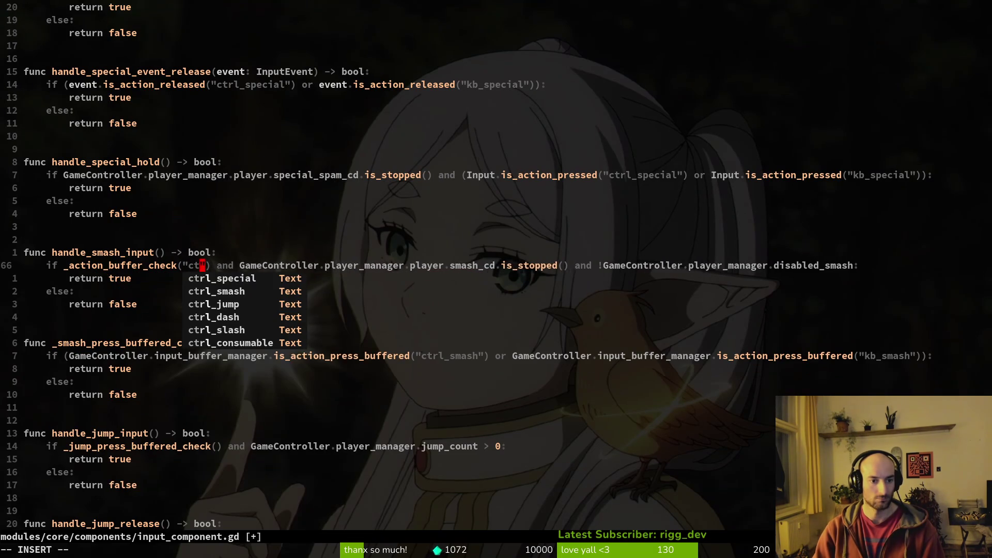
text(", )
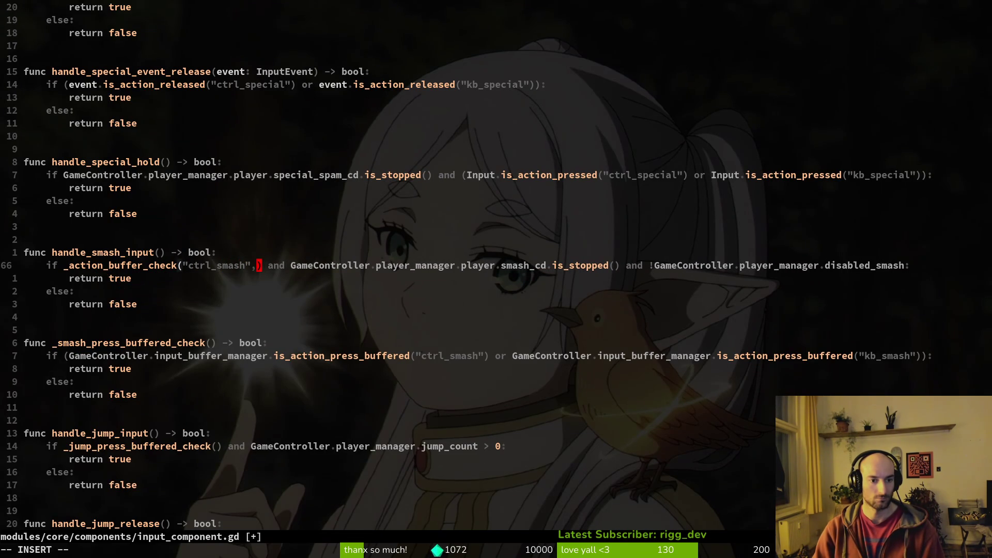
text("kb_sm)
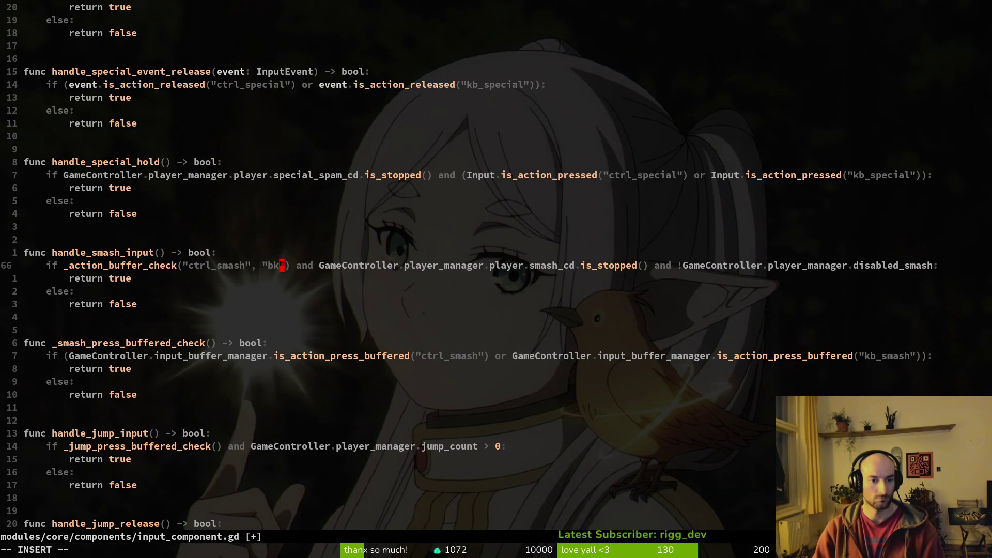
text(ash)
key(Escape)
key(j)
key(j)
key(j)
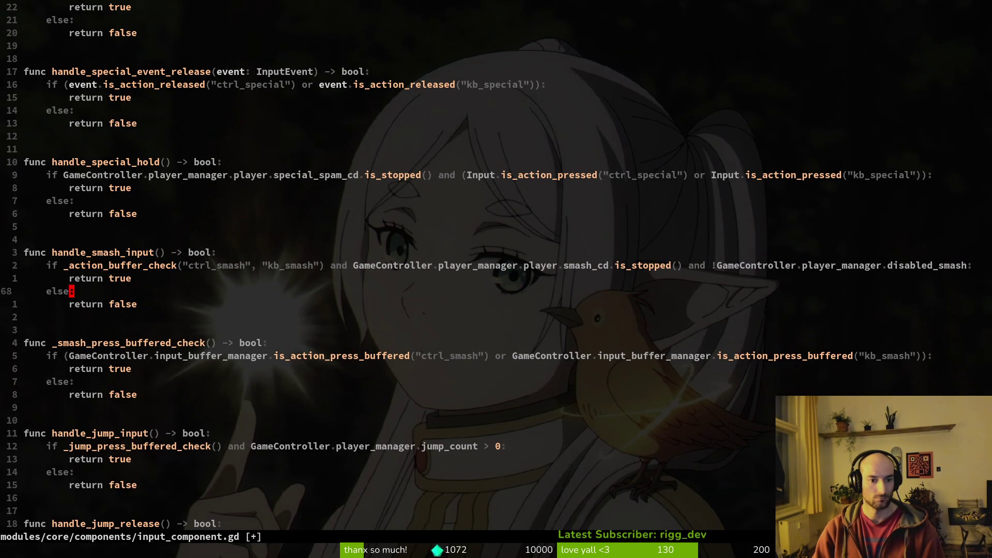
- Delete the old _smash_press_buffered_check function
key(shift+v)
key(j)
key(j)
key(j)
key(j)
key(j)
key(j)
key(j)
key(d)
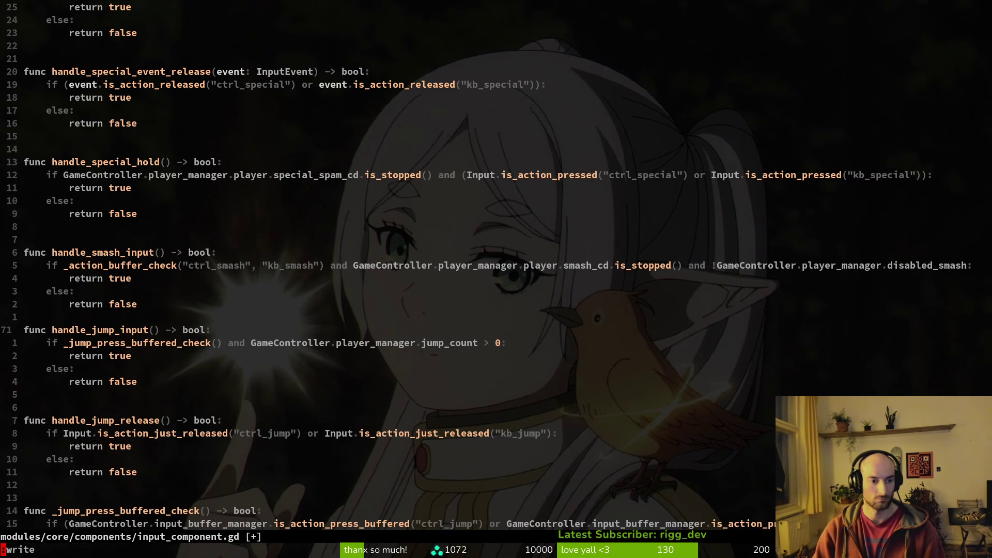
key(O)
key(Escape)
- Replace _jump_press_buffered_check() with _action_buffer_check("ctrl_jump", "kb_jump") in handle_jump_input and save
key(Return)
click(168, 356)
text(ciw_aci)
key(Return)
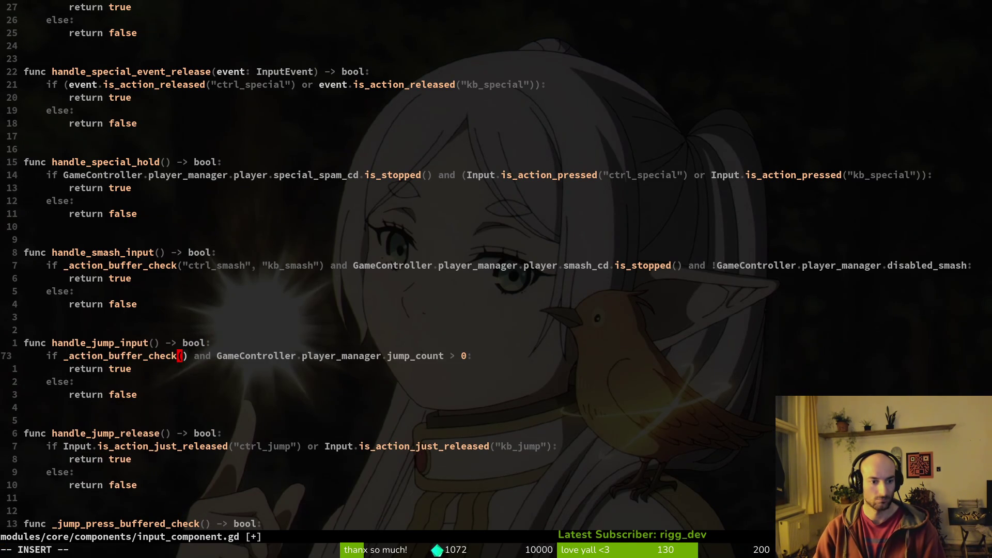
text("ctrl_jump", "kb)
key(Tab)
key(Tab)
key(Tab)
key(Return)
text(:write)
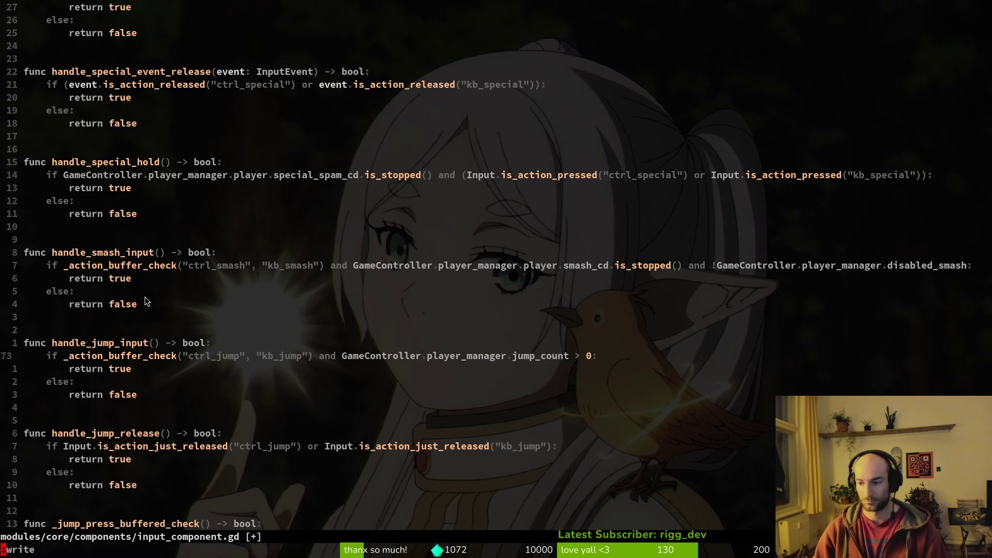
key(Return)
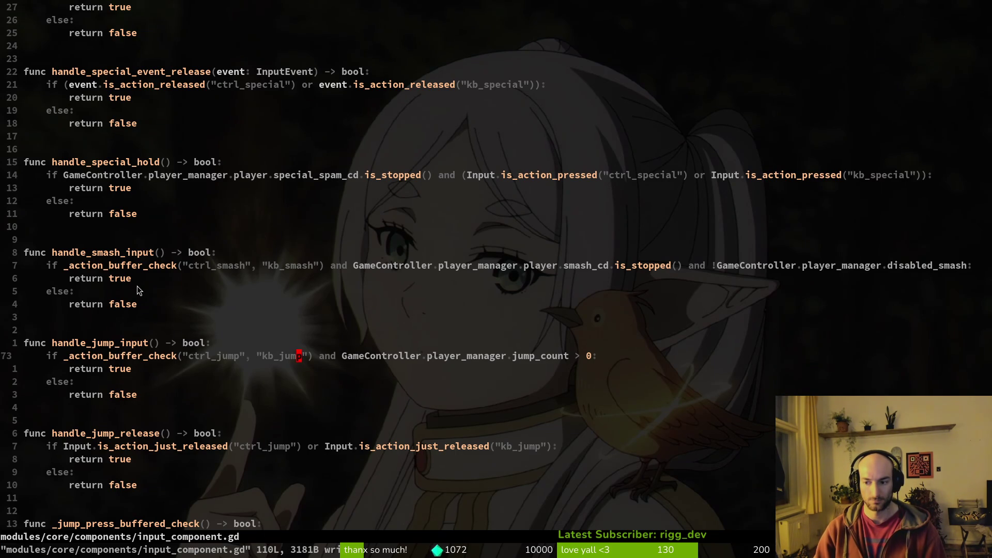
scroll(215, 367, down, 3)
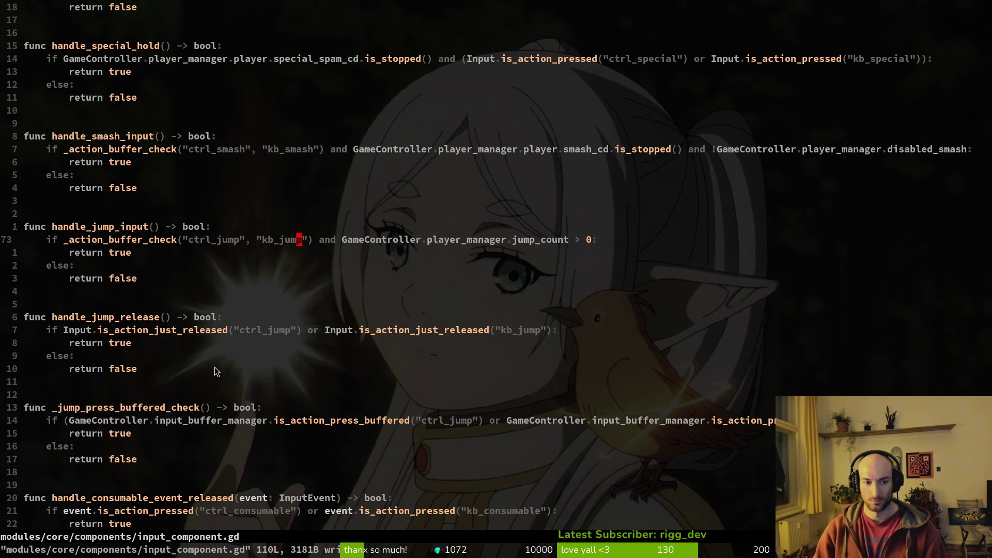
click(94, 317)
- Delete the _jump_press_buffered_check function and write input_component.gd
key(shift+v)
key(j)
key(j)
key(j)
key(Escape)
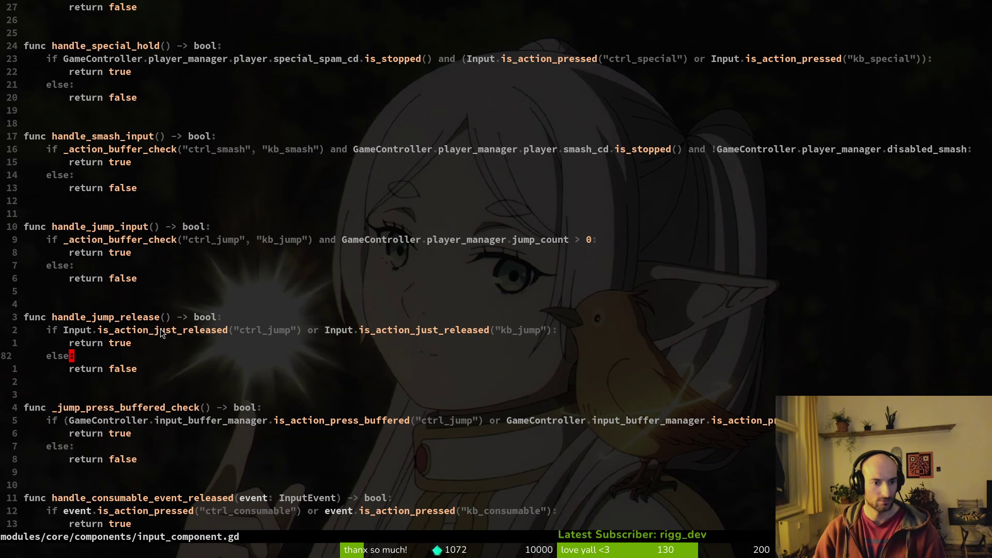
click(100, 407)
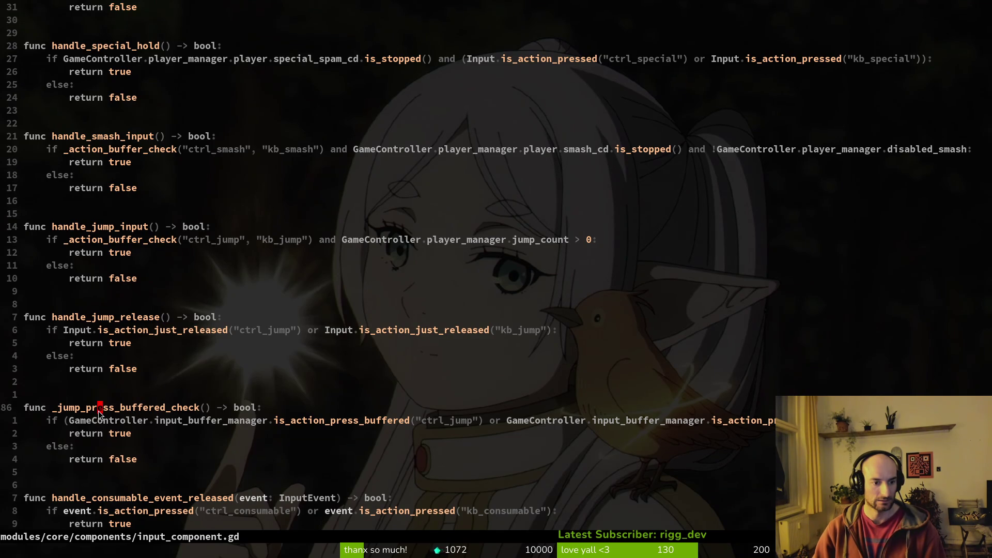
key(shift+v)
key(j)
key(j)
key(j)
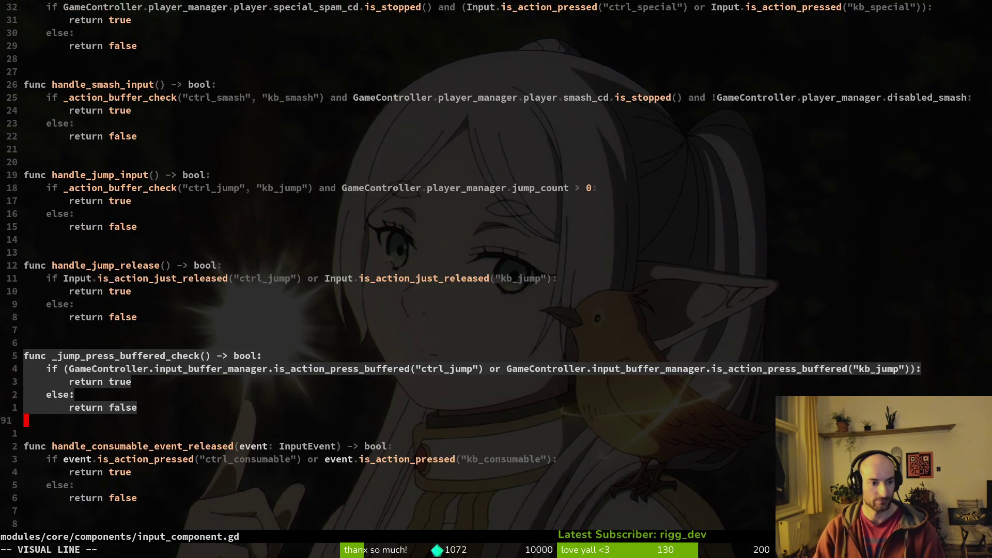
text(d:write)
key(Return)
- Remove consume_input's debug print and search the whole project for 'print'
key(j)
key(j)
key(j)
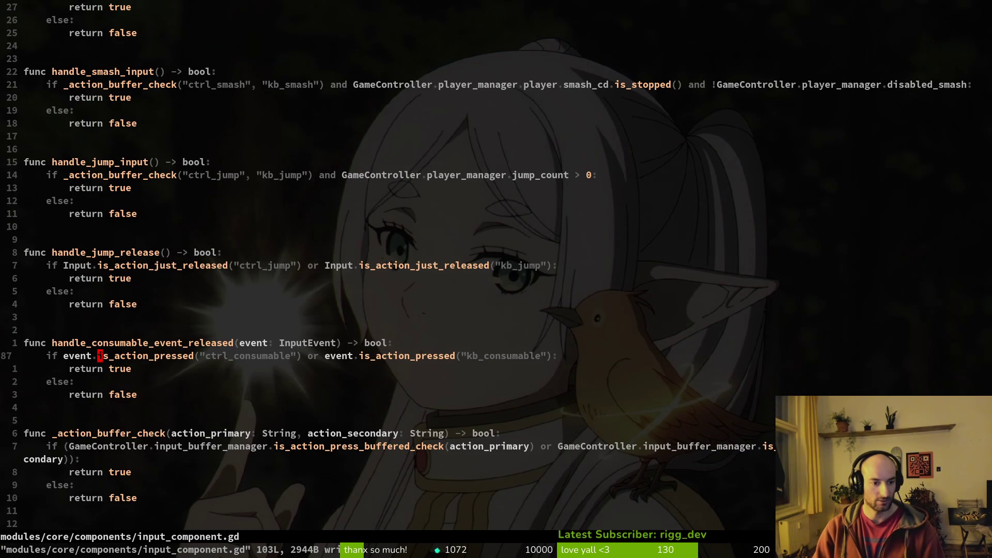
key(shift+g)
key(k)
key(k)
key(k)
key(k)
key(j)
key(j)
key(d)
key(d)
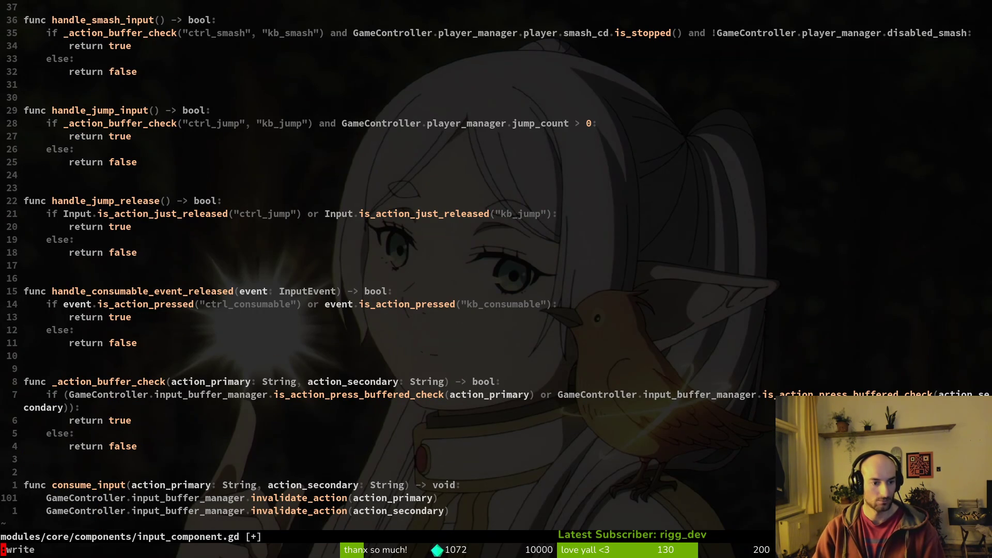
text(print)
key(Return)
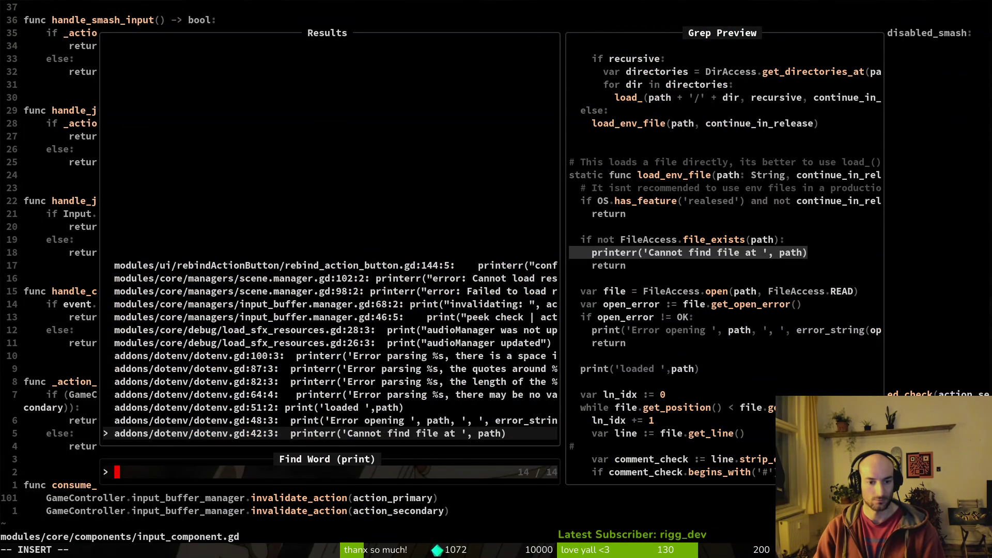
- Delete the invalidating and peek check debug prints in input_buffer.manager.gd, saving each time
key(Down)
key(Down)
key(Down)
key(Down)
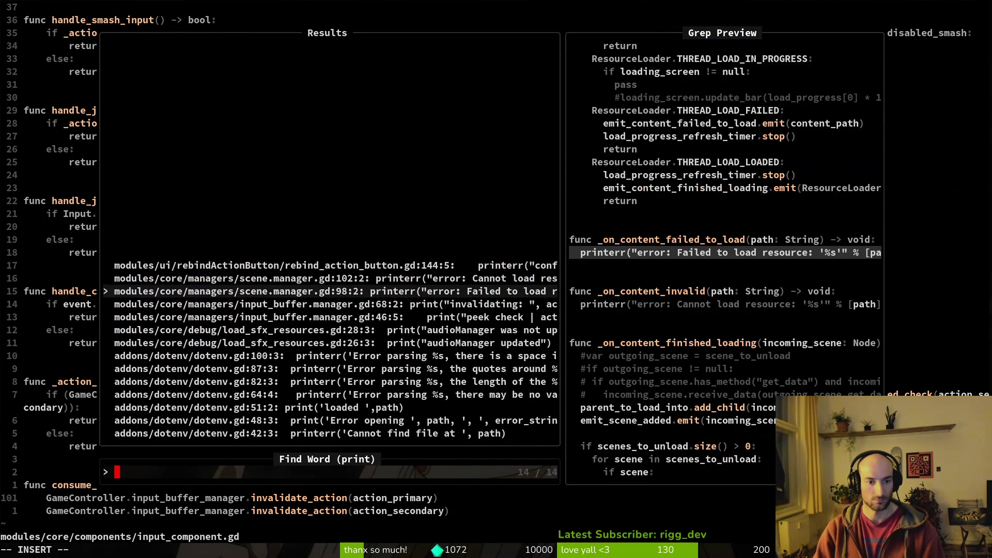
key(Return)
key(d)
key(d)
text(:write)
key(Return)
key(ctrl+o)
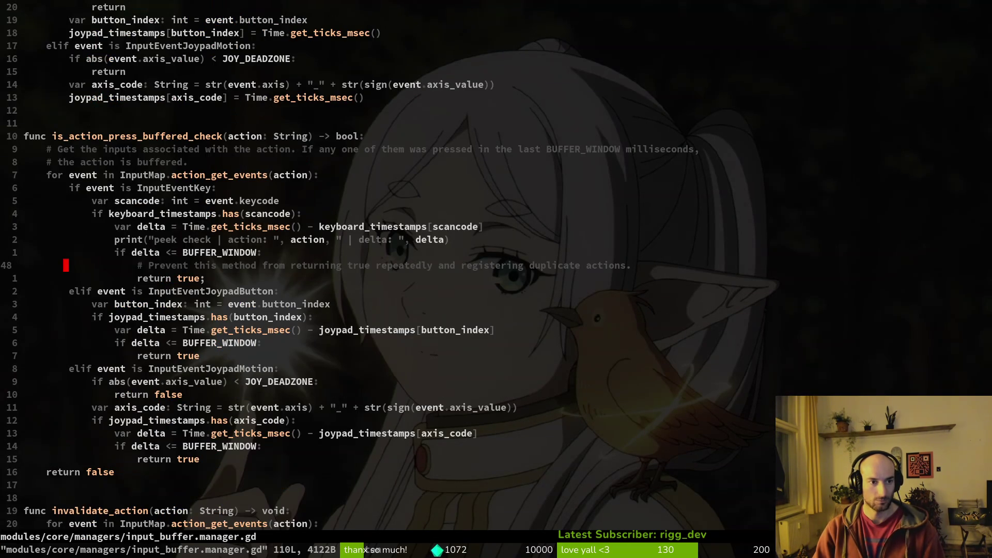
key(k)
key(k)
text(V)
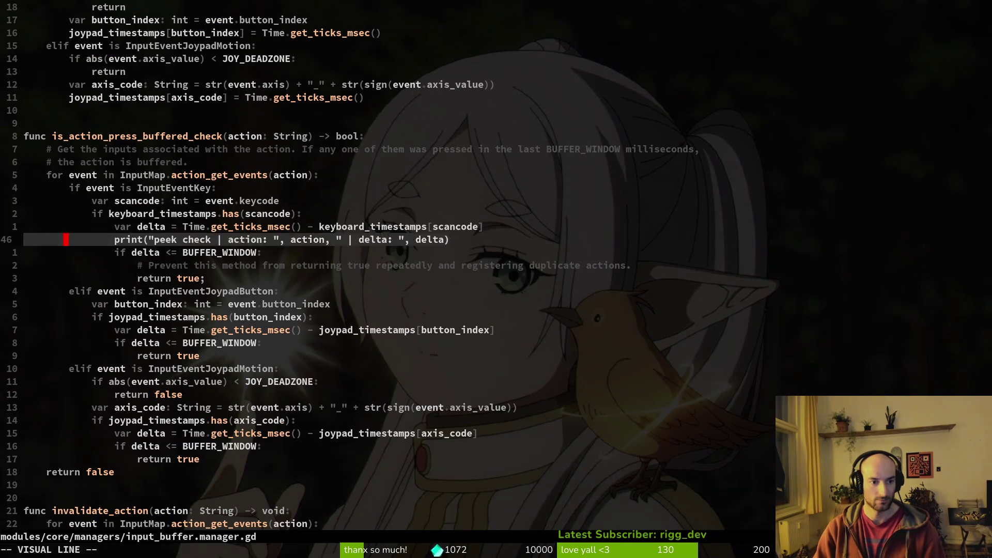
text(d:write)
key(Return)
- Delete the old is_action_press_buffered function through the end of the file and save
key(ctrl+o)
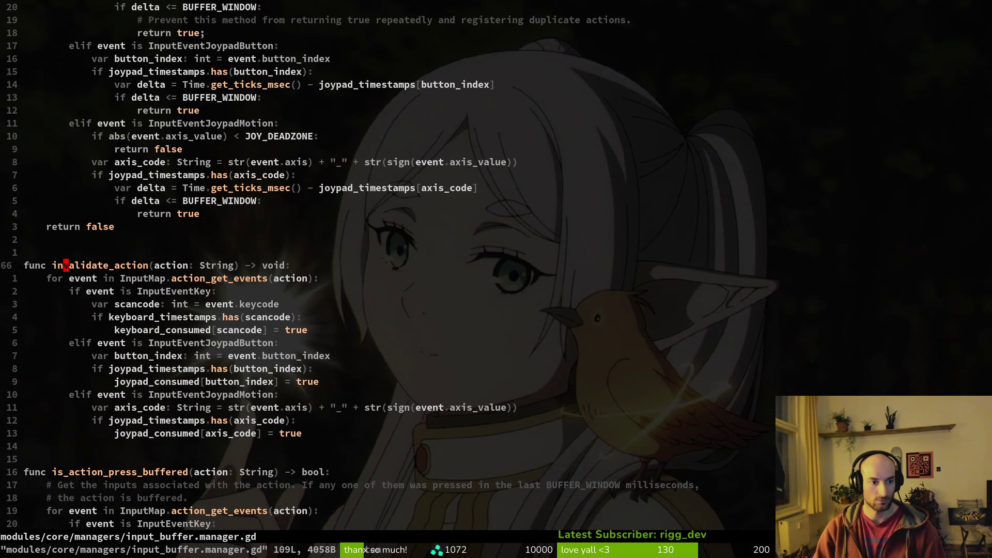
key(ctrl+d)
key(k)
key(k)
key(k)
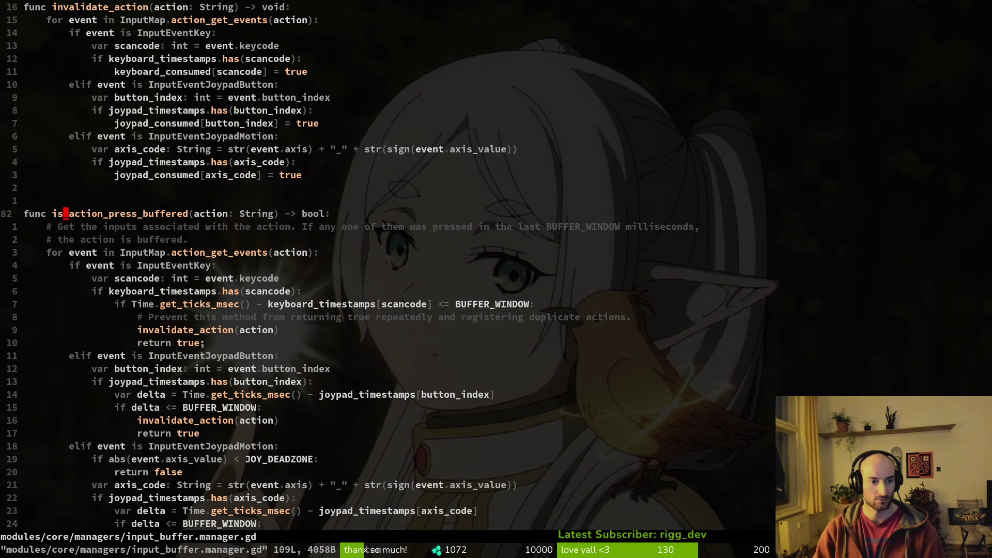
key(V)
key(G)
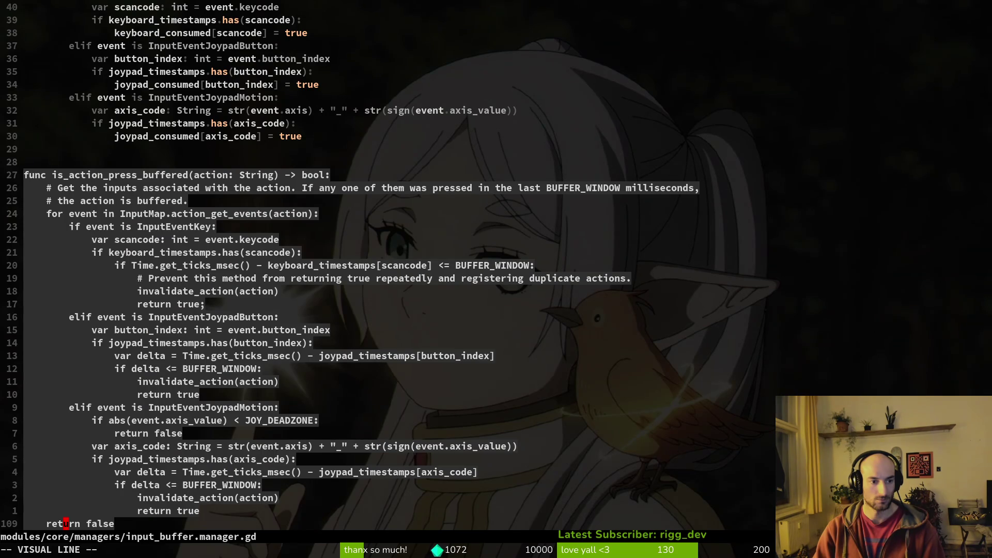
text(d:write)
key(Return)
- Confirm no is_action_press_buffered calls remain in the project, review the file, and save
key(space)
text(psis)
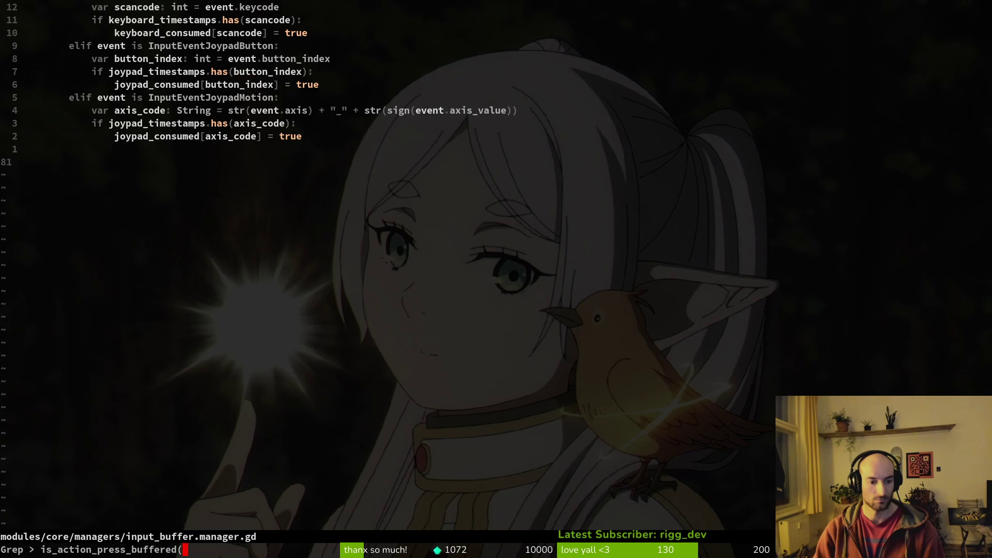
key(Return)
key(Escape)
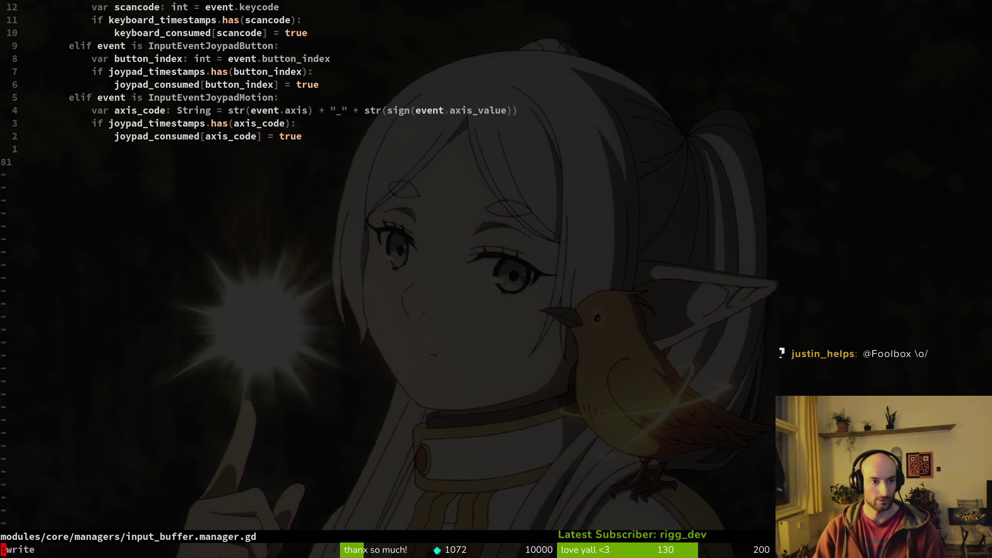
key(ctrl+u)
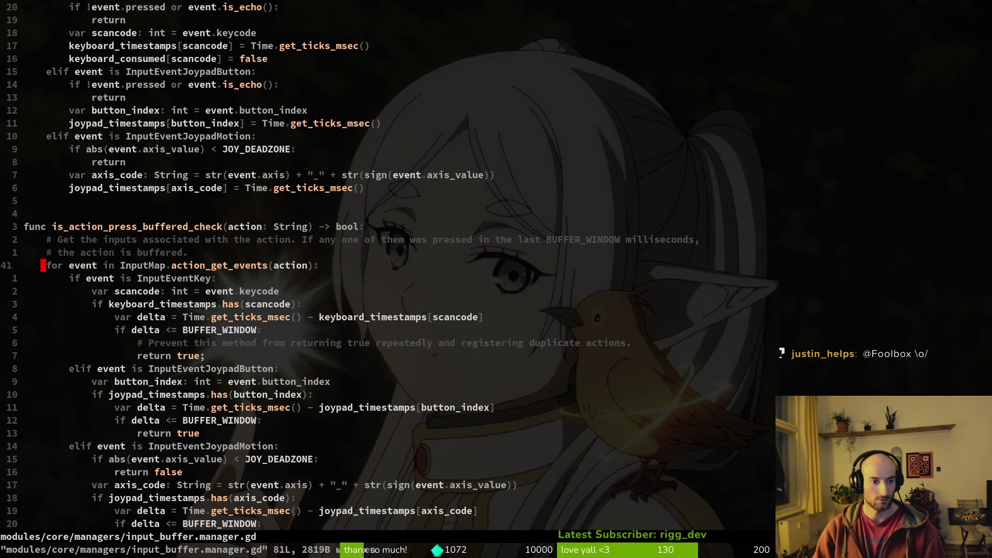
key(ctrl+u)
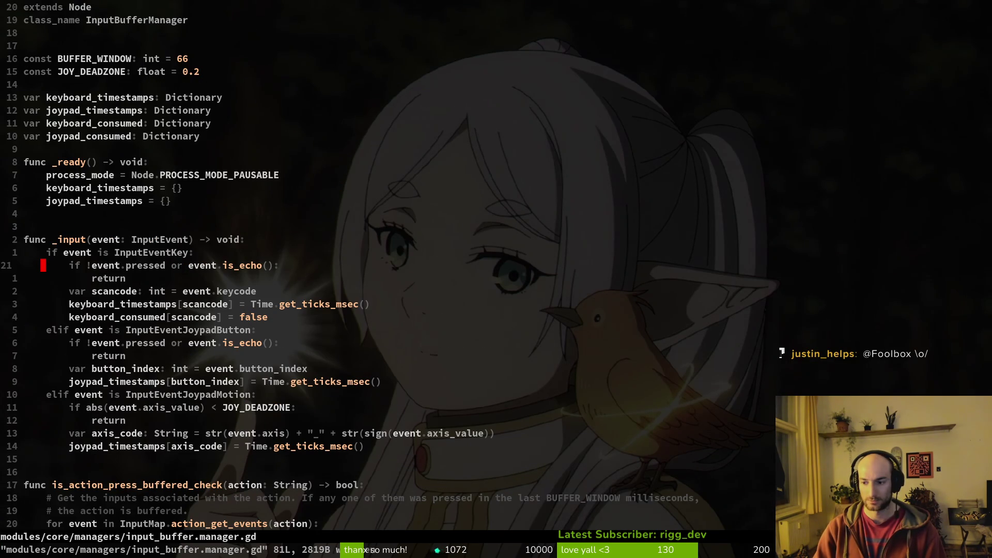
key(ctrl+d)
key(ctrl+d)
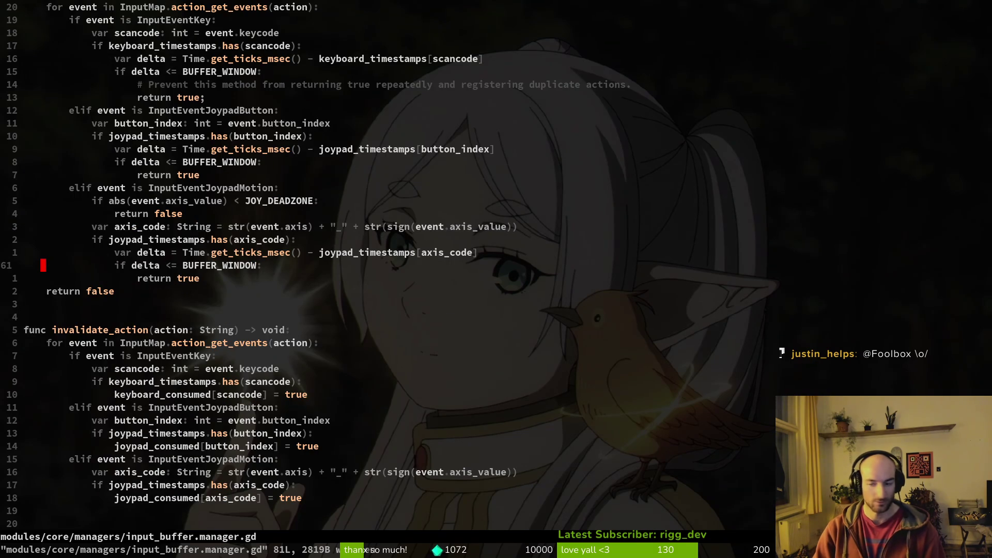
text(:write)
key(Return)
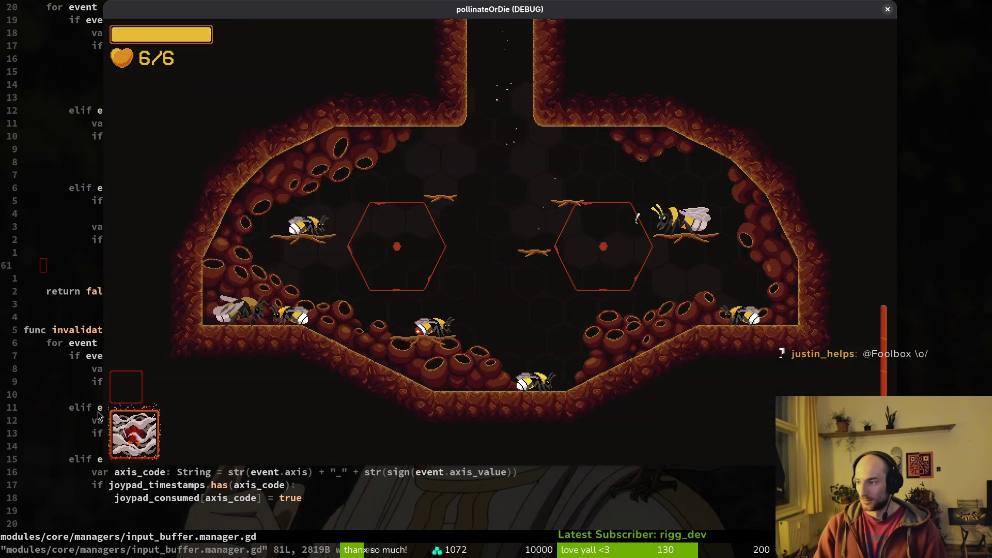
- Launch pollinateOrDie with F5 and continue from the main menu into the hive arena
key(F5)
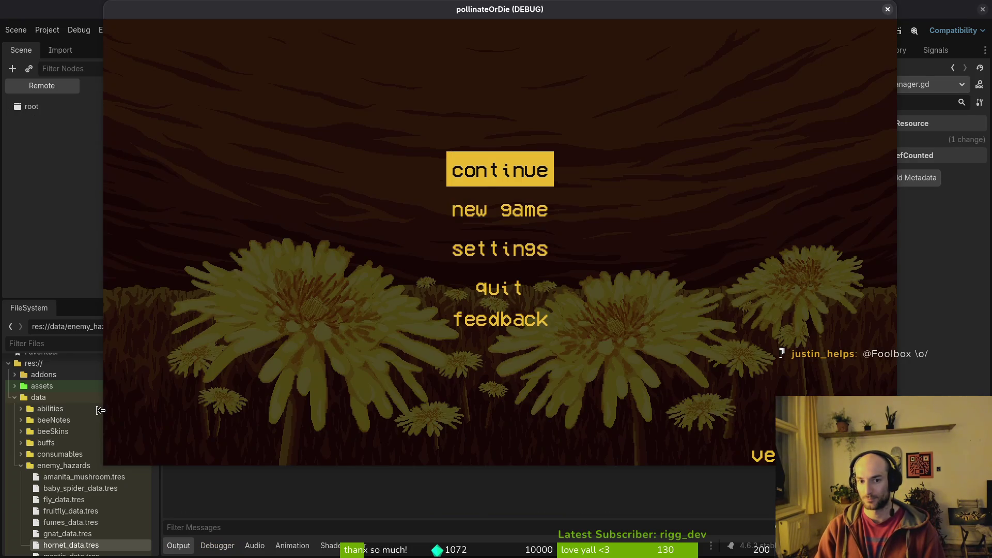
key(Return)
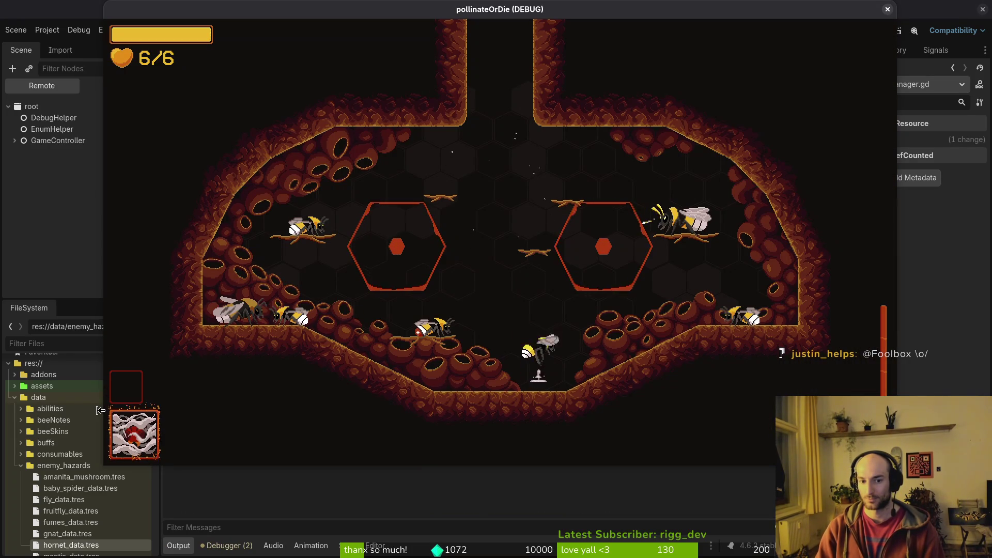
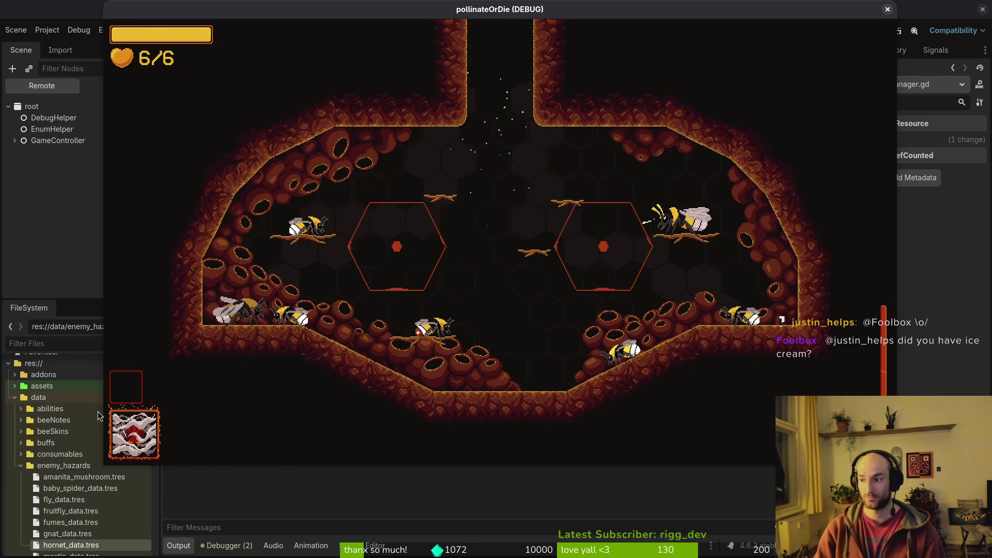
- Save input_buffer.manager.gd with :write
key(super+1)
text(:write)
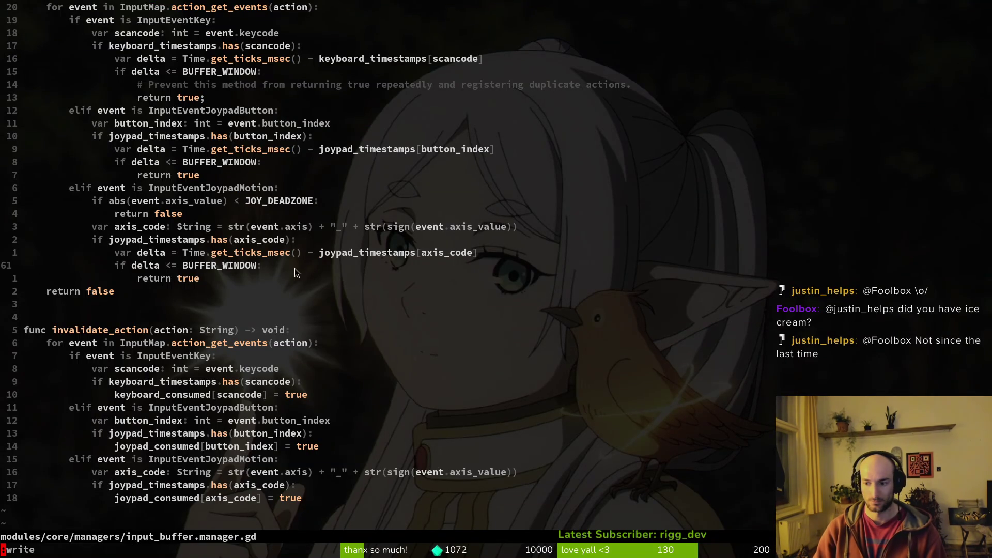
key(Return)
- Review the comment about registering duplicate actions in input_buffer.manager.gd
scroll(310, 283, up, 5)
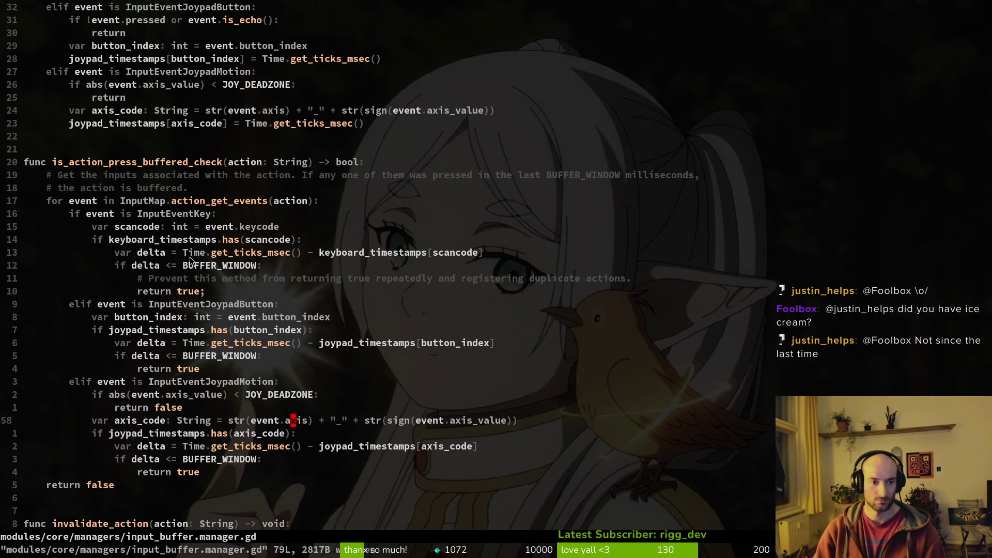
scroll(196, 268, up, 3)
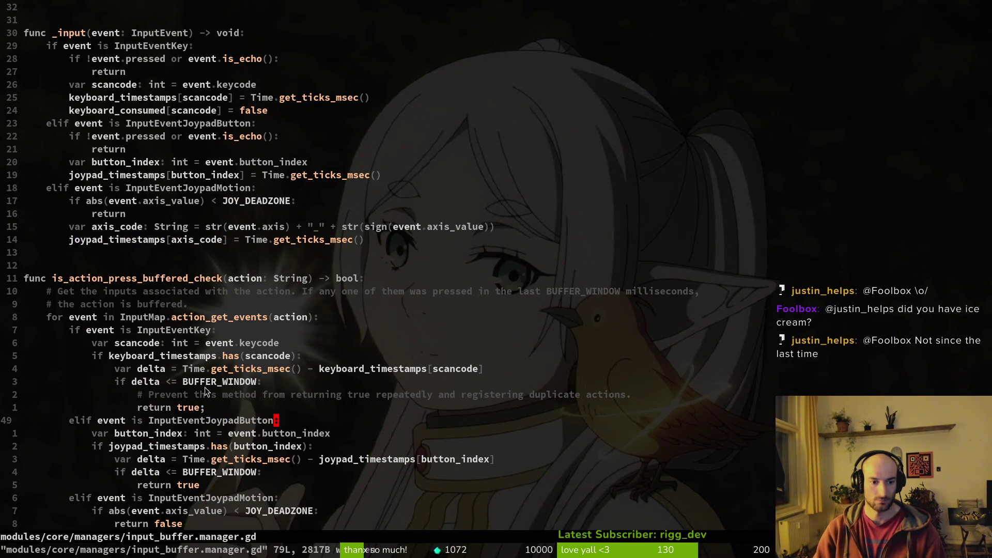
click(238, 395)
click(480, 394)
scroll(465, 394, up, 5)
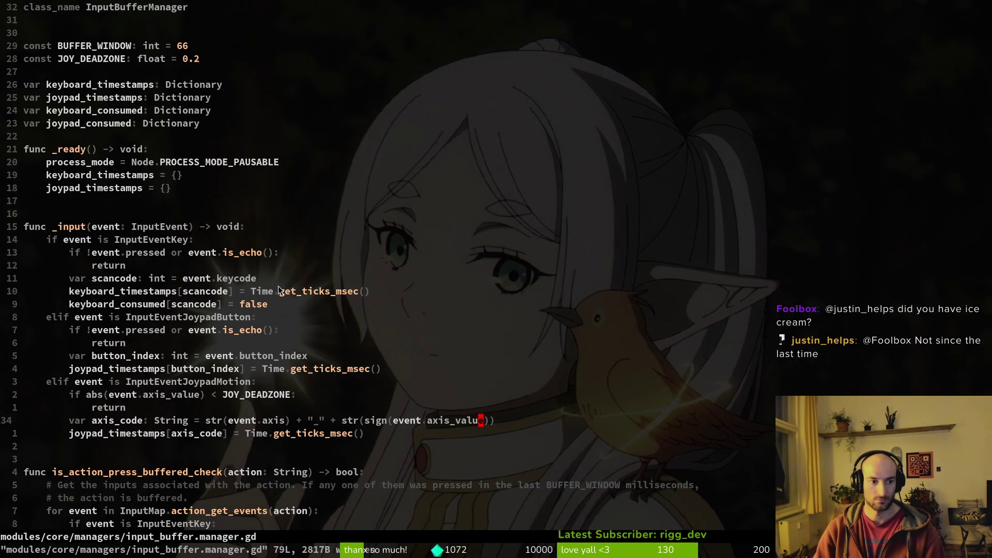
scroll(278, 286, down, 14)
- Open finite_state_machine.gd via the 'fistat' search and launch the game's debug run
key(ctrl+p)
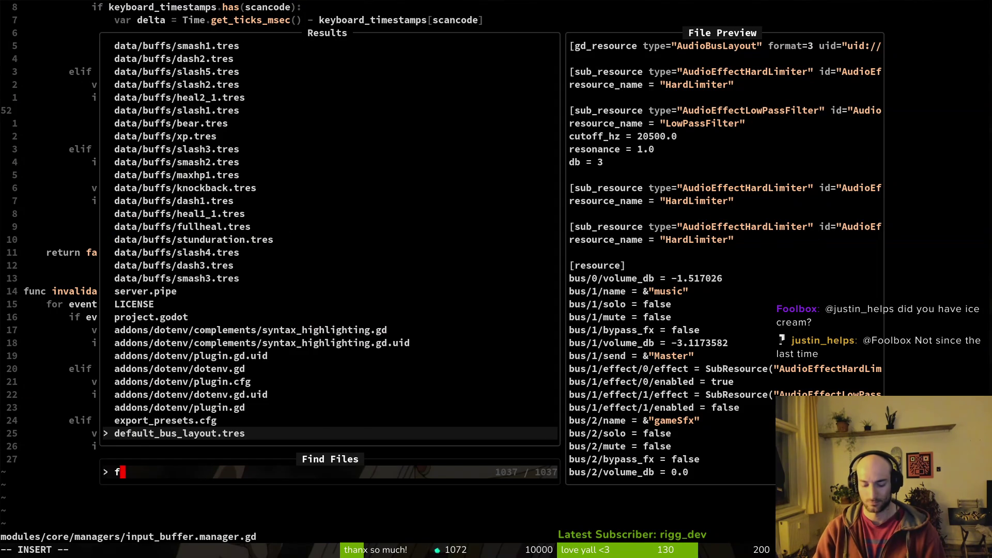
text(fistat)
key(Return)
key(F5)
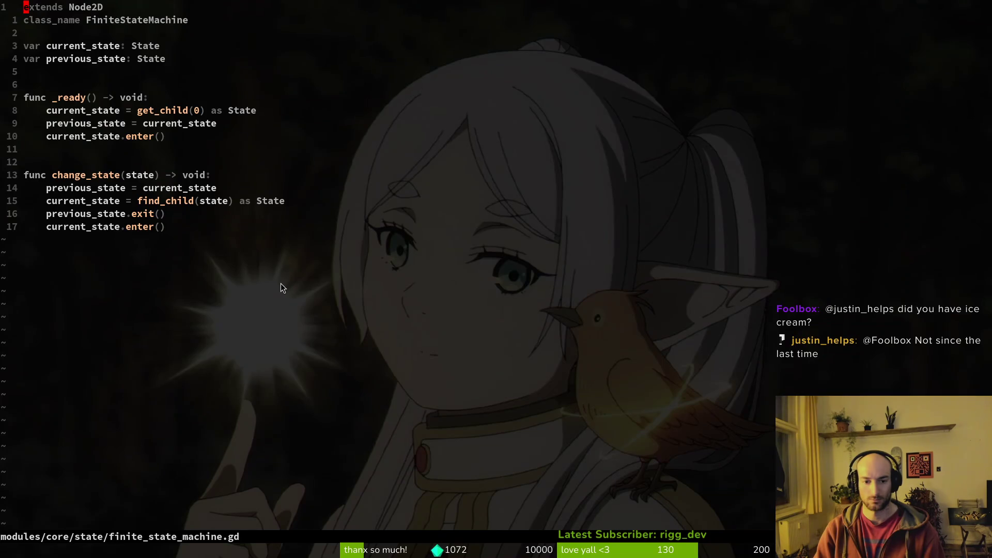
- Make the bee dash from the floor in the debug run, then close the game
click(281, 283)
key(space)
key(space)
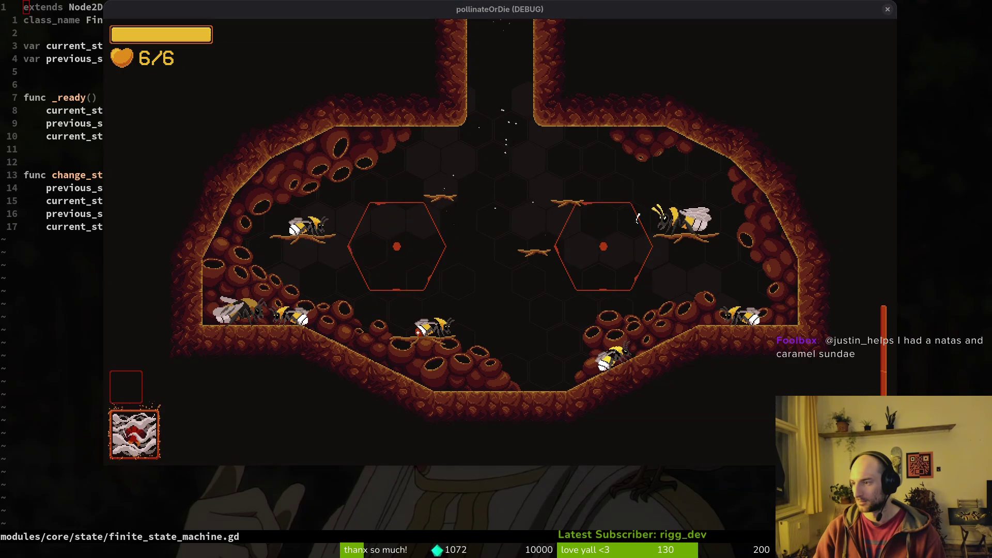
key(Escape)
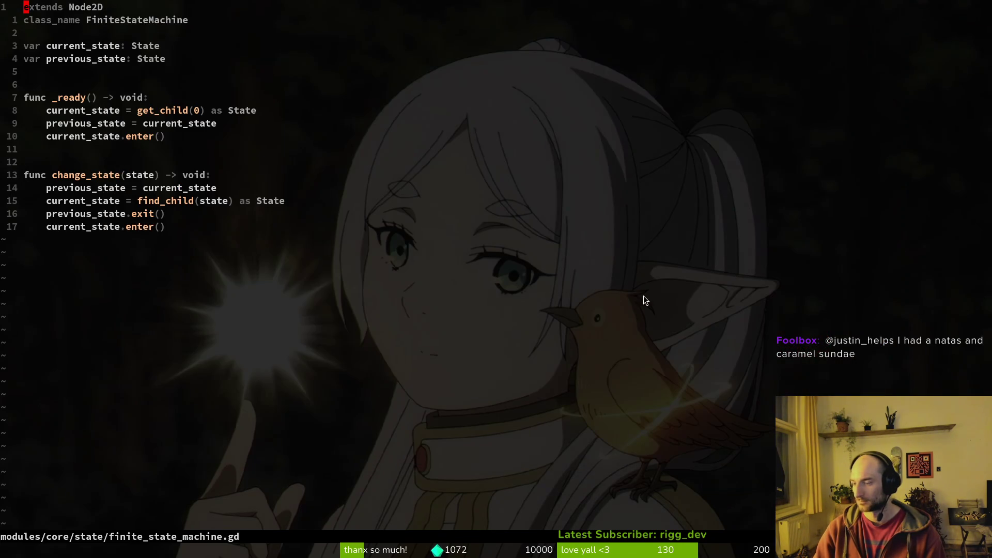
- Open player_finite_state_machine.gd by searching 'plfsm' in the file finder
key(G)
key(space)
key(f)
key(f)
key(Escape)
key(space)
key(f)
key(f)
text(plfsm)
key(Return)
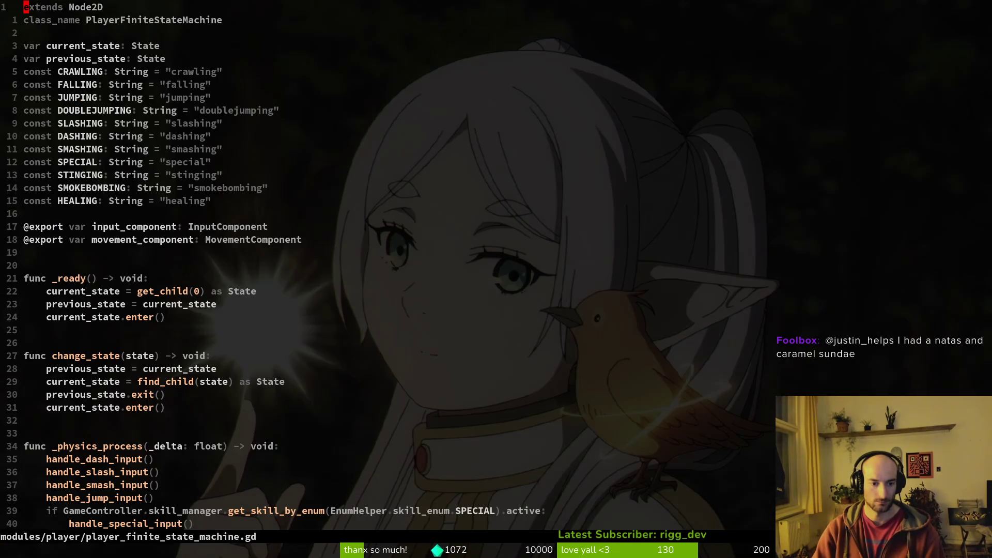
- Scroll to handle_special_input and place the cursor on the SMASHING special-ability line
scroll(107, 337, down, 5)
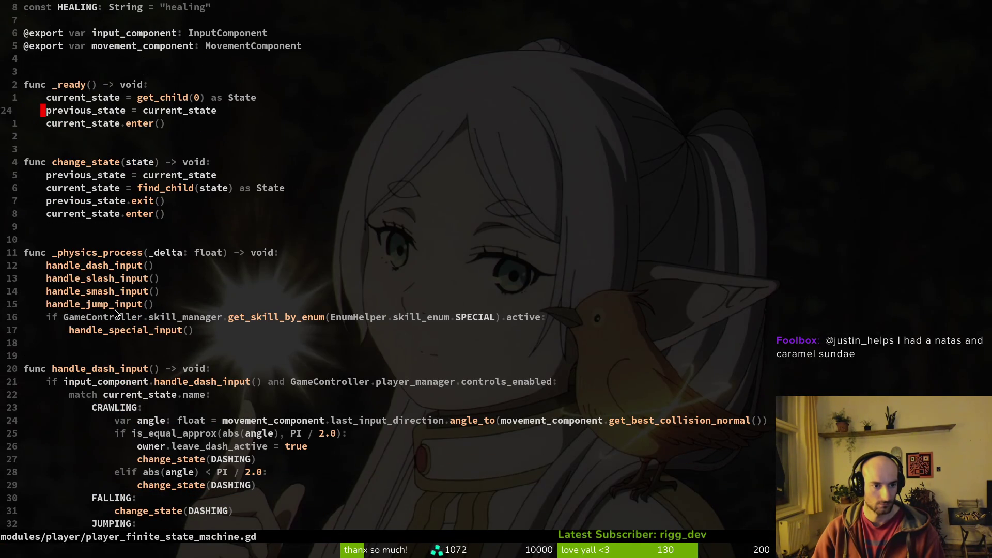
scroll(351, 340, down, 5)
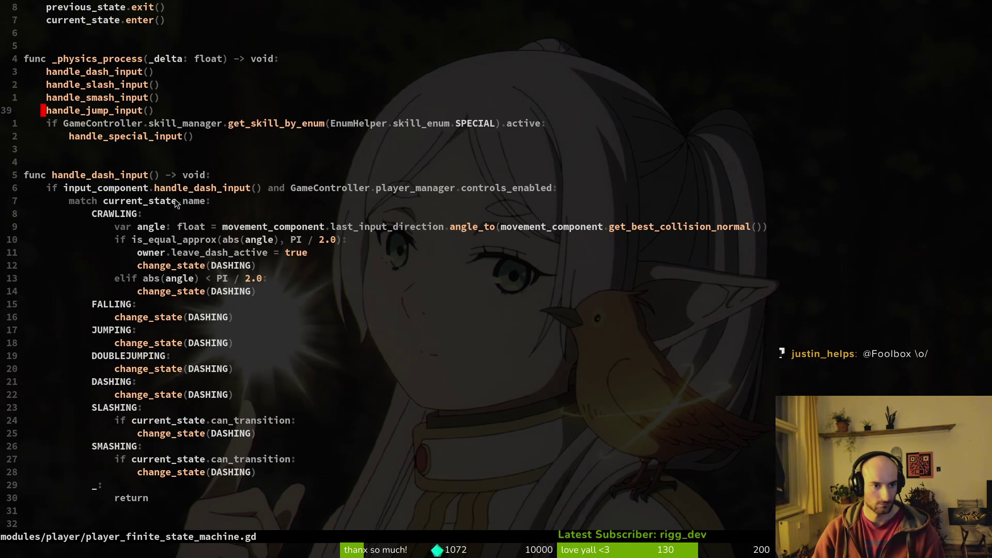
scroll(179, 231, down, 7)
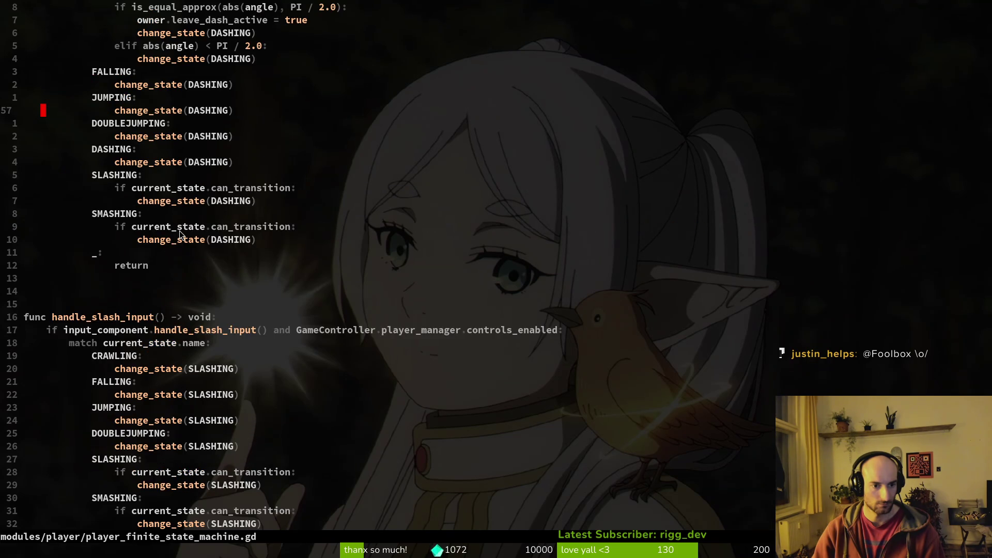
scroll(185, 261, down, 2)
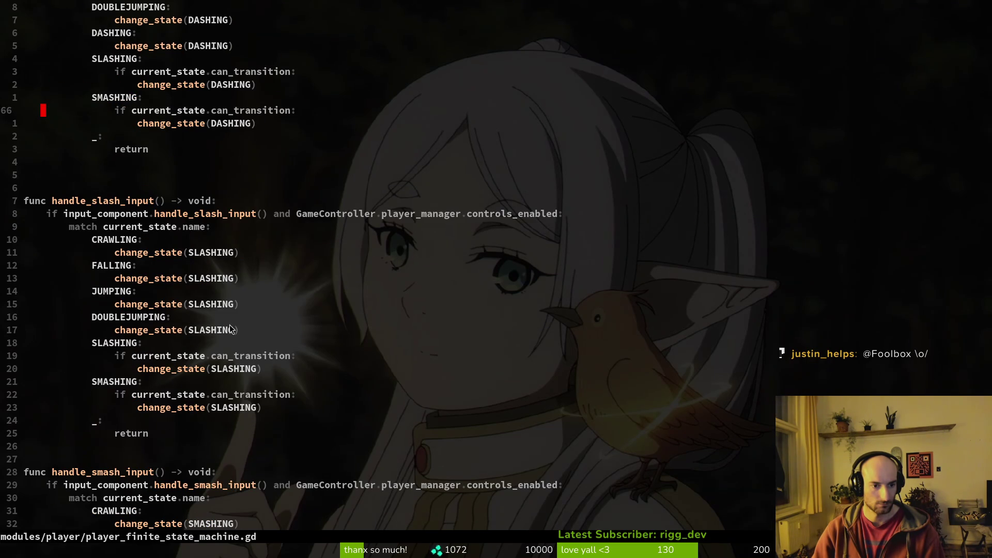
scroll(217, 335, down, 5)
scroll(225, 310, up, 10)
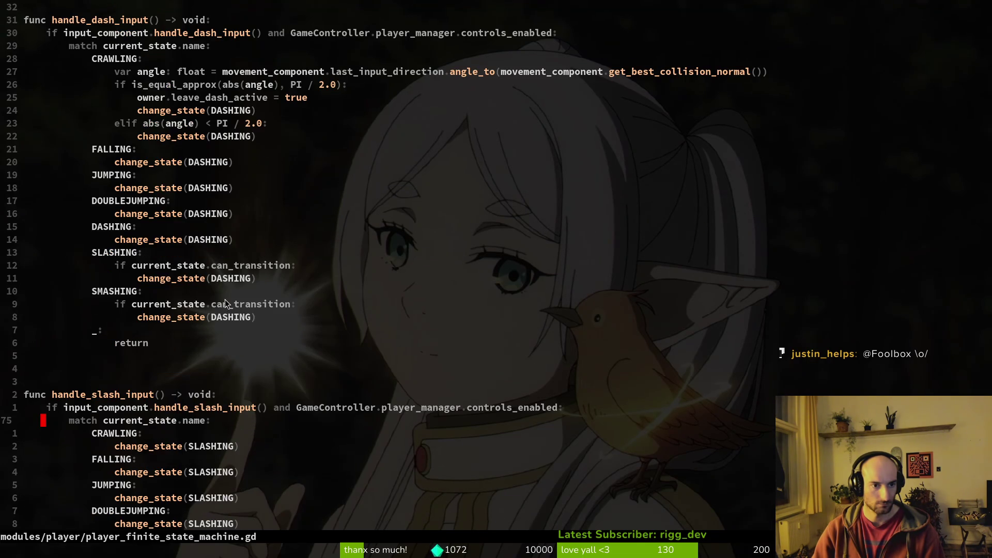
scroll(248, 207, up, 1)
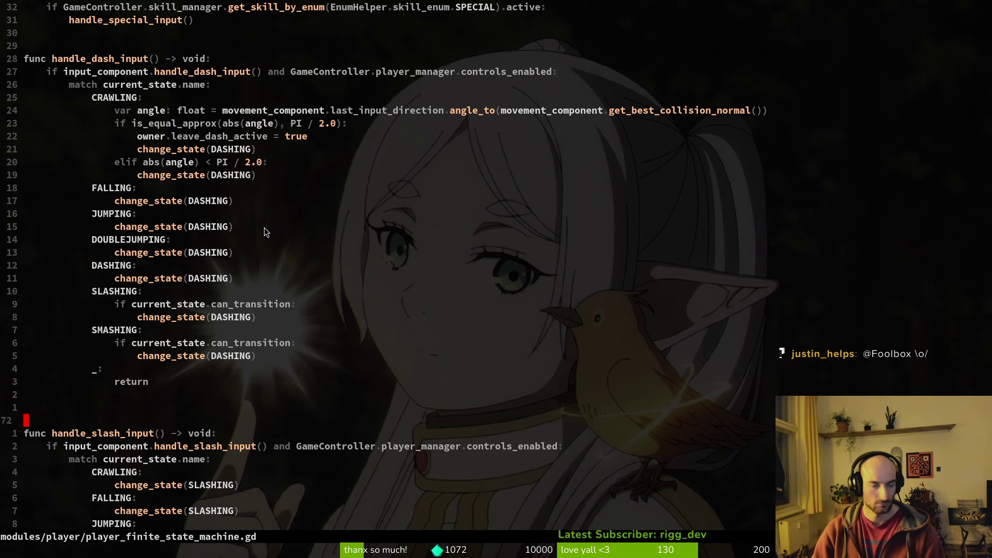
scroll(263, 245, down, 10)
scroll(270, 256, down, 7)
scroll(270, 257, down, 6)
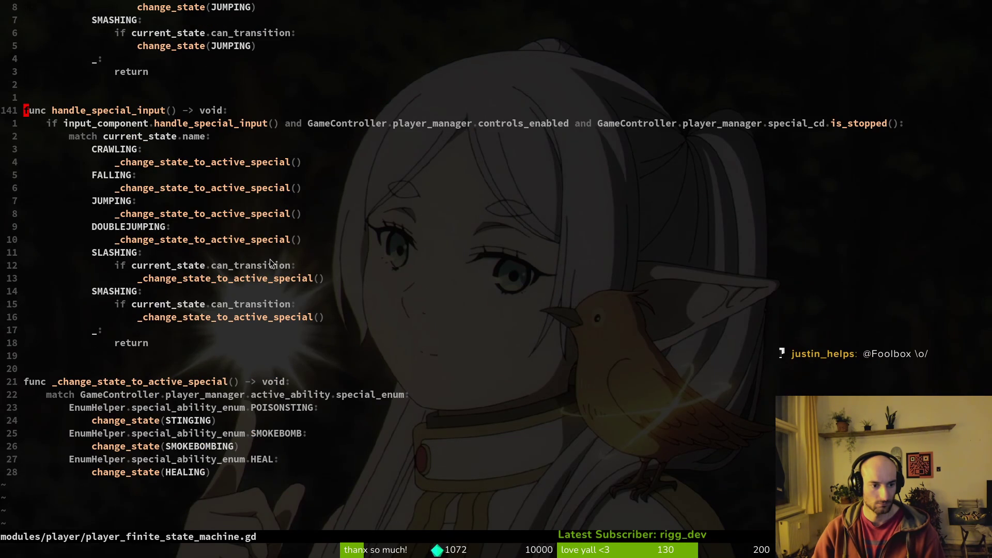
scroll(262, 257, up, 5)
scroll(262, 256, down, 6)
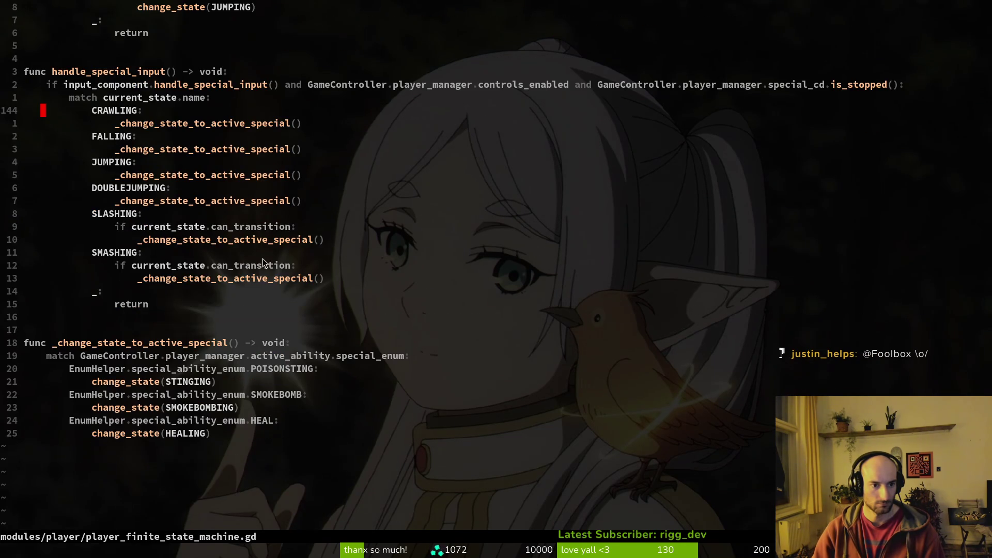
click(206, 279)
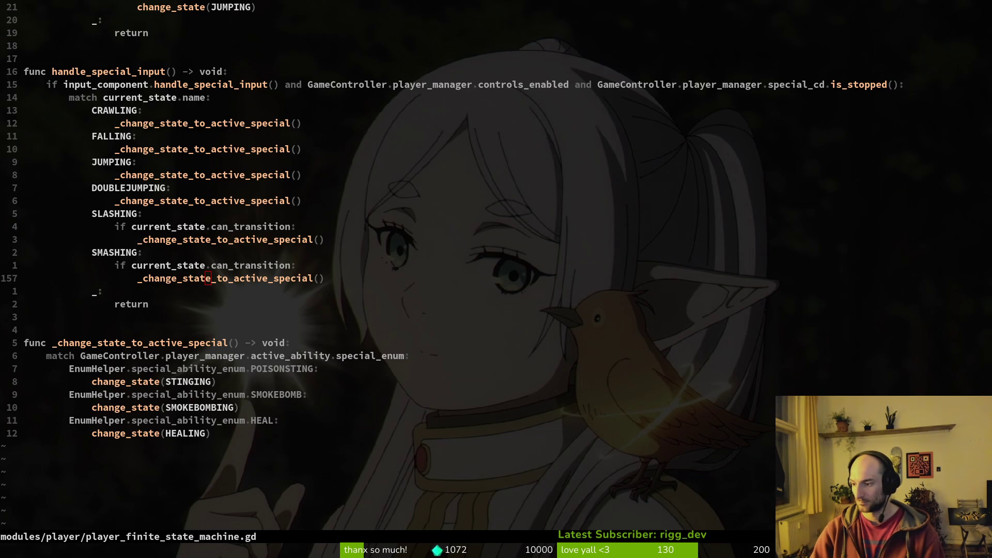
- Write player_finite_state_machine.gd to disk with :w
key(j)
key(j)
key(j)
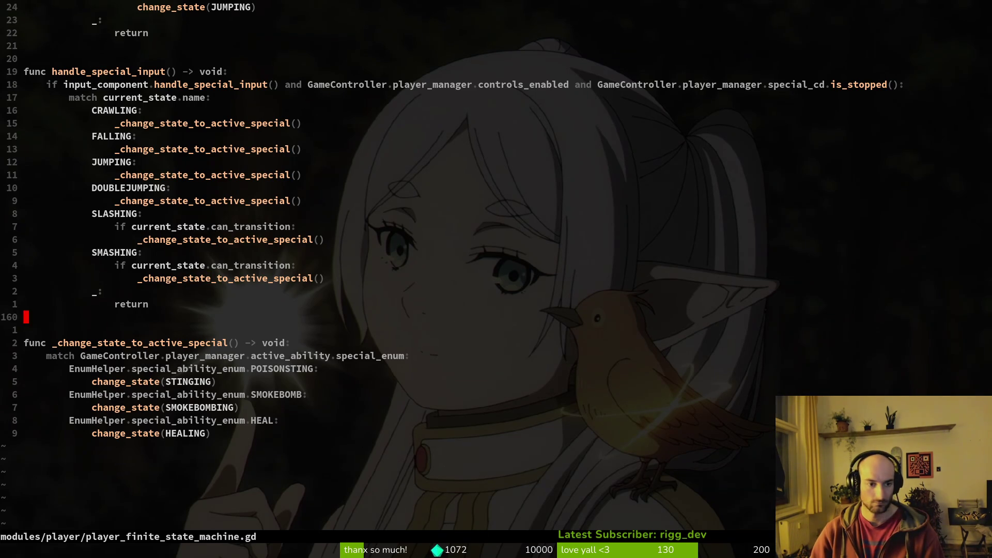
text(:w)
key(Return)
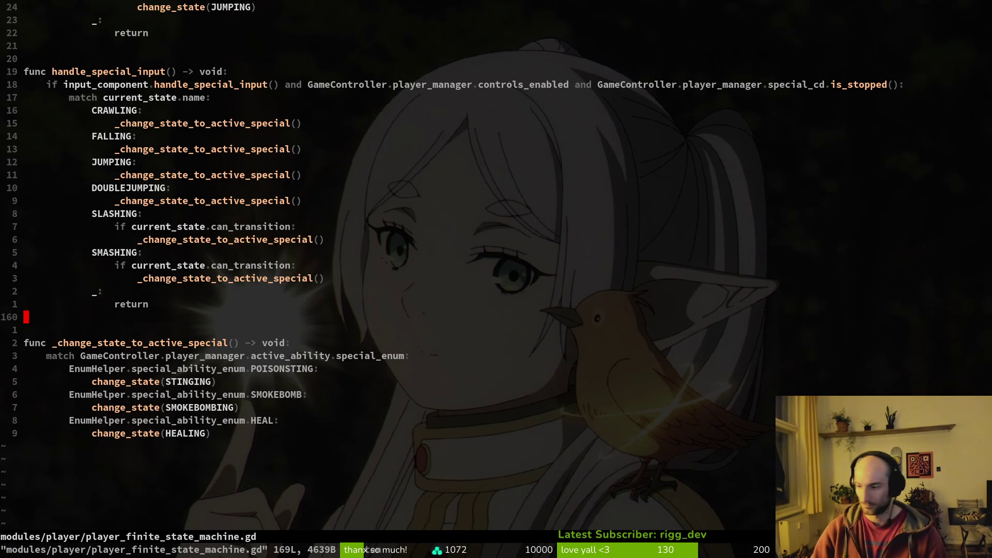
key(alt+Tab)
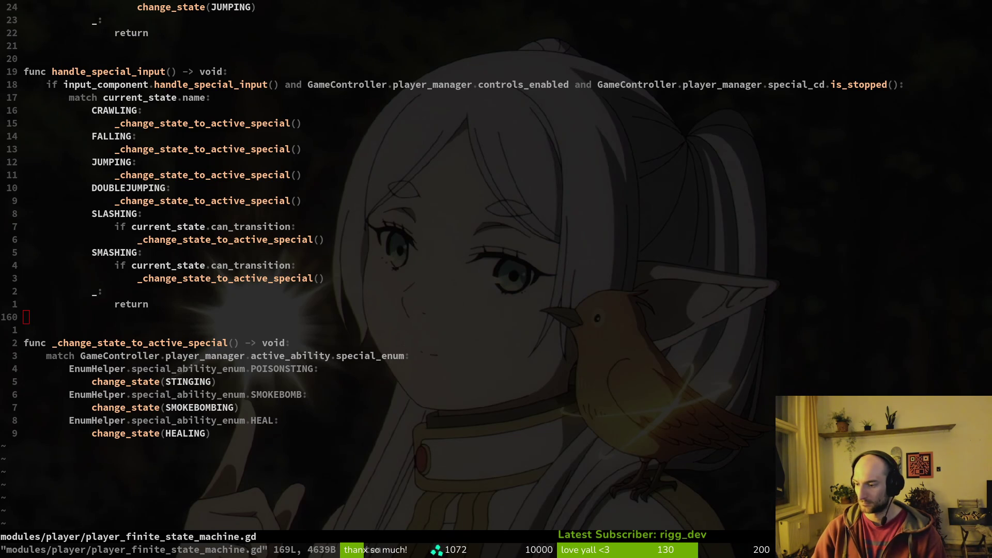
key(space)
- Open input_component.gd and save it with :w
key(f)
key(f)
text(input_component)
key(Return)
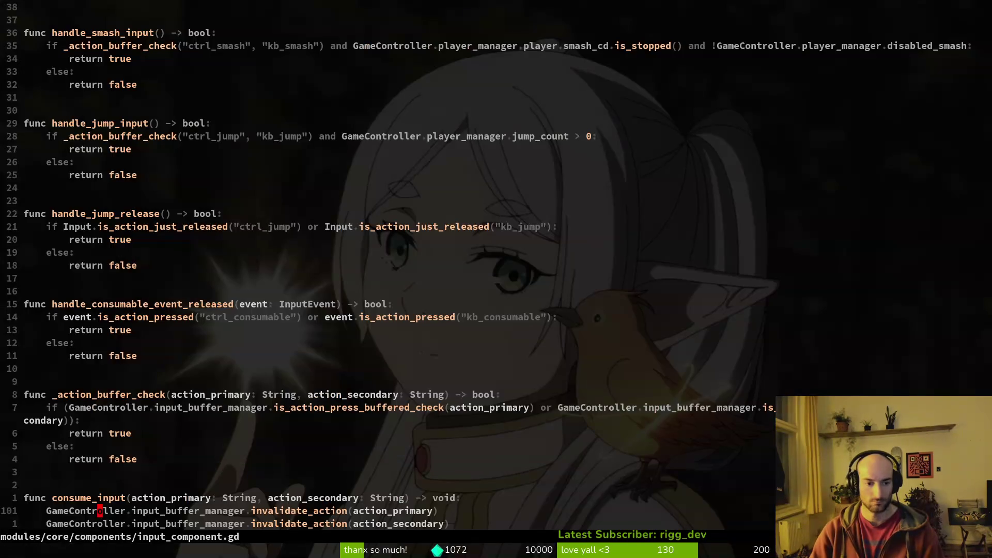
key(g)
key(g)
text(:w)
key(Return)
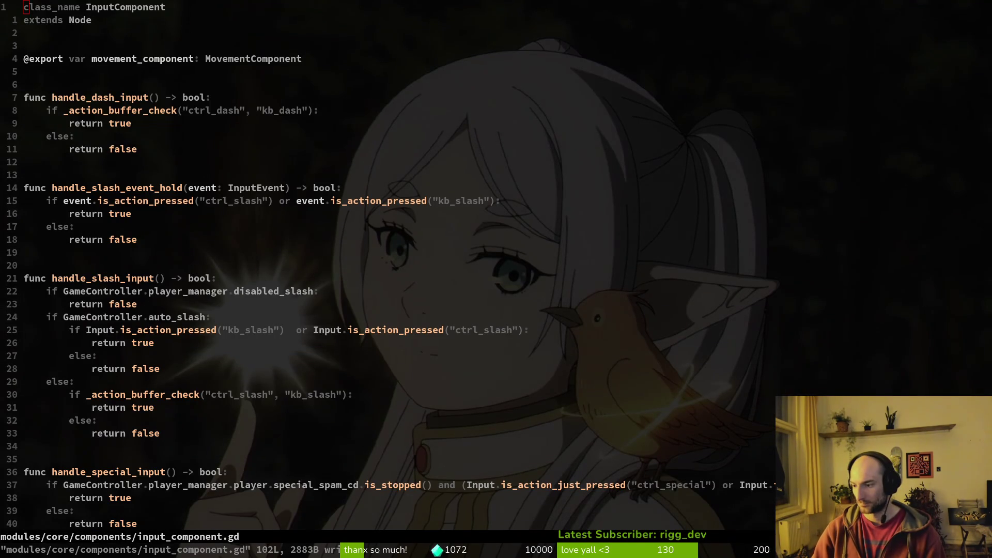
click(215, 262)
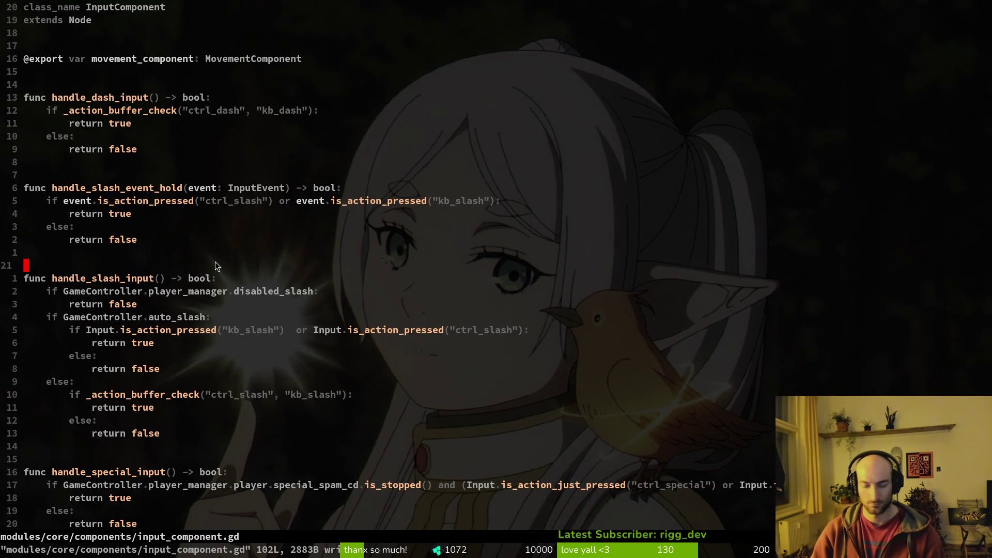
- Open input_buffer.manager.gd and save it with :w
key(space)
key(f)
key(f)
text(input_buf)
key(Return)
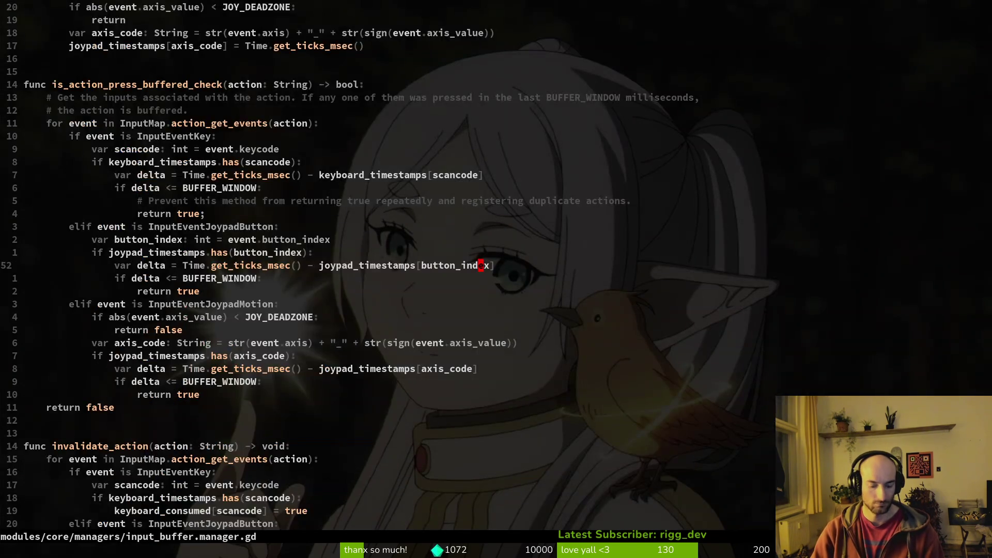
key(g)
key(g)
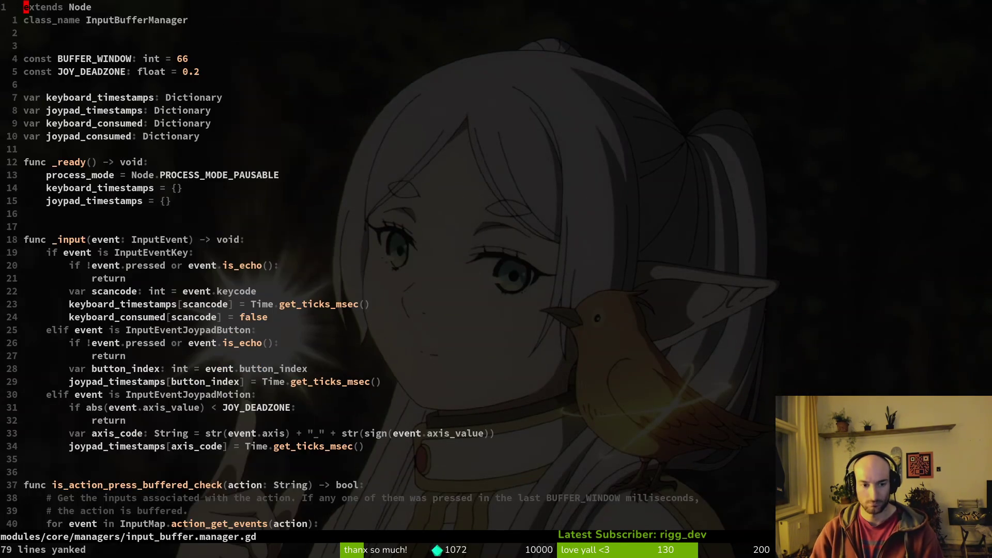
text(:write)
key(Return)
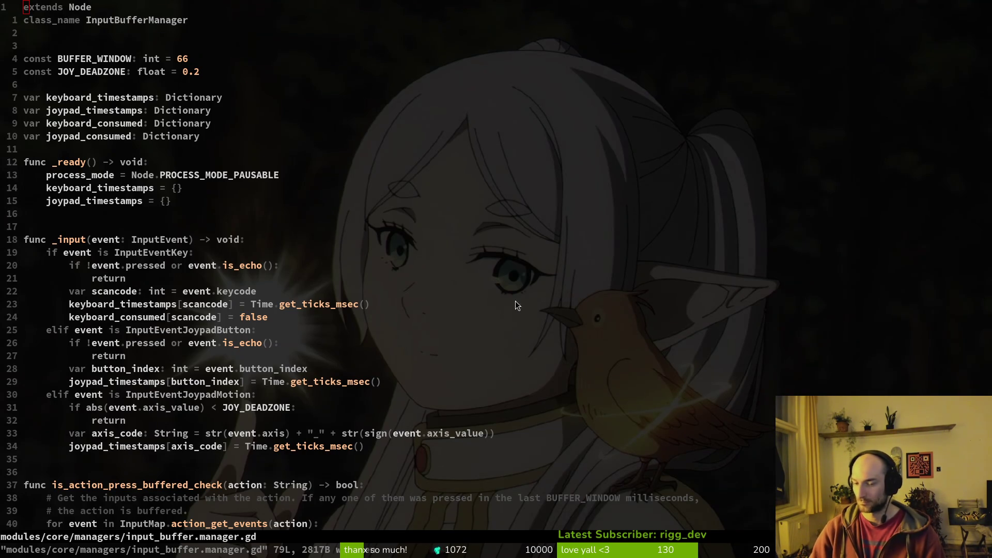
key(space)
- Copy the consume_input line from slashing.gd into dashing.gd's enter function and save
key(f)
key(f)
text(slashing)
key(Return)
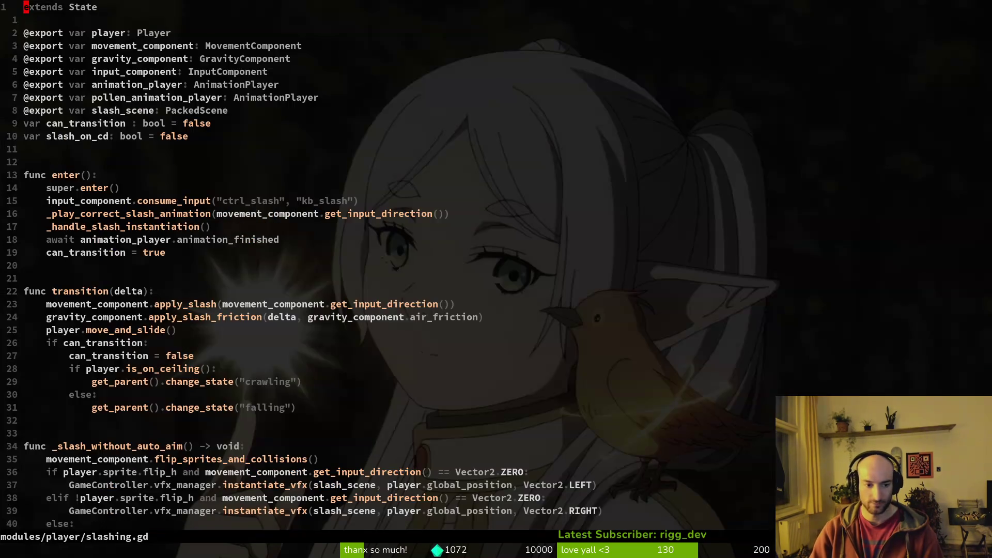
key(j)
key(j)
key(j)
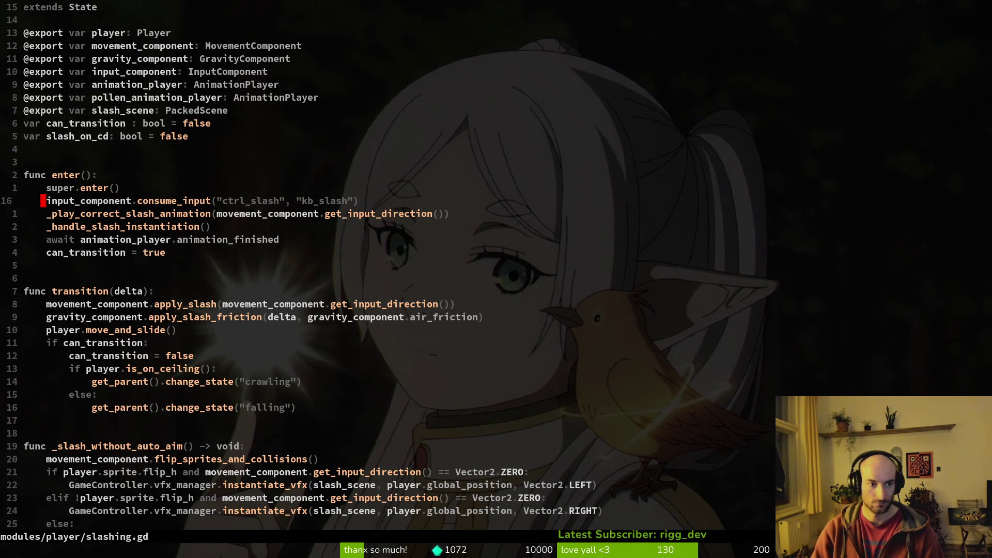
key(space)
key(f)
key(f)
text(d)
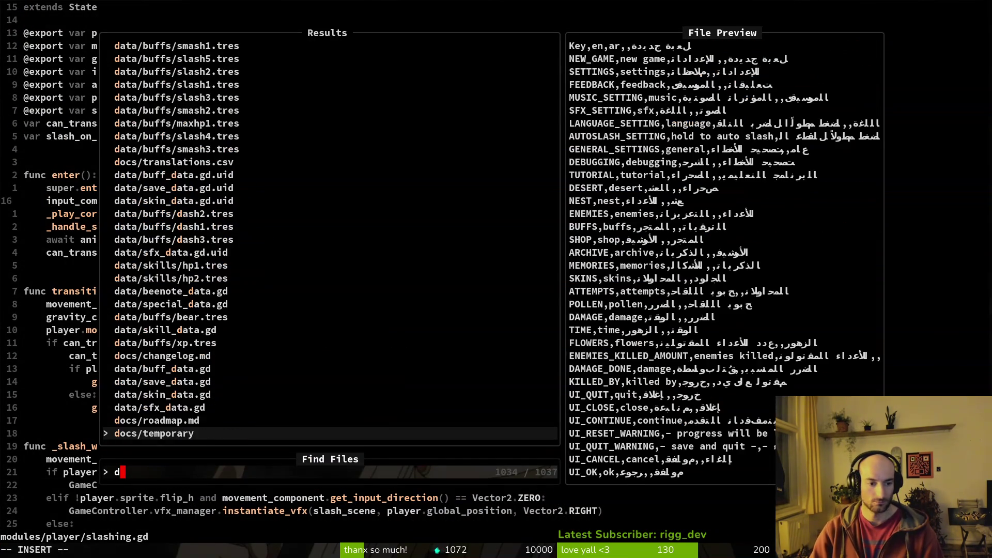
text(ashing)
key(Return)
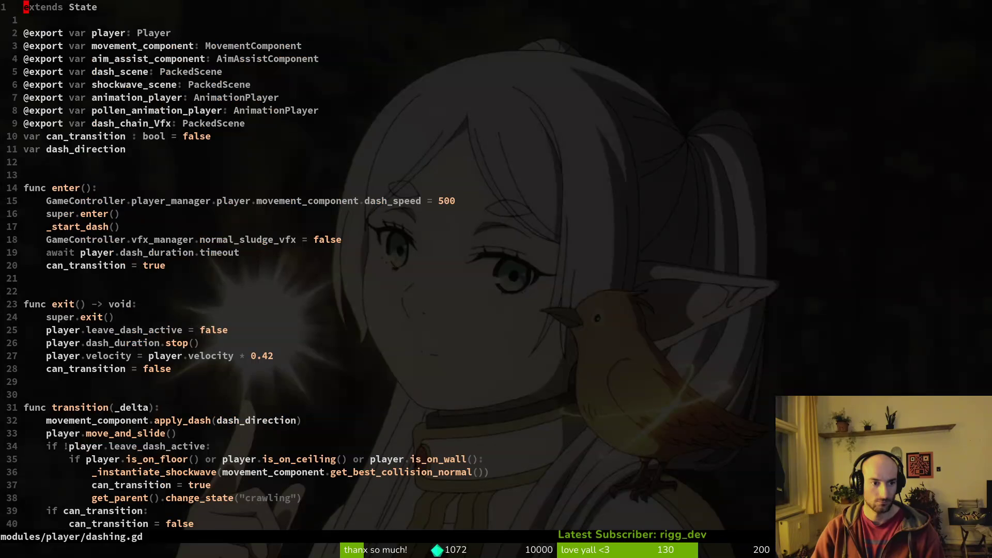
key(j)
key(j)
key(j)
text(P)
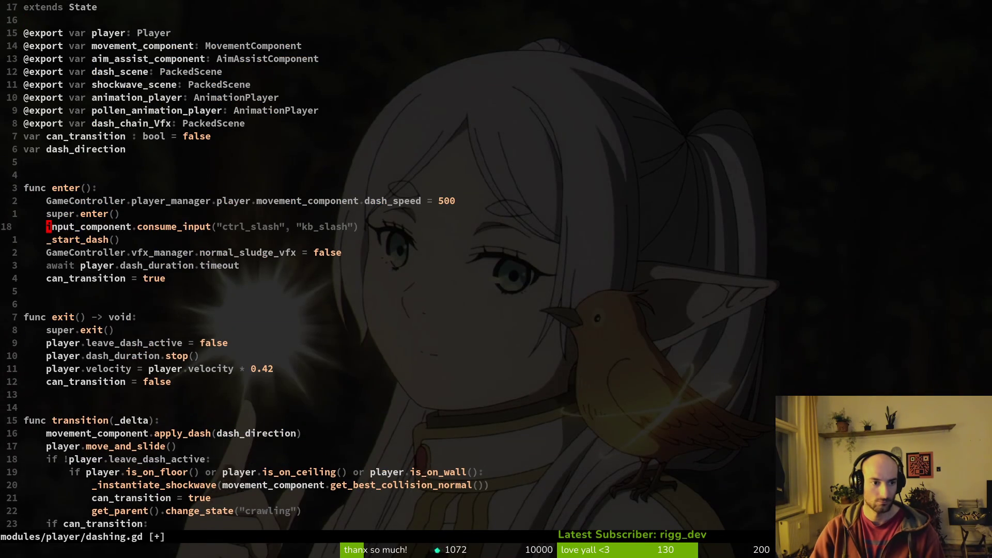
text(:write)
key(Return)
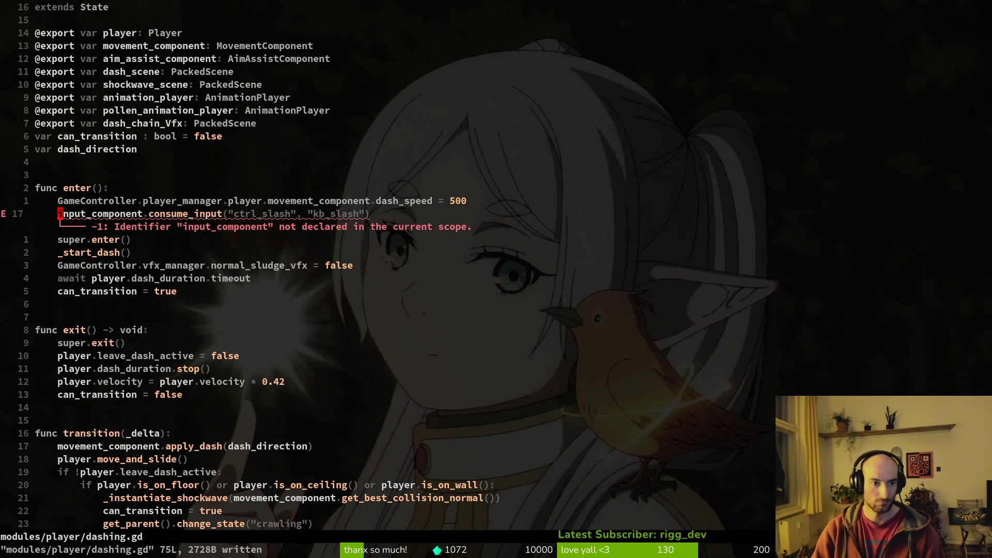
- Copy the input_component export line from slashing.gd into dashing.gd and save
key(k)
key(ctrl+o)
key(ctrl+o)
key(k)
key(k)
key(k)
key(k)
key(k)
key(k)
key(w)
key(ctrl+i)
key(k)
text(kp)
text(:write)
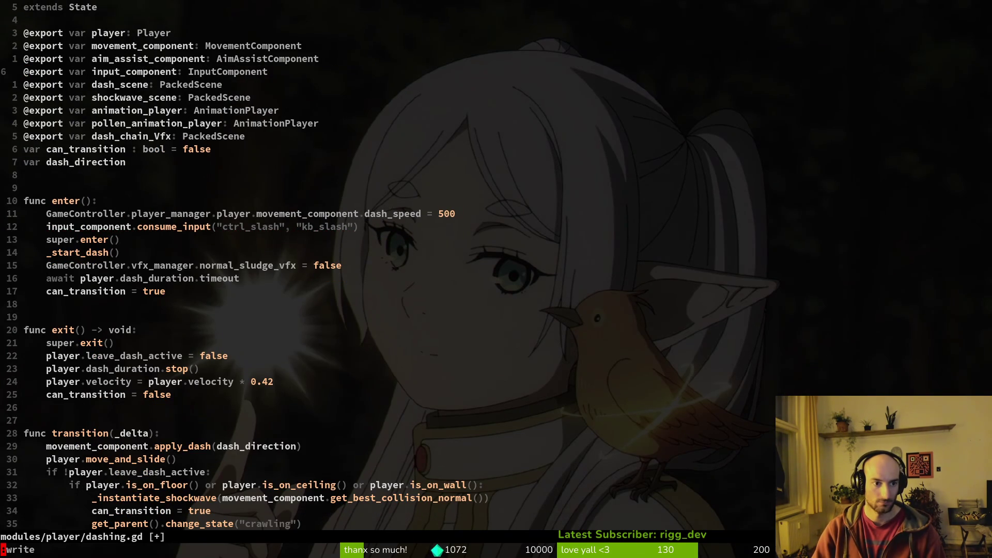
key(Return)
- Rename the consumed actions in dashing.gd to ctrl_dash and kb_dash and save
key(1)
key(2)
key(j)
key(w)
key(w)
key(w)
key(w)
key(w)
key(w)
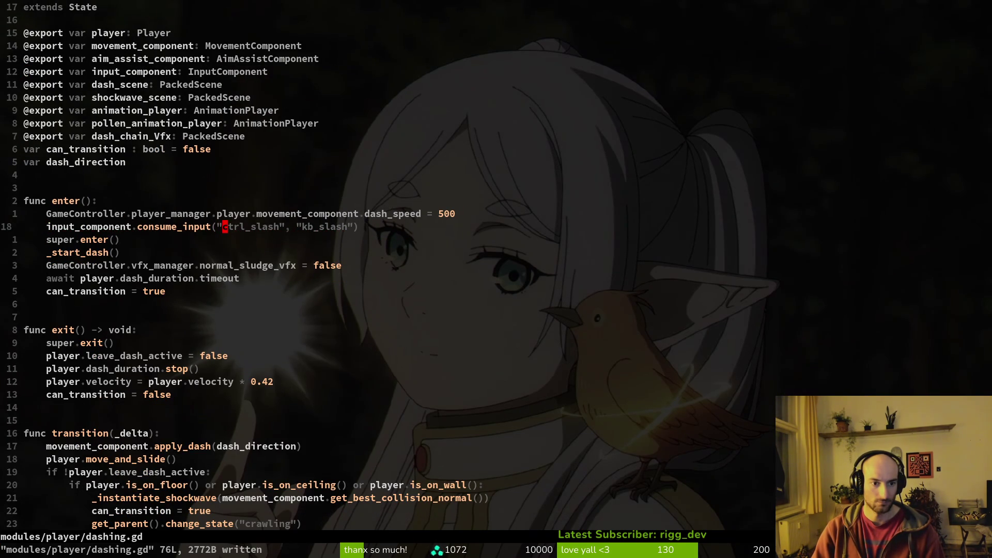
key(i)
key(BackSpace)
key(BackSpace)
key(BackSpace)
text(dash)
key(Escape)
key(w)
key(w)
key(w)
key(i)
key(BackSpace)
key(BackSpace)
key(BackSpace)
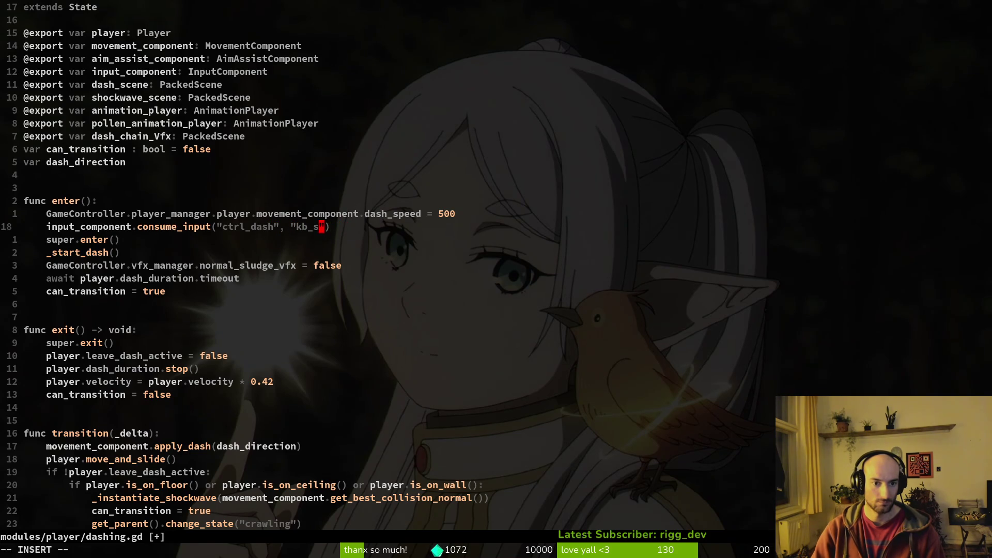
text(dash)
key(Escape)
text(:w)
key(Return)
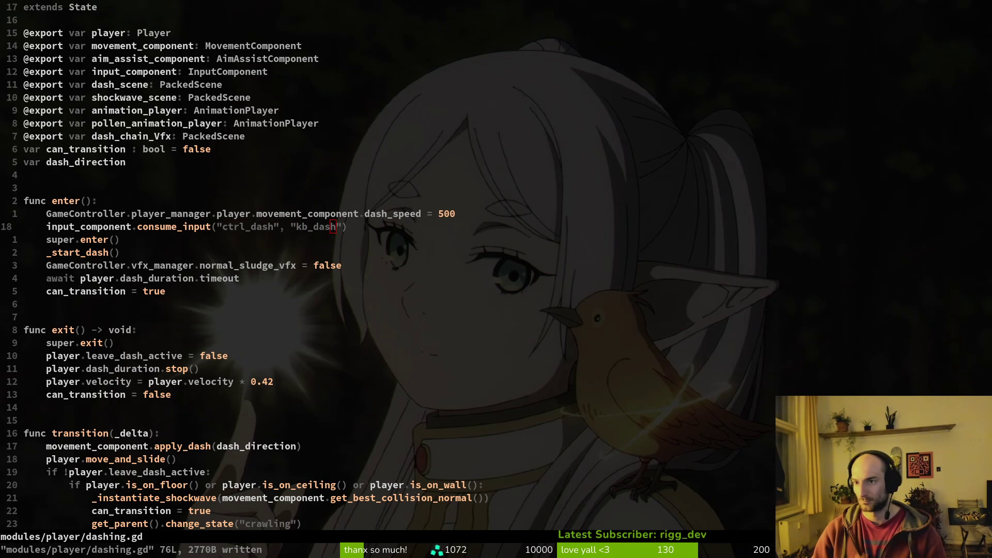
click(360, 235)
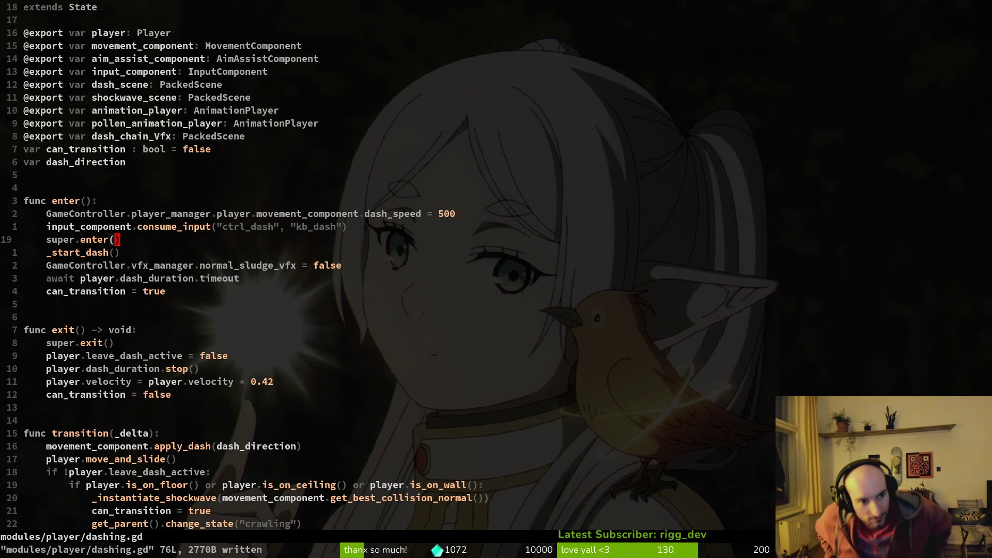
- Paste the consume_input line under super.enter() in smashing.gd and save it
key(k)
key(space)
text(pfsmashing)
key(Return)
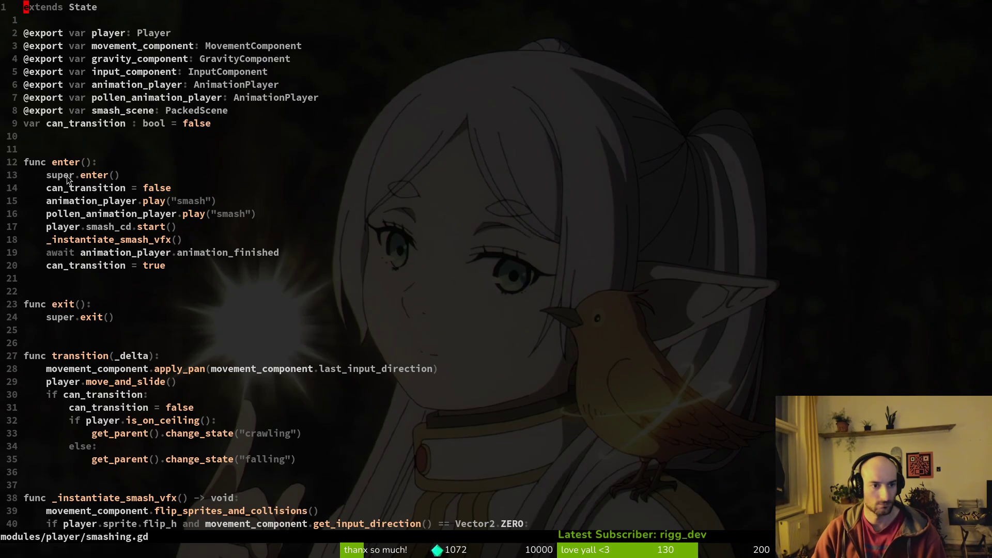
key(o)
key(Escape)
key(p)
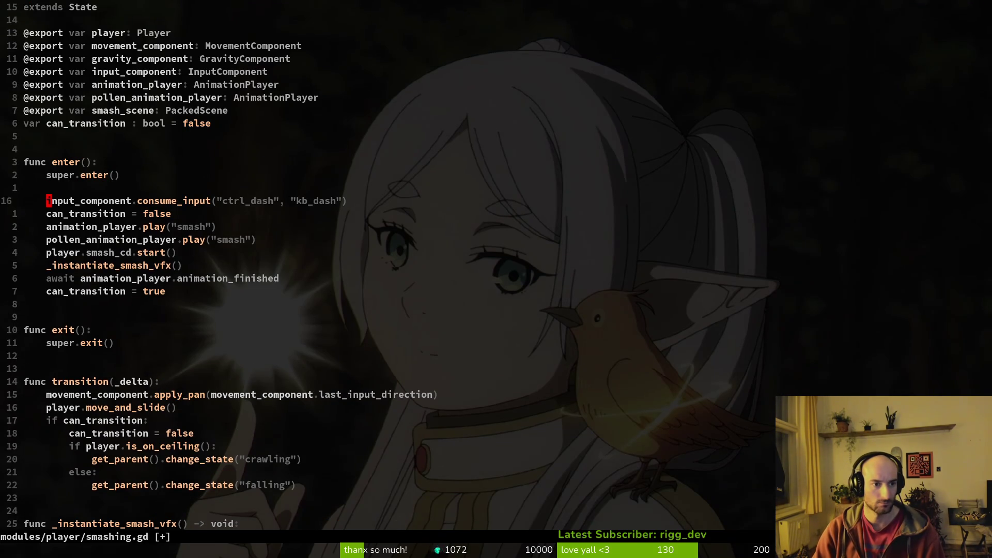
key(k)
key(d)
key(d)
text(:w)
key(Return)
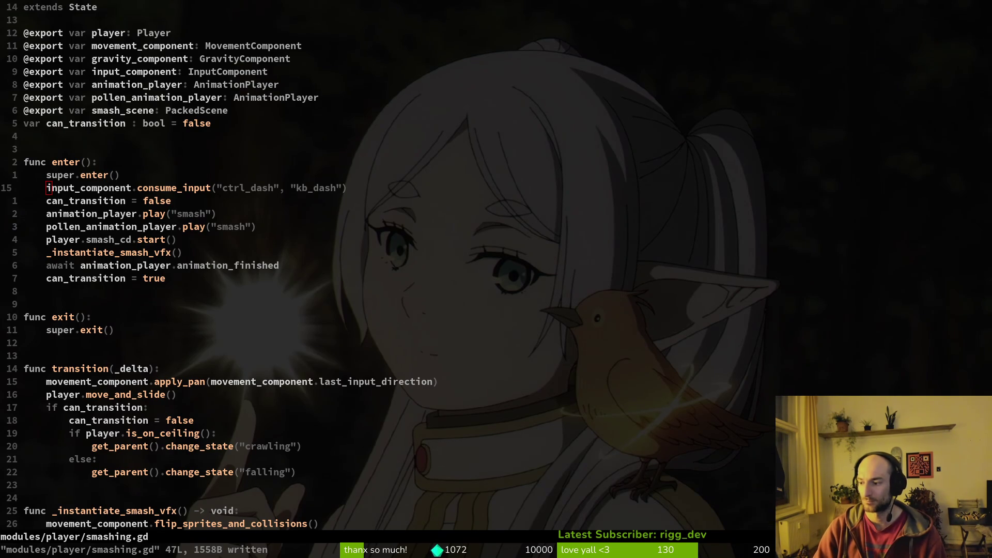
- Reopen slashing.gd from the file finder and save it
click(358, 381)
key(space)
key(f)
key(f)
text(slashing)
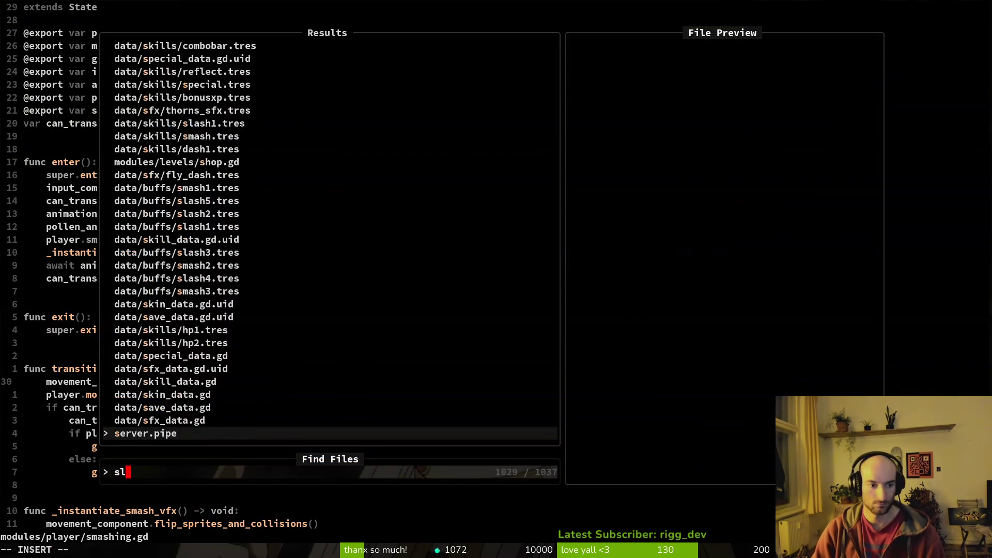
key(Return)
text(0)
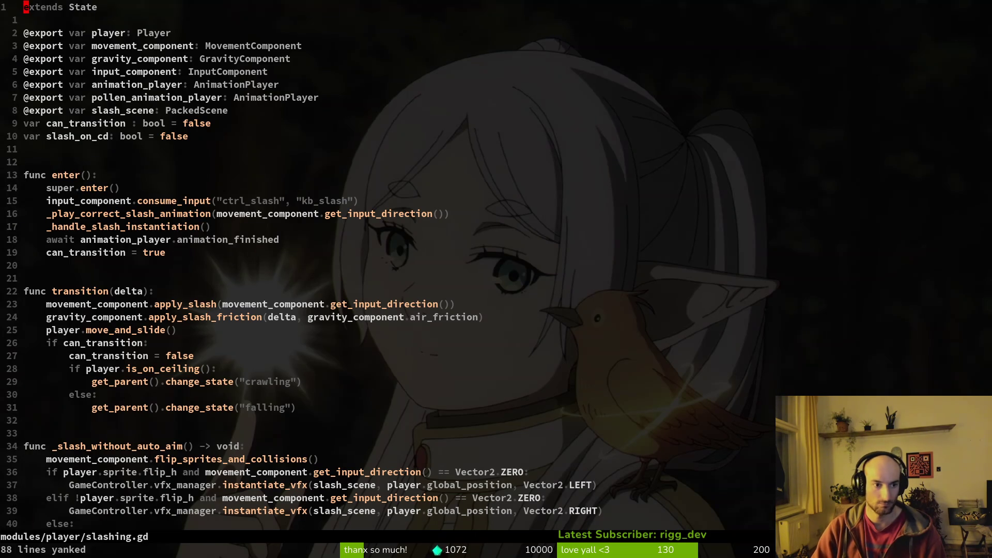
text(:w)
key(Return)
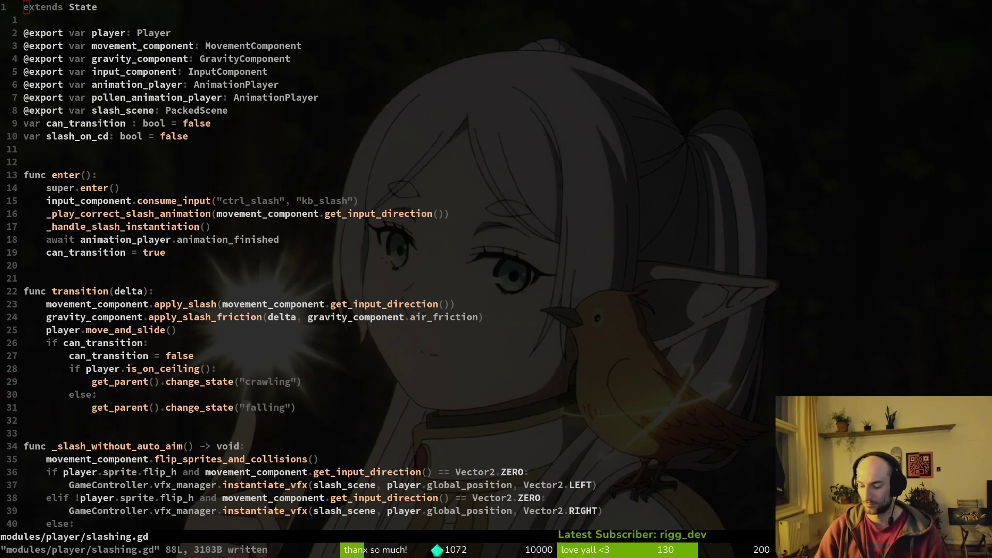
- Open smashing.gd, copy its entire contents, and save it
click(460, 501)
key(space)
key(f)
key(f)
text(smashing)
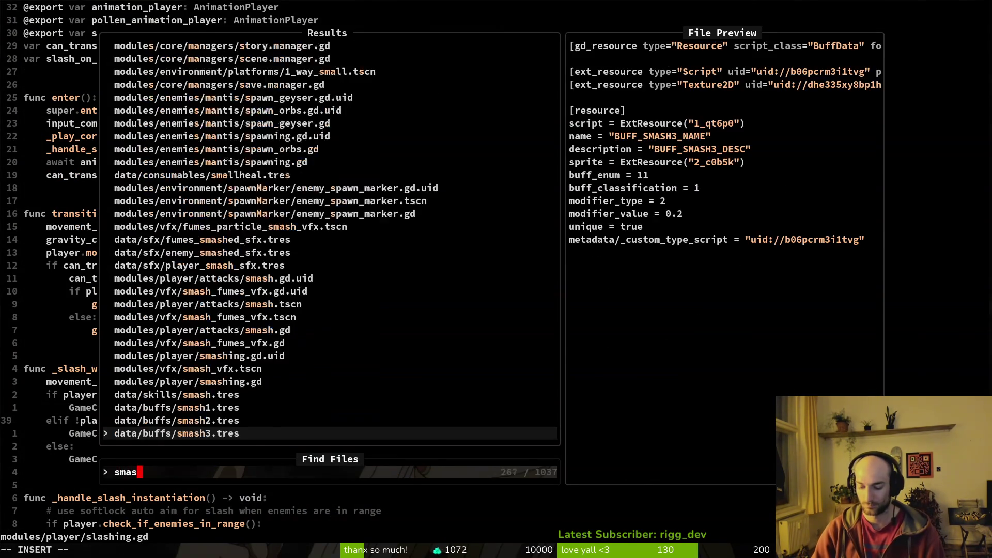
key(Return)
key(g)
key(g)
key(y)
key(G)
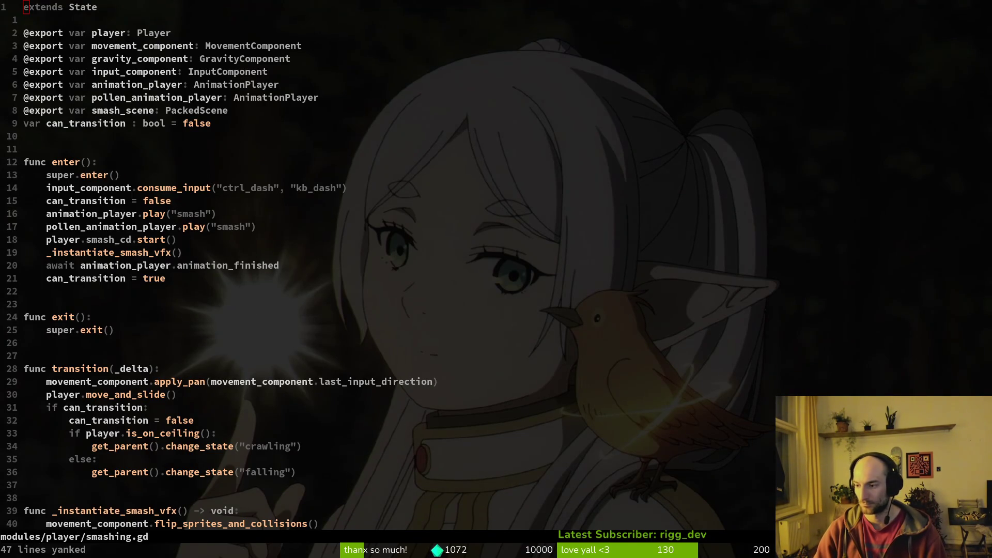
click(157, 240)
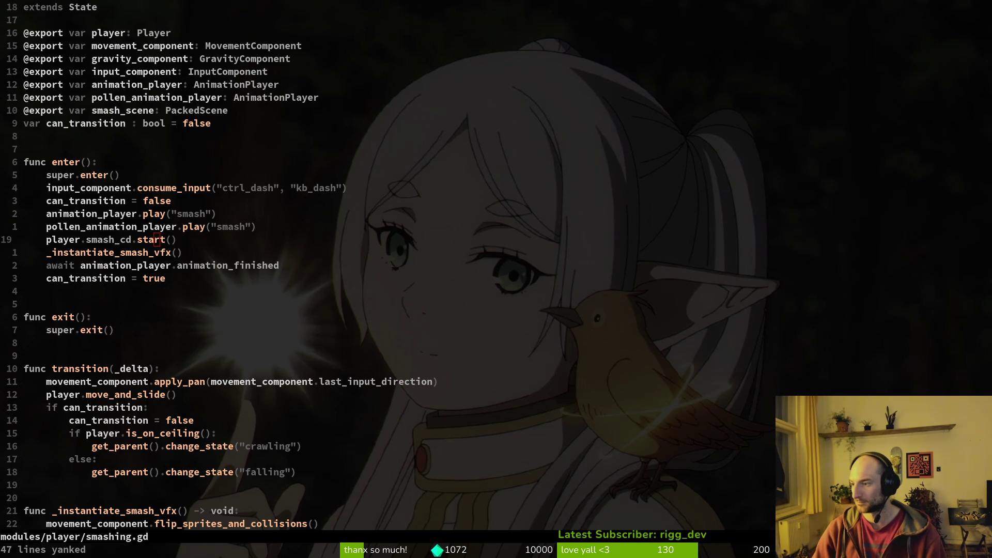
text(:write)
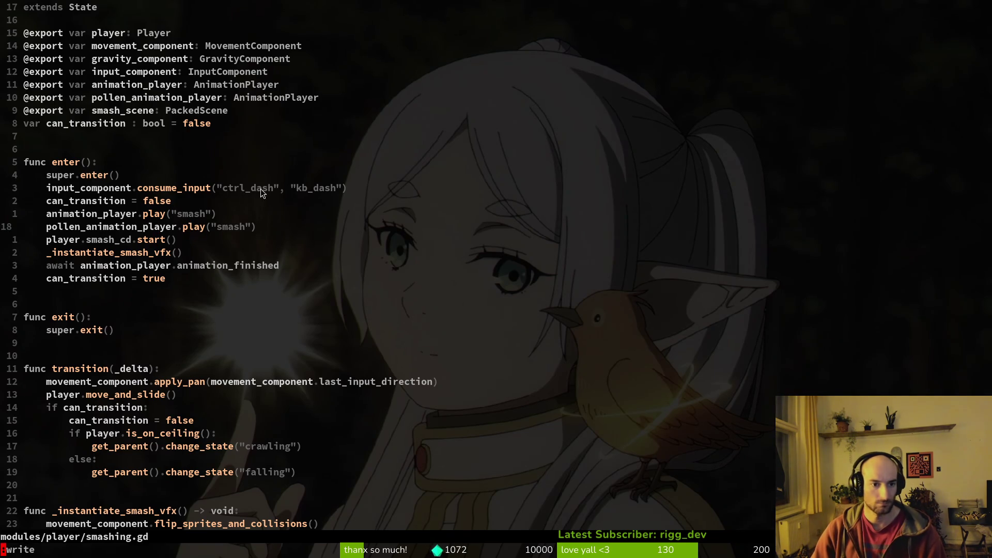
key(Return)
- Change the consumed actions in smashing.gd to ctrl_smash and kb_smash and save
click(276, 187)
key(h)
key(h)
key(h)
key(l)
key(c)
key(w)
key(BackSpace)
key(BackSpace)
text(smash)
key(Escape)
key(k)
key(j)
key(W)
key(e)
key(a)
key(BackSpace)
key(BackSpace)
key(BackSpace)
text(smash)
key(Escape)
text(:w)
key(Return)
key(space)
- Open jumping.gd and paste the copied consume_input line below super.enter()
key(f)
key(f)
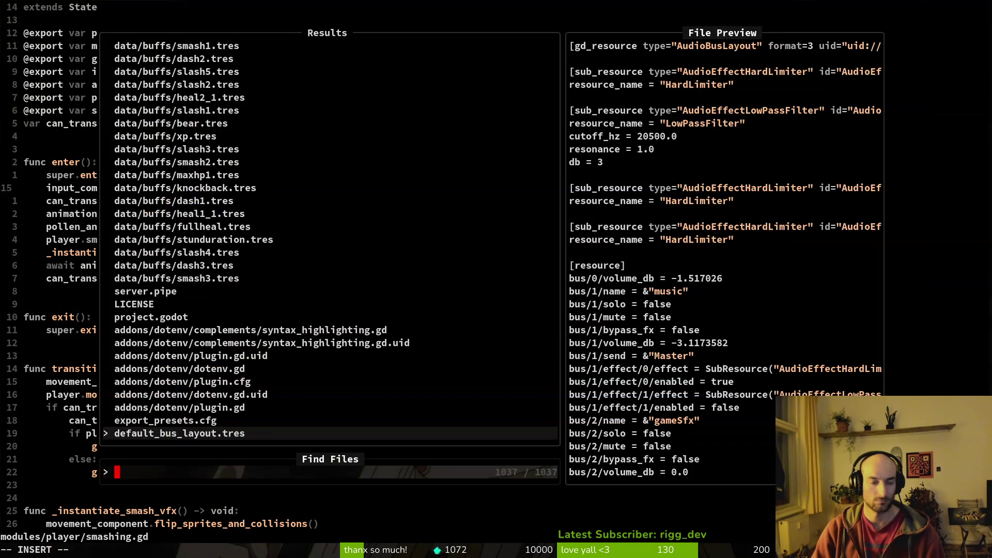
text(umping)
key(Return)
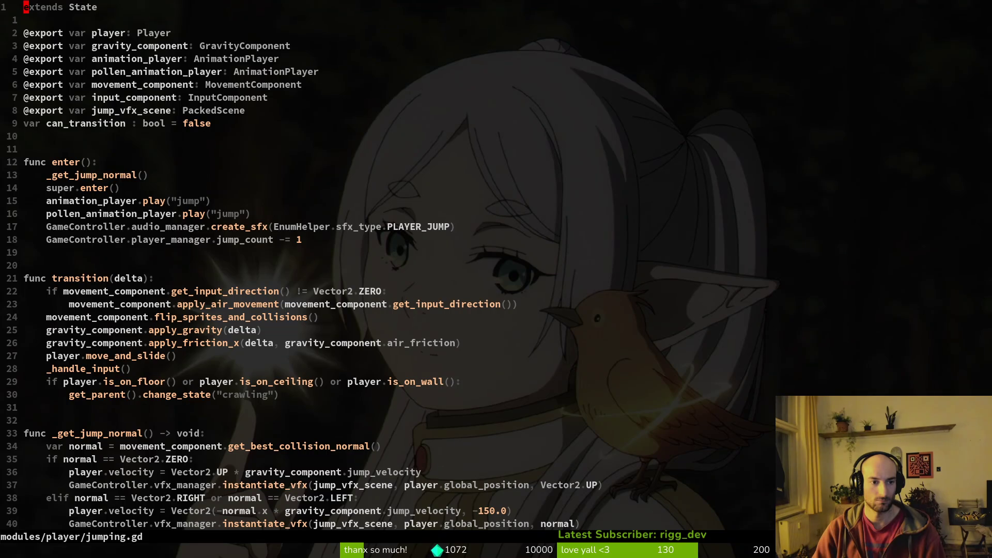
key(j)
key(j)
key(j)
key(ctrl+shift+v)
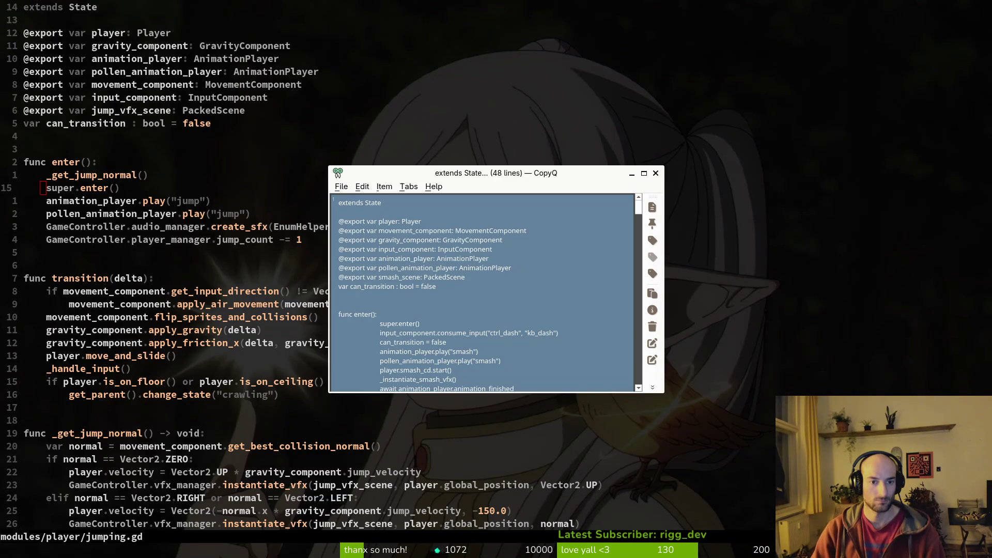
key(Down)
key(Down)
key(Up)
key(Up)
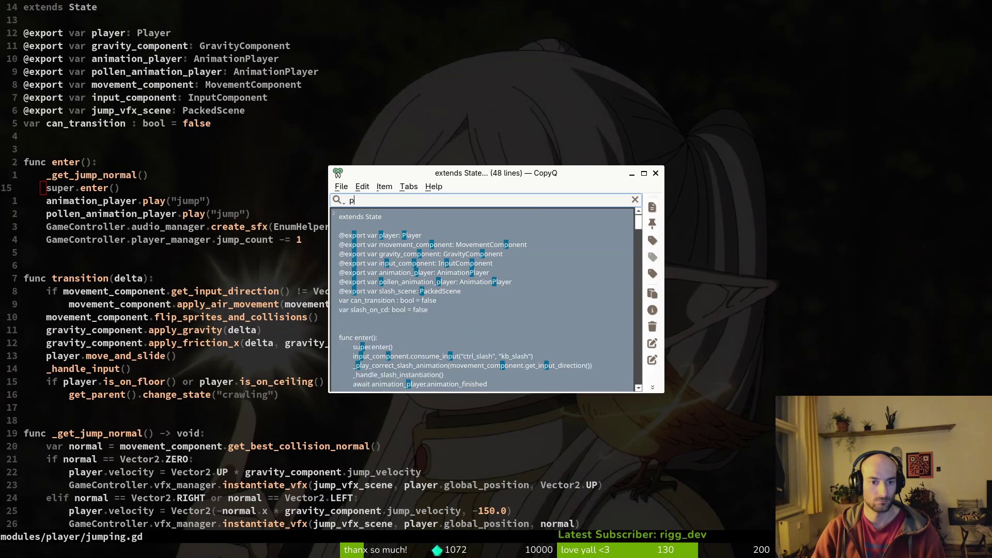
key(Escape)
key(p)
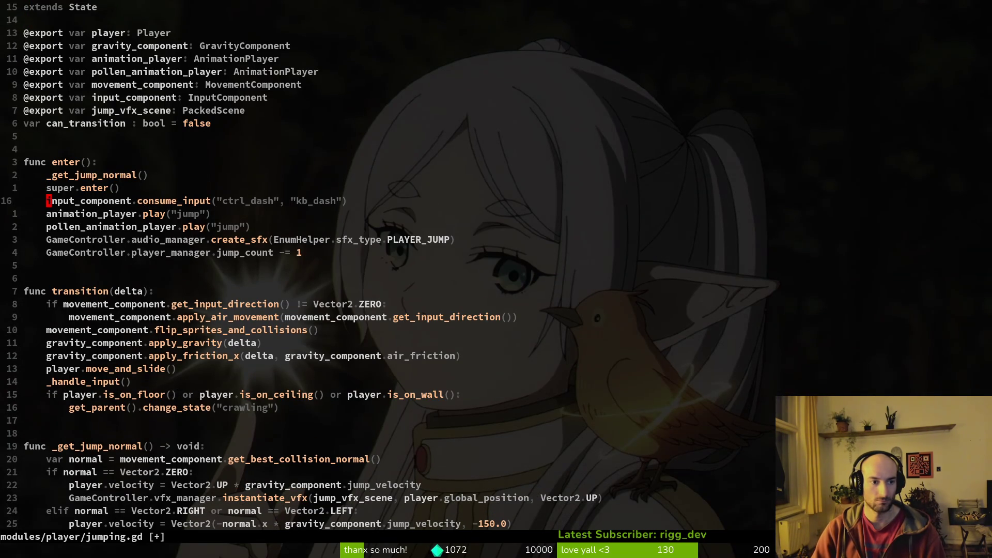
- Change the pasted call's actions to ctrl_jump and kb_jump, then save jumping.gd
key(dollar)
key(h)
key(i)
key(BackSpace)
key(BackSpace)
key(BackSpace)
text(jump)
key(Escape)
key(shift+f)
key(quotedbl)
key(semicolon)
key(i)
key(BackSpace)
key(BackSpace)
key(BackSpace)
key(BackSpace)
text(jump)
key(Escape)
text(:w)
key(Return)
- Open consuming.gd from the modules/player folder listing
key(space)
key(space)
key(Escape)
key(space)
key(p)
key(v)
key(j)
key(j)
key(j)
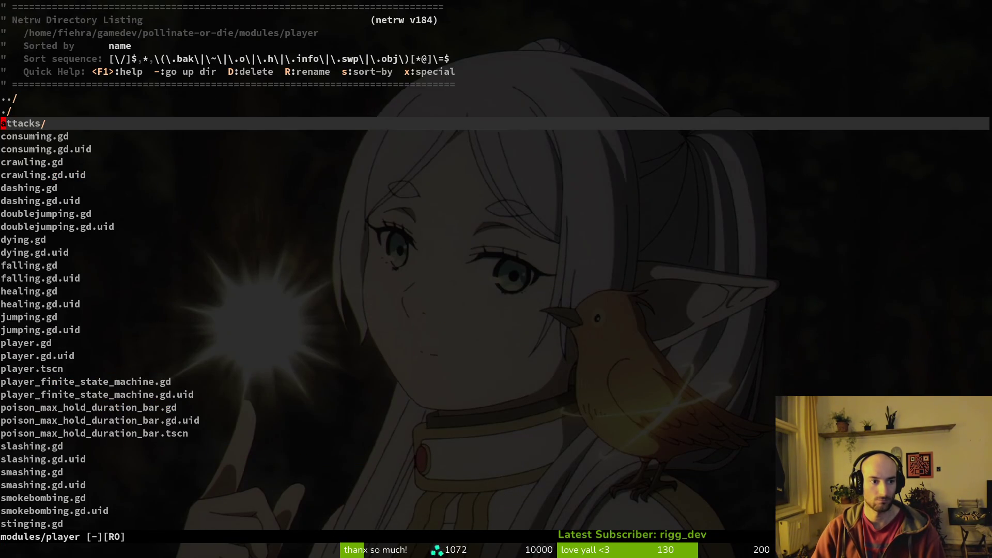
key(Return)
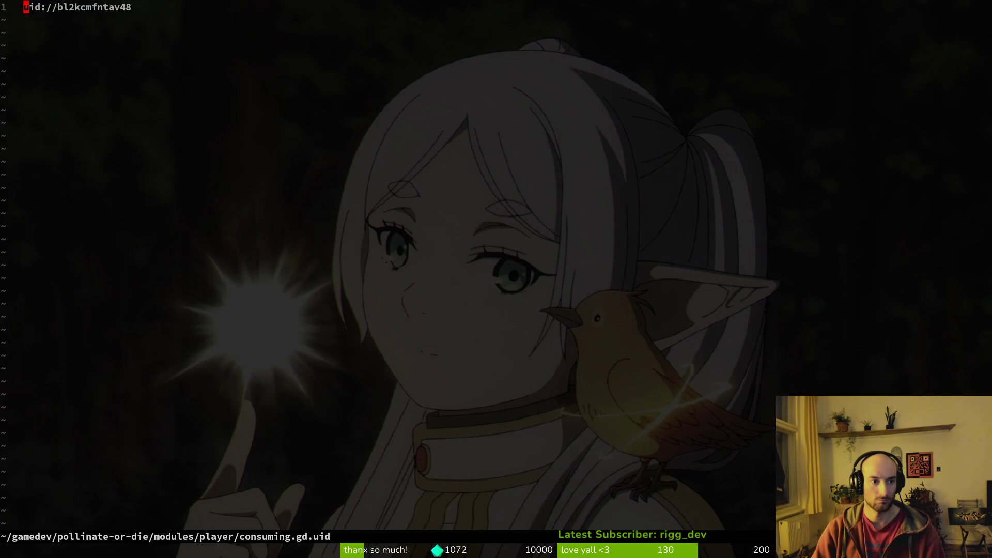
key(space)
key(p)
key(v)
key(k)
key(Return)
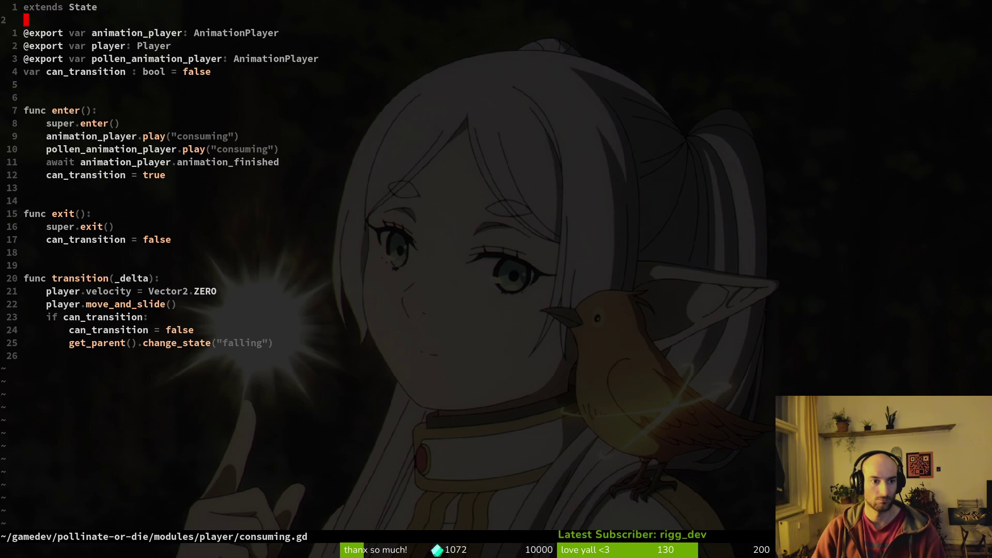
- Put input_component.consume_input("ctrl_dash", "kb_dash") under super.enter() in consuming.gd and save
key(9)
key(j)
key(o)
key(Escape)
key(p)
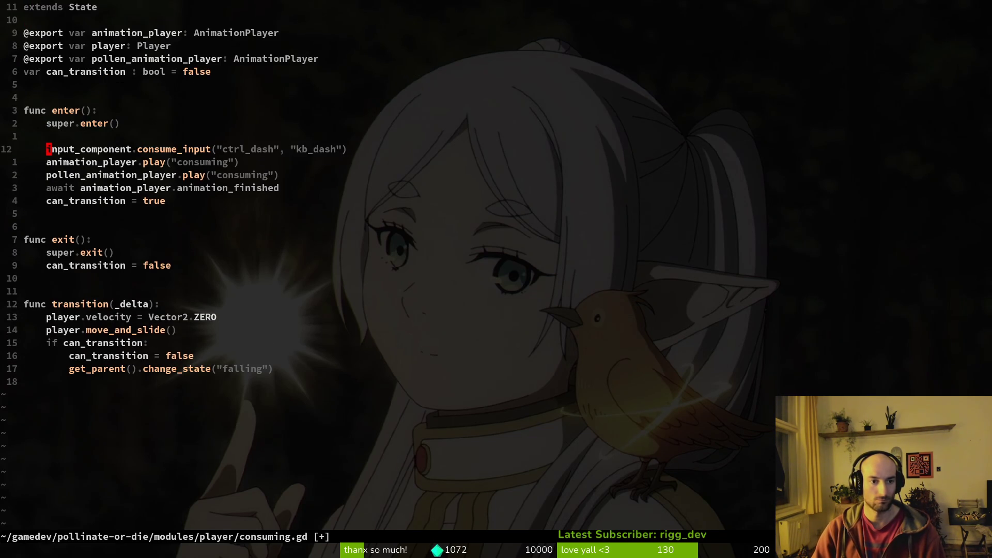
key(k)
key(d)
key(d)
text(:w)
key(Return)
key(w)
key(w)
key(w)
key(w)
key(w)
- Find and open input_component.gd with the file finder
key(space)
text(pfinco)
key(Return)
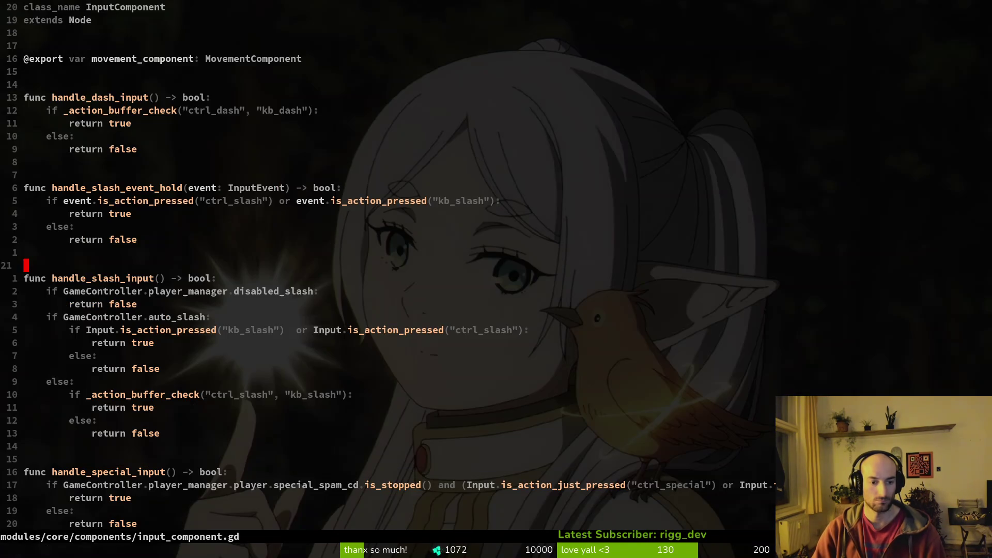
- Review handle_slash_input and handle_special_release, save input_component.gd, and switch to Godot
scroll(356, 306, down, 5)
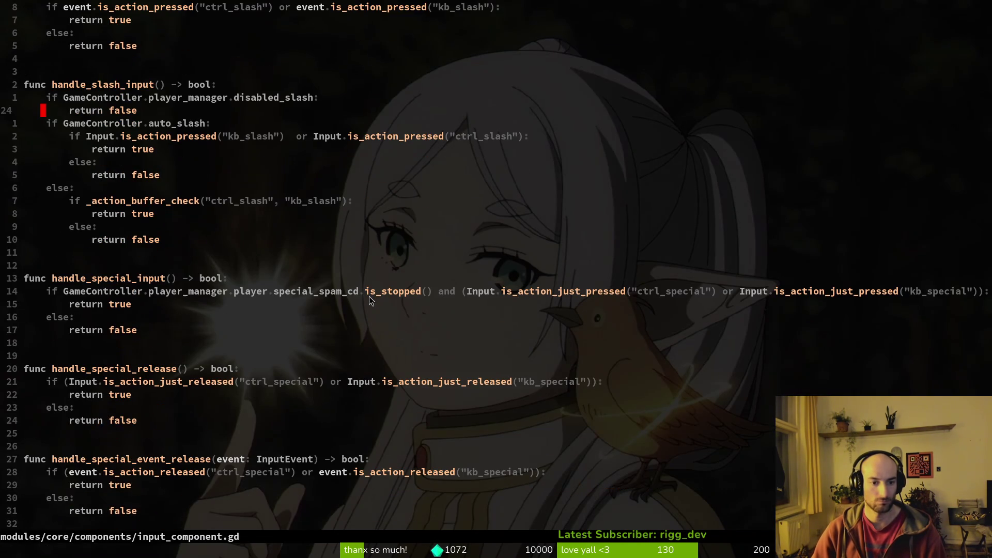
scroll(562, 305, down, 2)
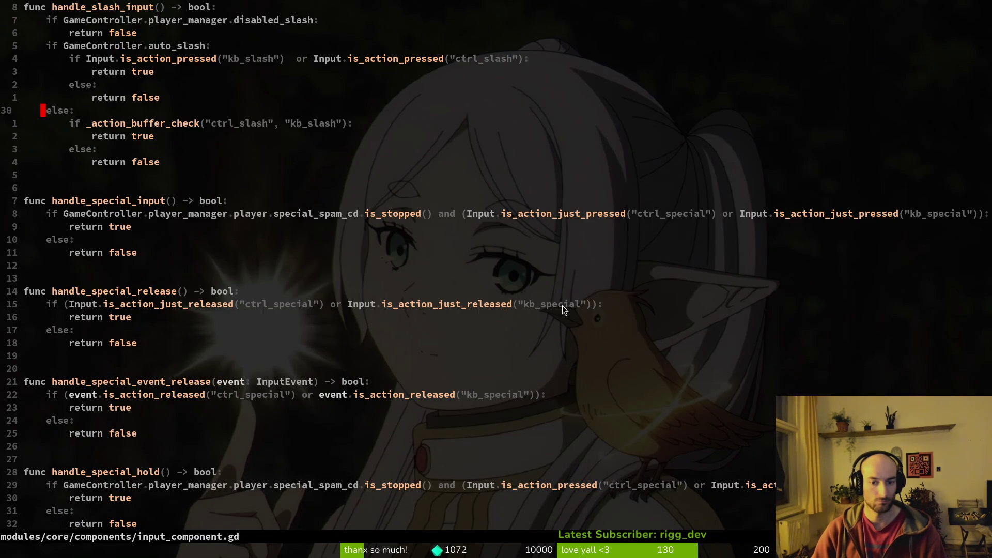
click(248, 304)
key(v)
key(ctrl+s)
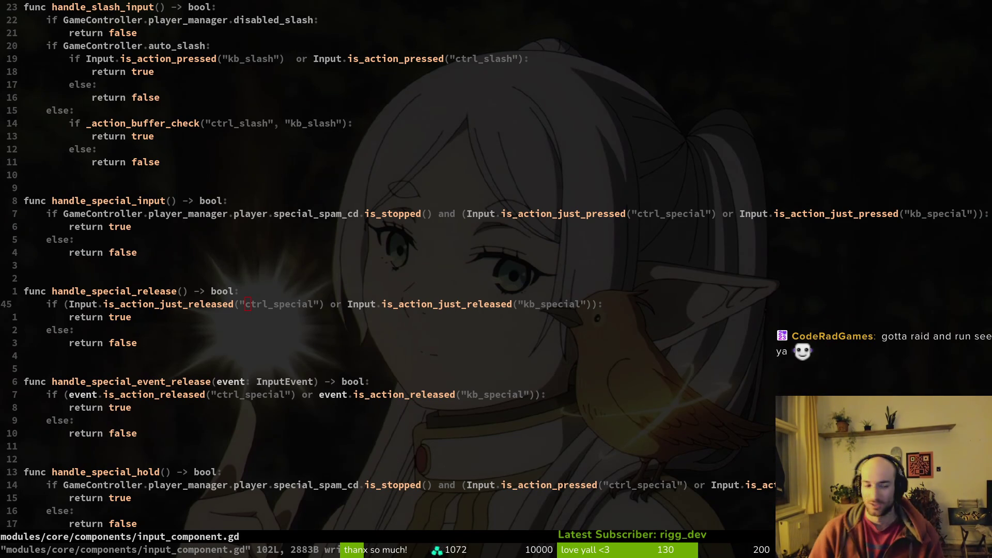
key(j)
key(j)
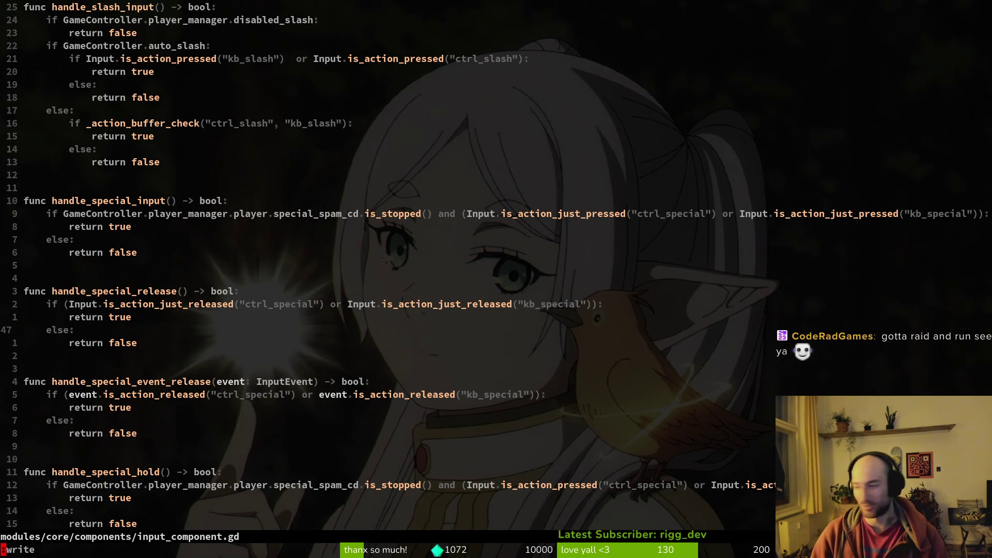
key(alt+Tab)
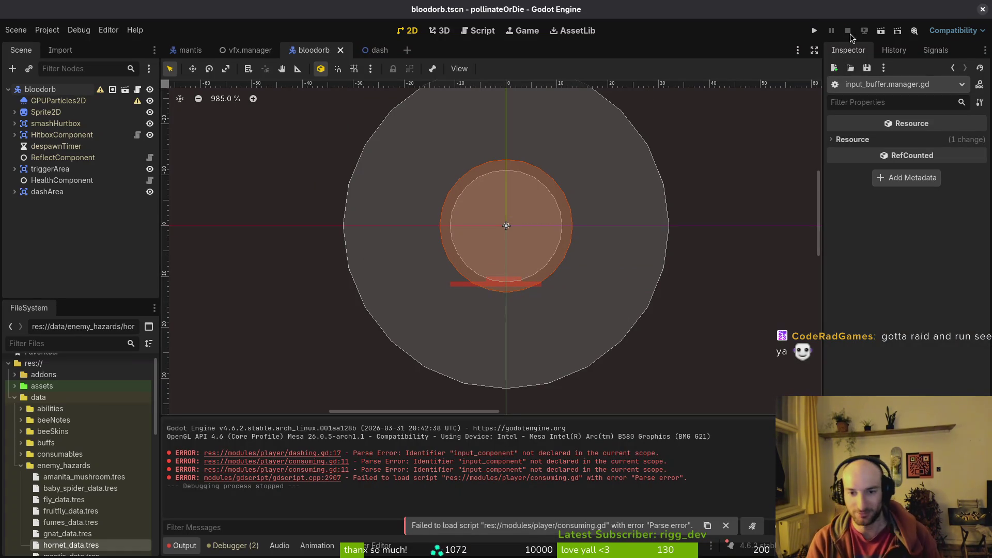
- Run the game, enter the level and dash until the debugger breaks in dashing.gd, then return to Neovim
key(F5)
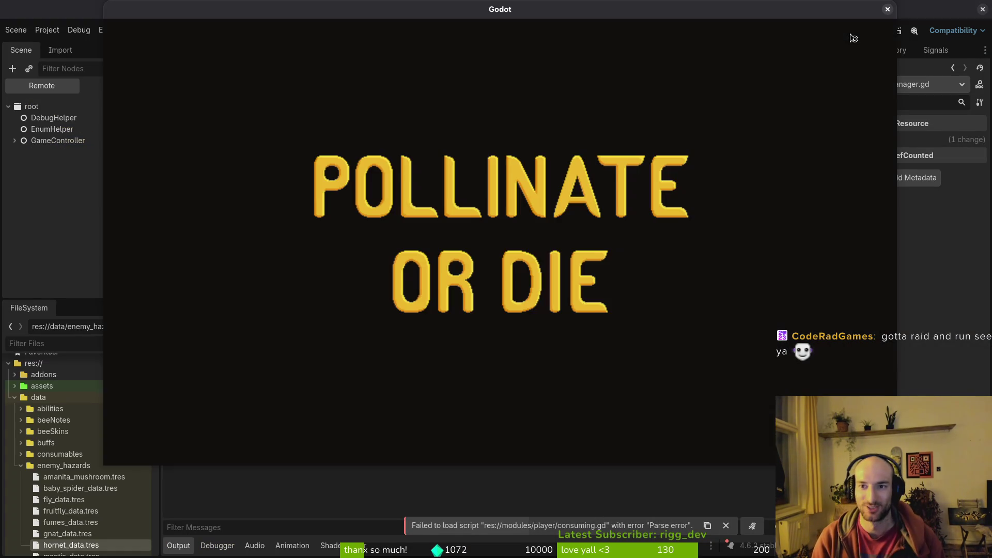
key(Return)
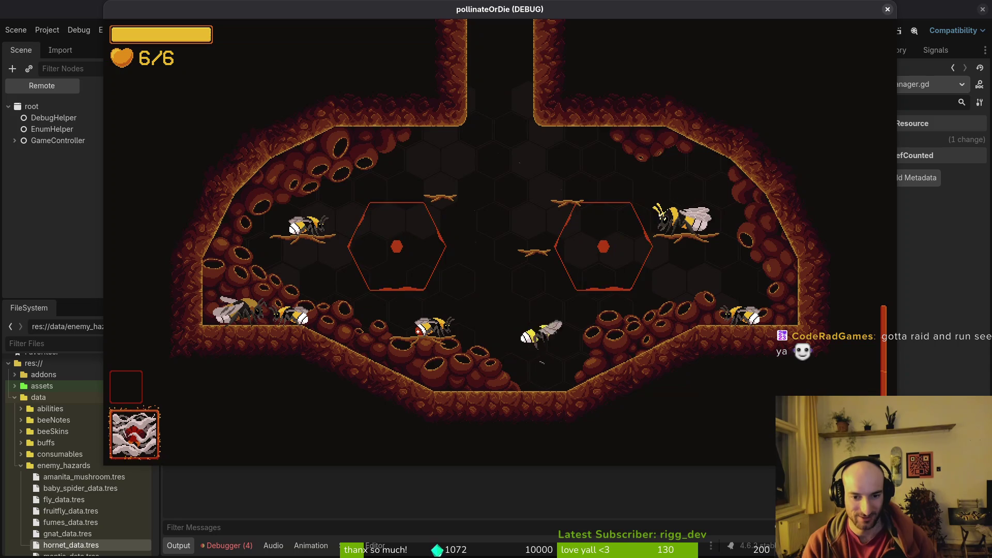
key(space)
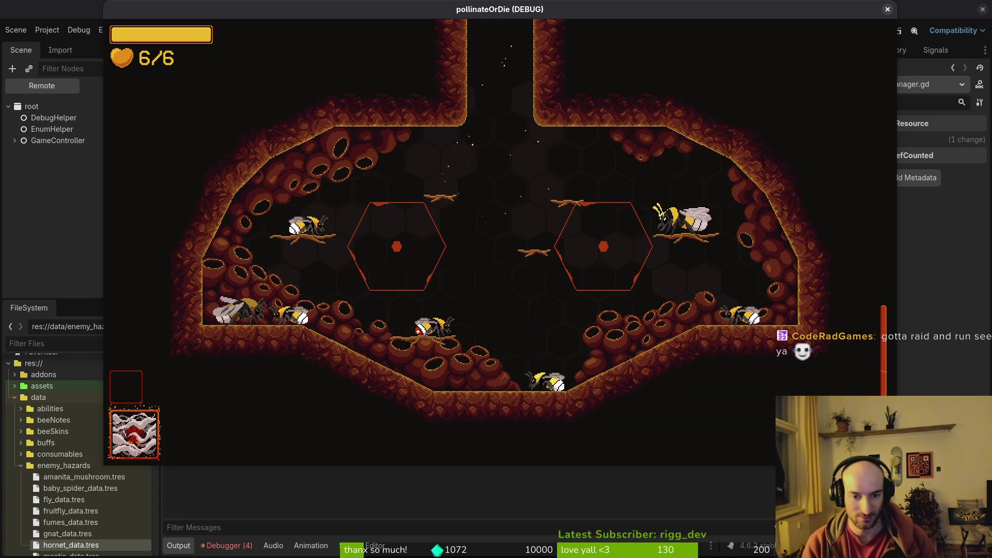
key(shift)
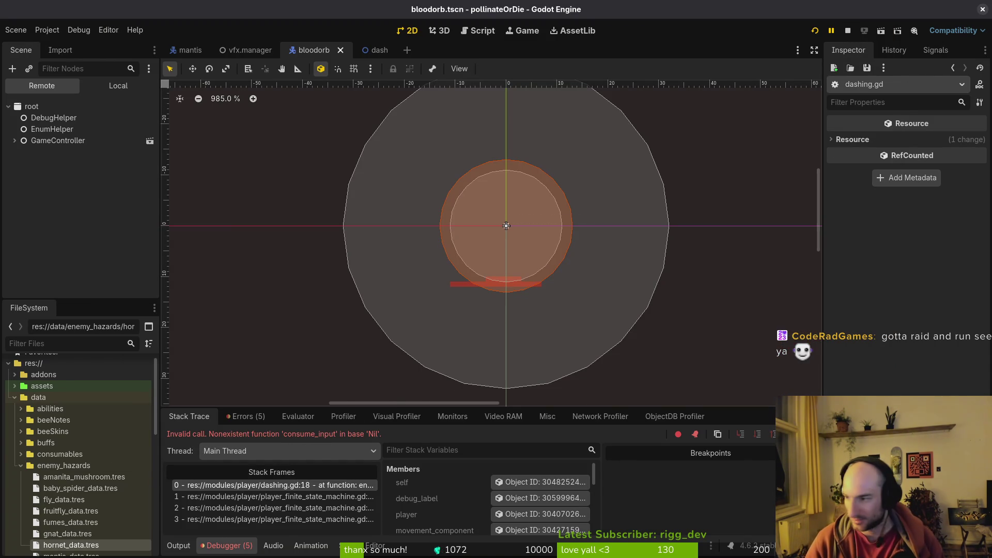
key(alt+Tab)
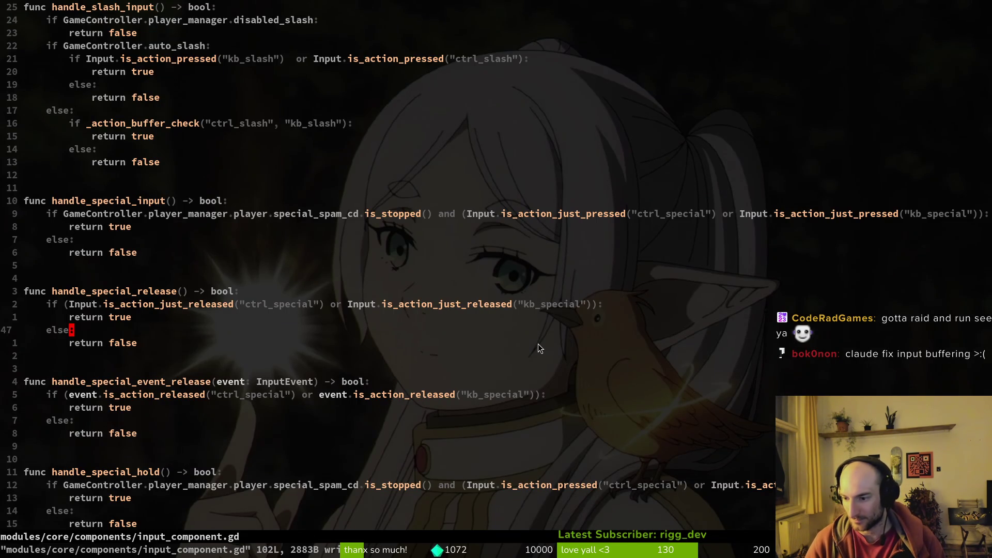
- Look up handle_special_input and the input_component definition, then return to consuming.gd
click(277, 235)
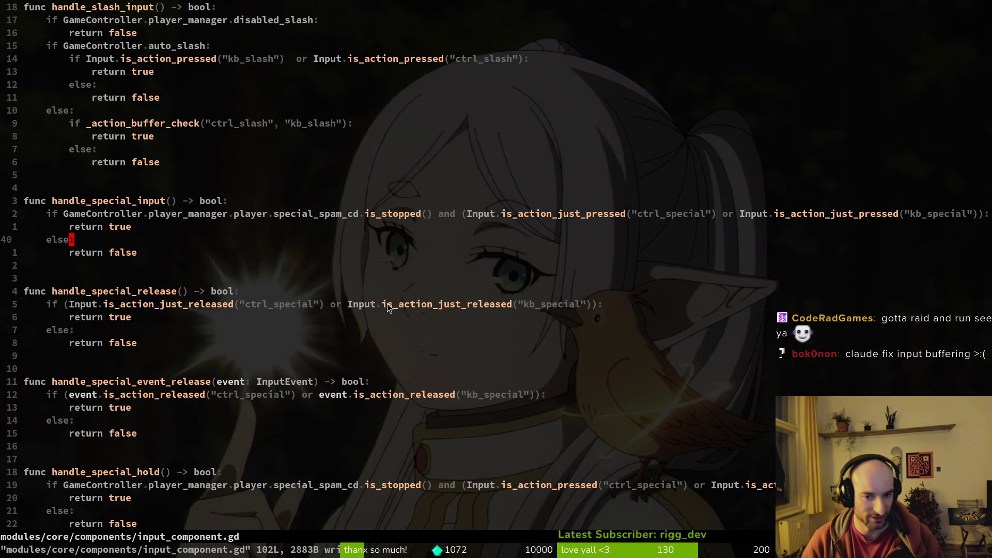
scroll(271, 274, up, 5)
key(ctrl+o)
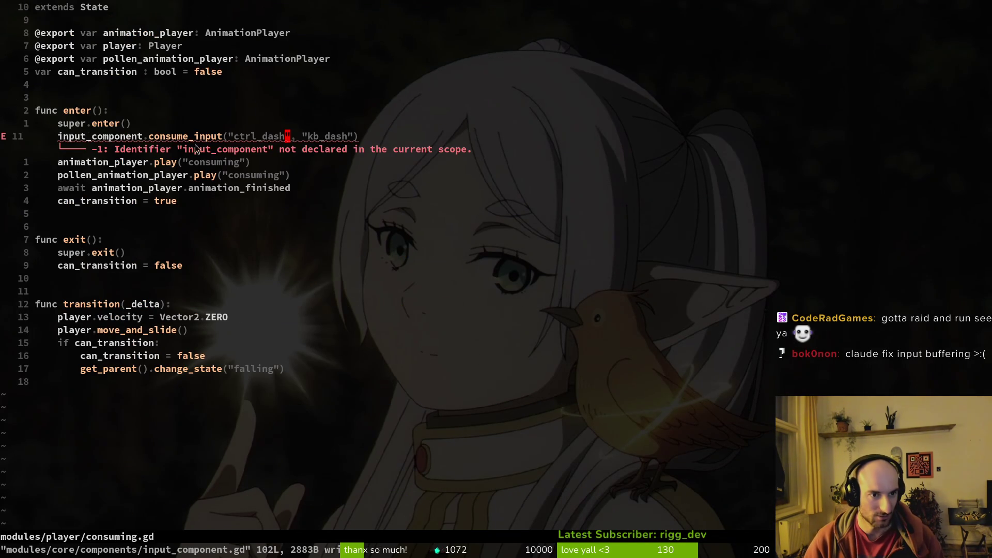
click(134, 137)
key(space)
key(f)
key(f)
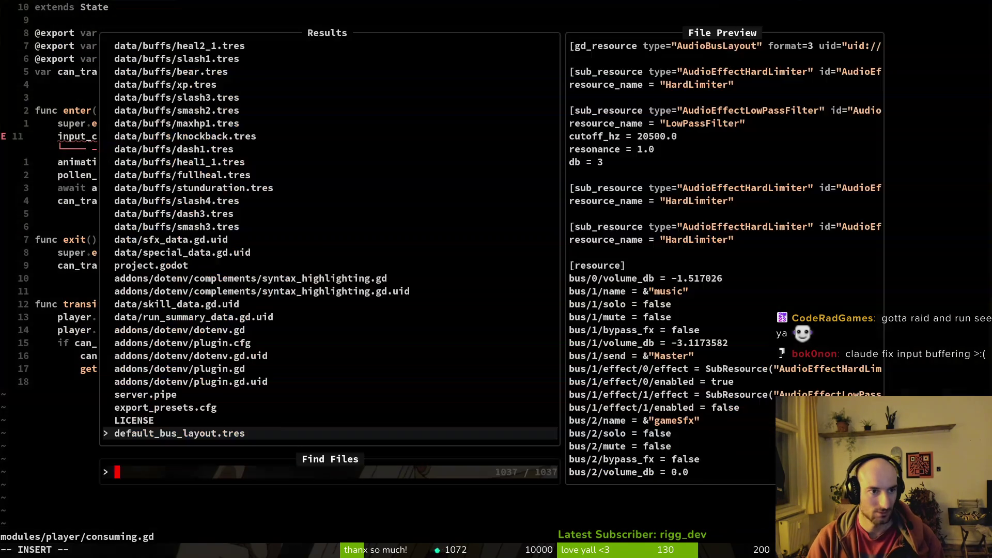
text(input)
key(Return)
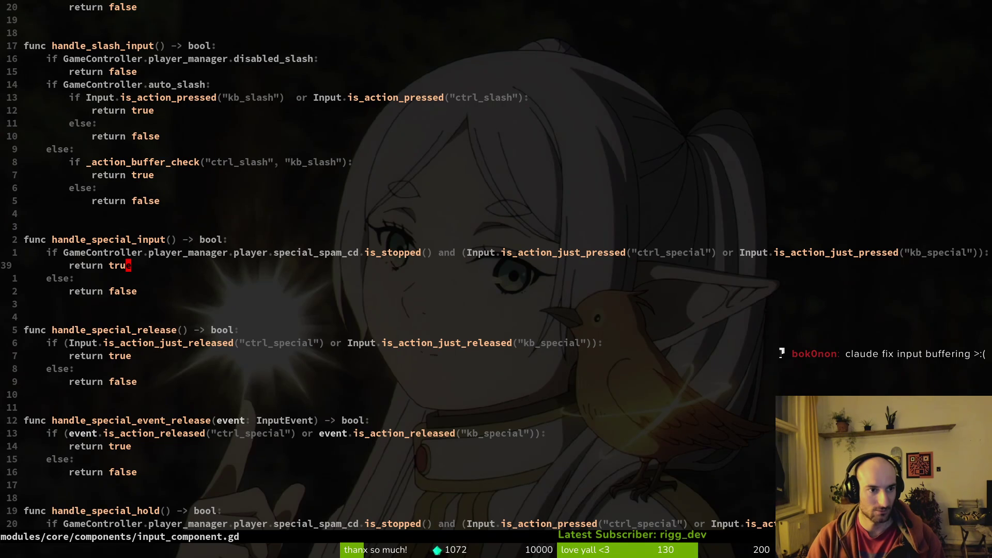
key(ctrl+o)
- Delete the consume_input line from consuming.gd and save it
key(k)
key(k)
key(k)
key(j)
key(j)
key(j)
key(j)
key(j)
key(j)
key(d)
key(d)
text(:write)
key(Return)
- In dashing.gd, move the consume_input line below super.enter() and save
key(space)
key(f)
key(f)
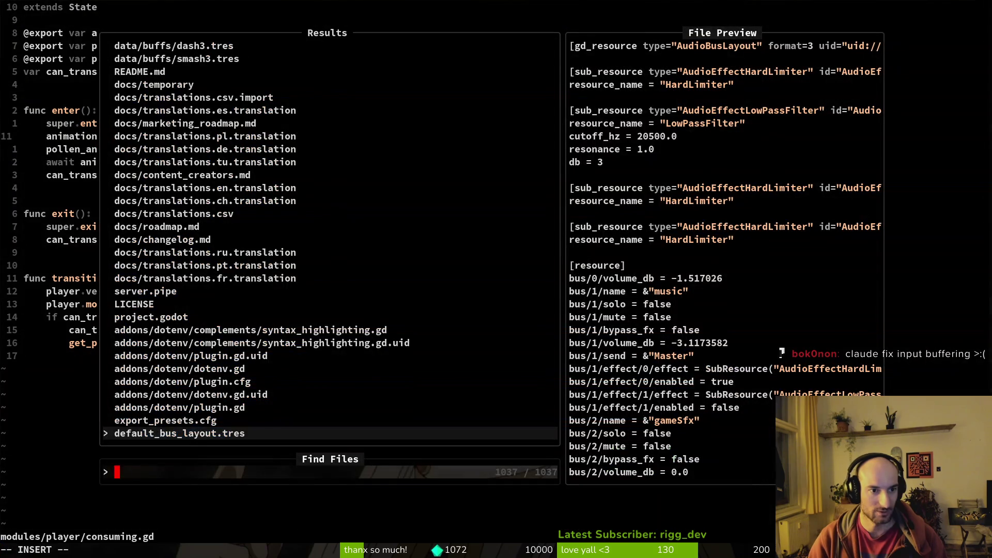
text(dashy)
key(Return)
key(space)
key(f)
key(f)
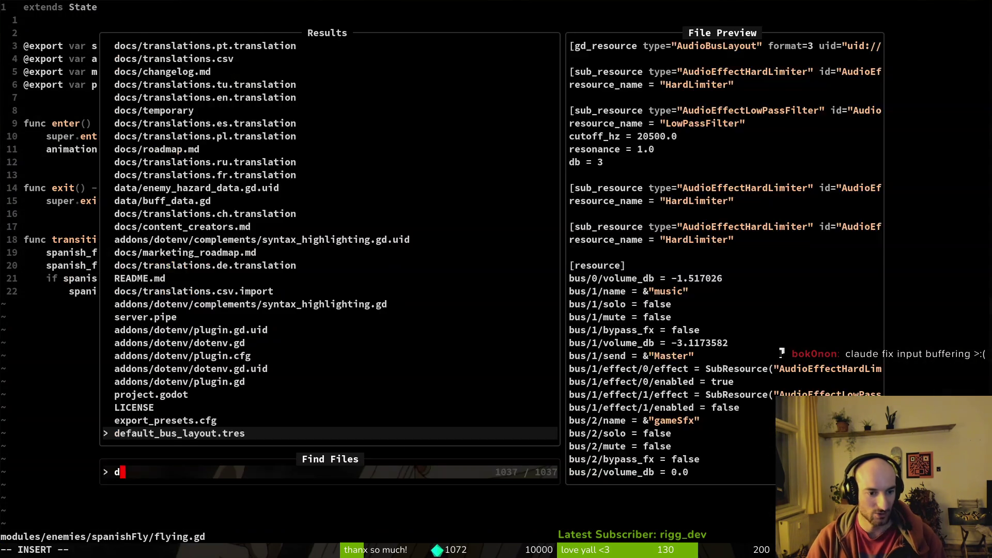
text(dashing)
key(Return)
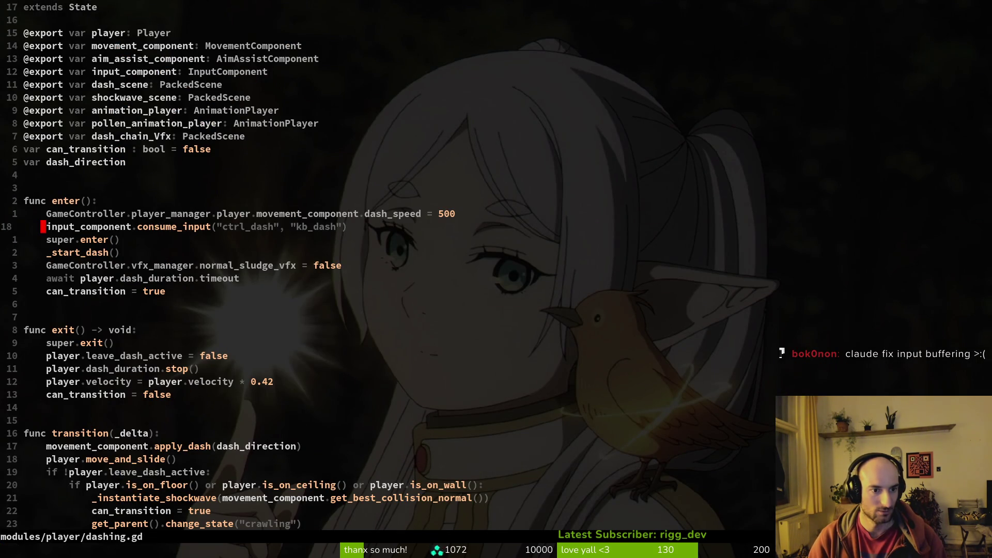
key(d)
key(d)
key(p)
key(k)
key(k)
text(:w)
key(Return)
- Relaunch the game in Godot with F5
key(j)
key(j)
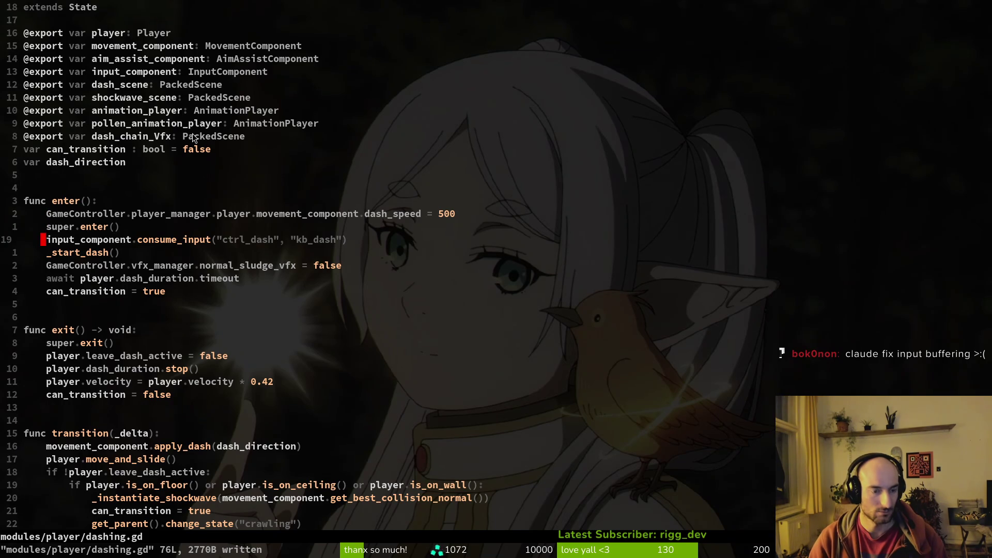
key(alt+Tab)
key(F5)
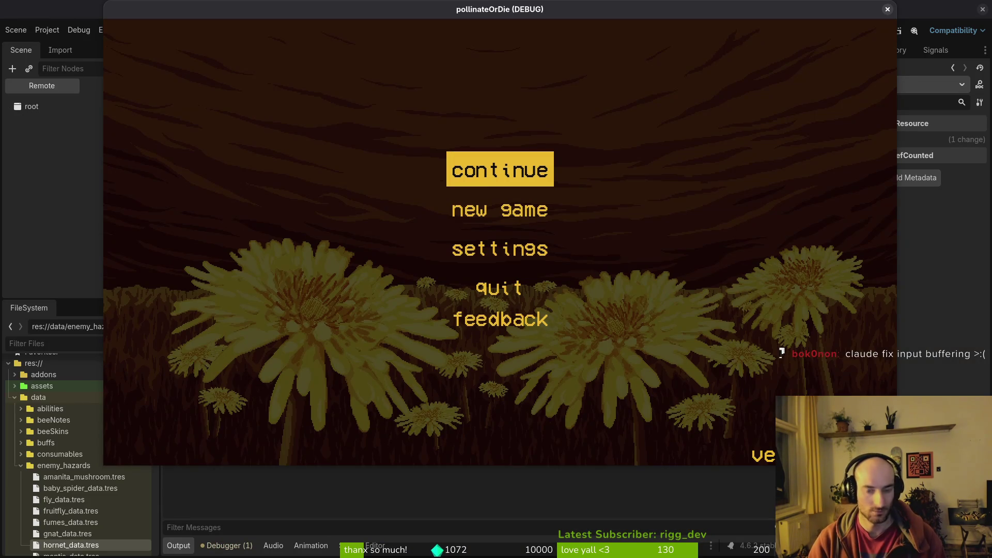
- Continue into the level, try a dash, then view the local bloodorb scene tree
key(Return)
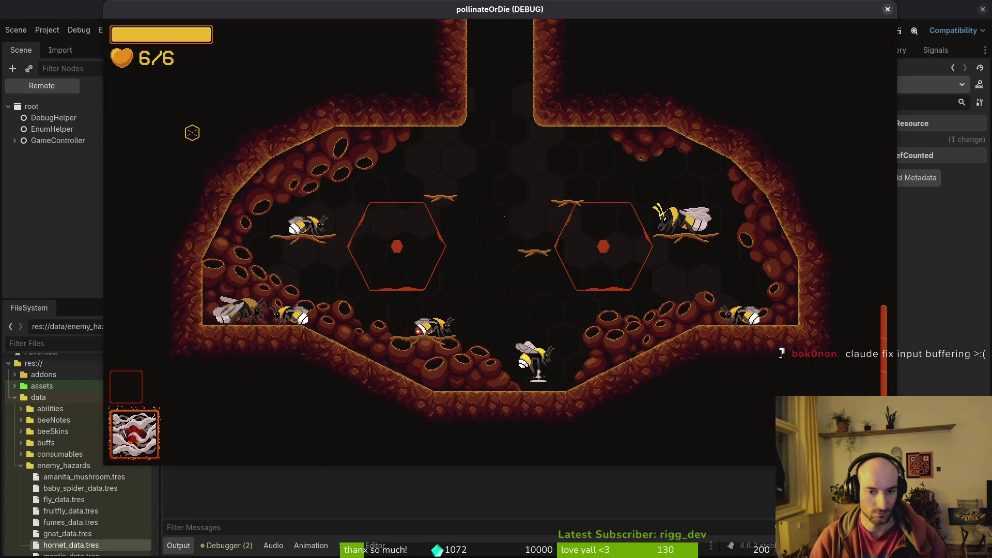
key(shift)
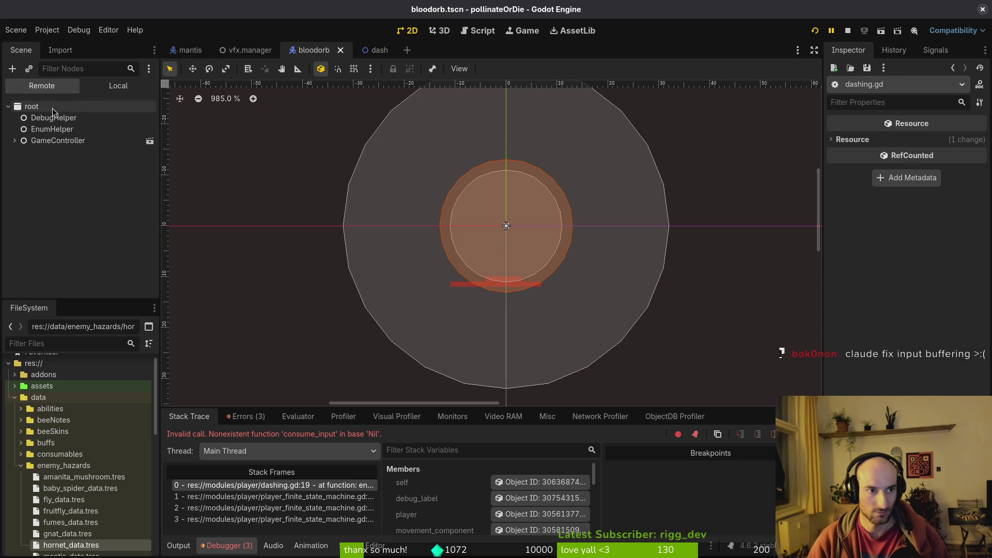
click(126, 91)
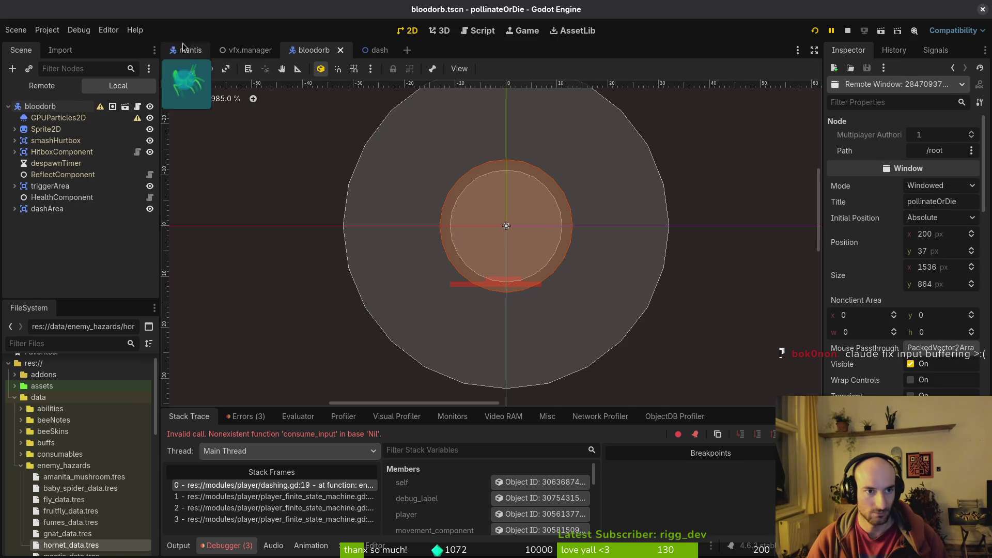
- Quick-open the player.tscn scene
key(alt+shift+o)
text(pl)
key(Return)
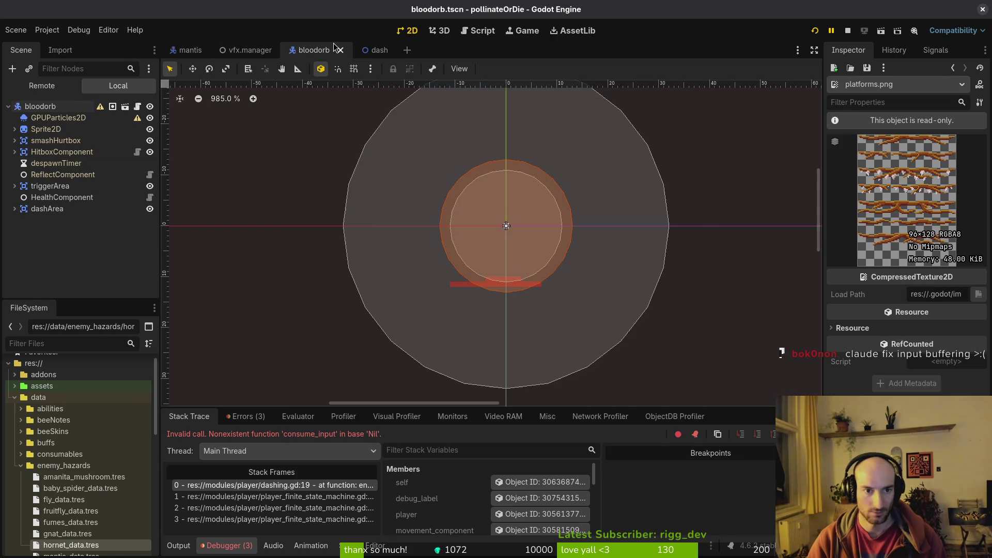
key(alt+shift+o)
text(player)
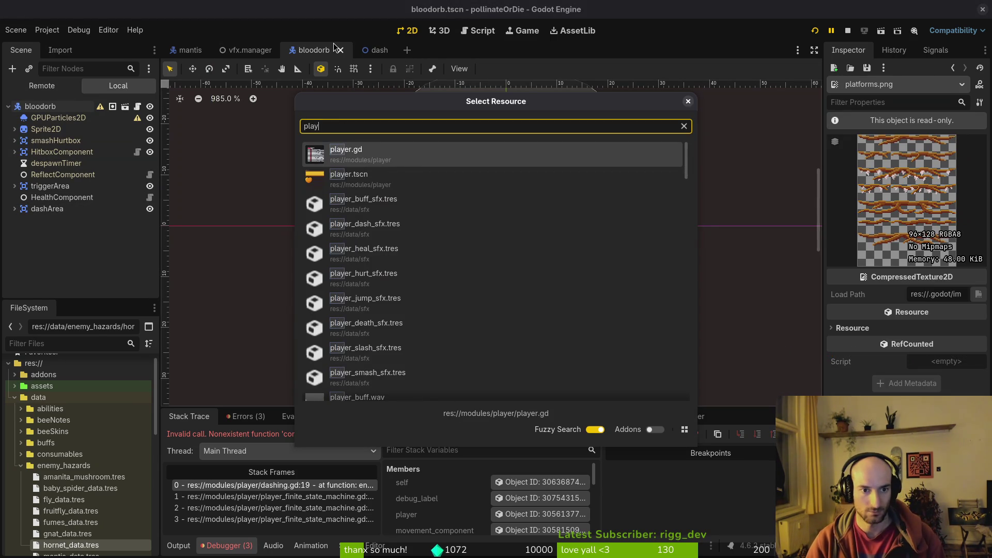
key(Return)
- Assign the InputComponent node as the dashing state's Input Component
click(15, 186)
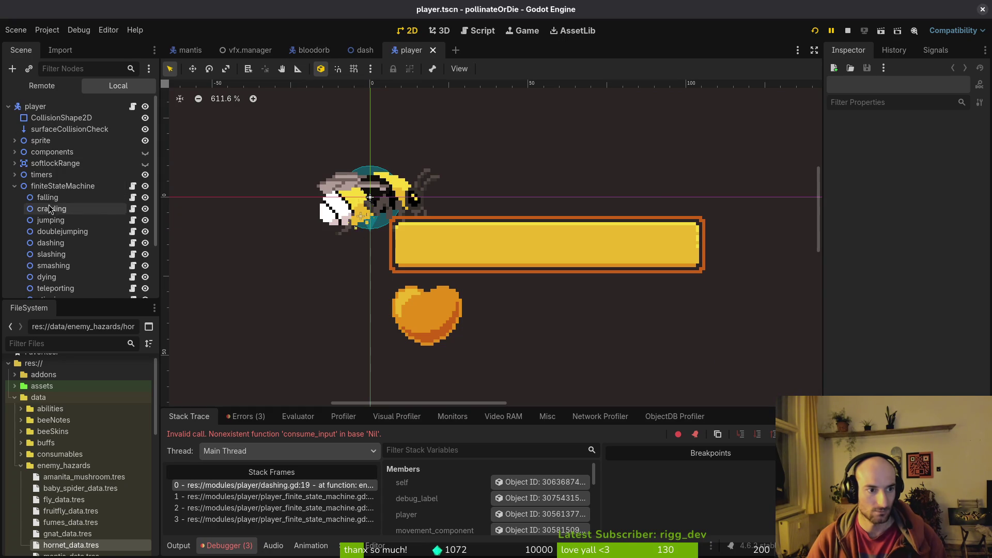
click(57, 198)
click(60, 210)
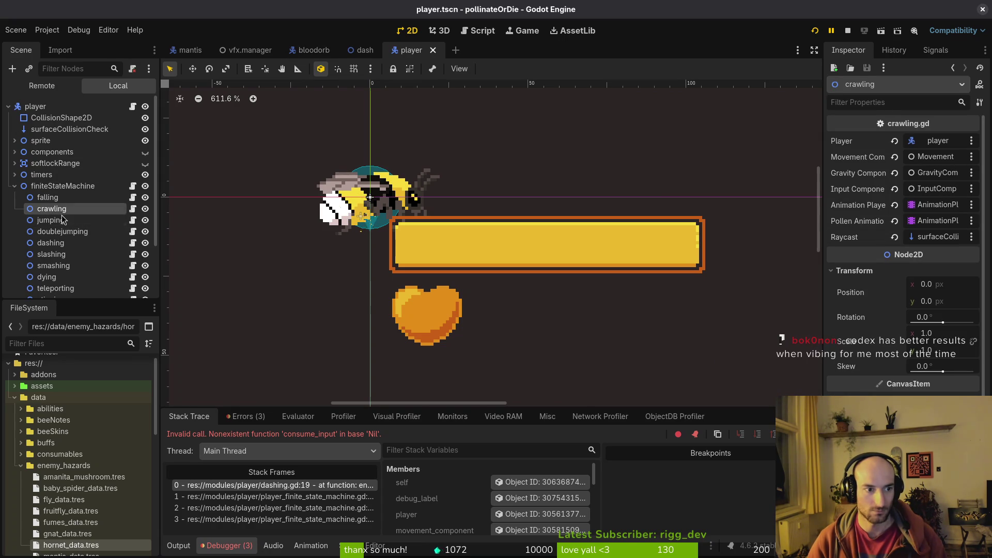
click(56, 221)
click(57, 232)
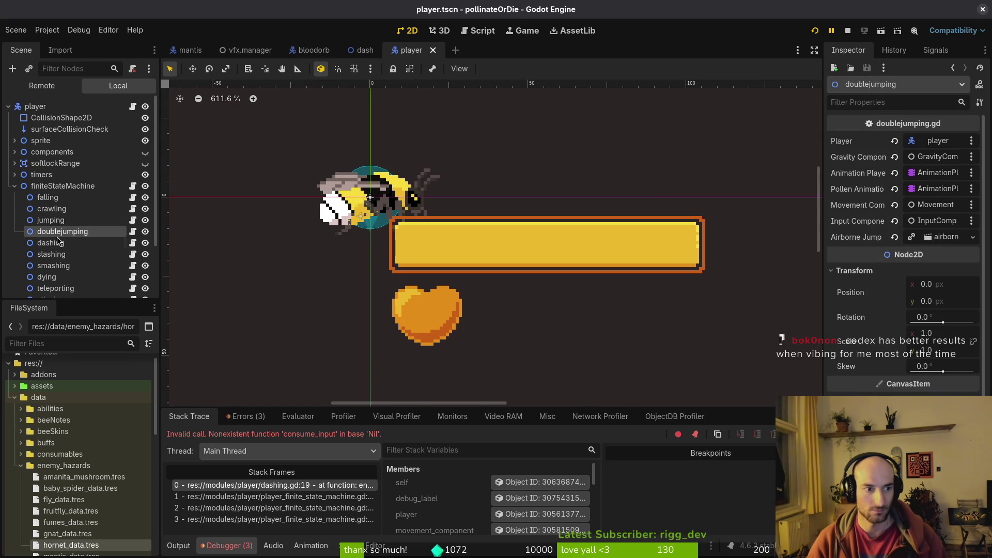
click(54, 243)
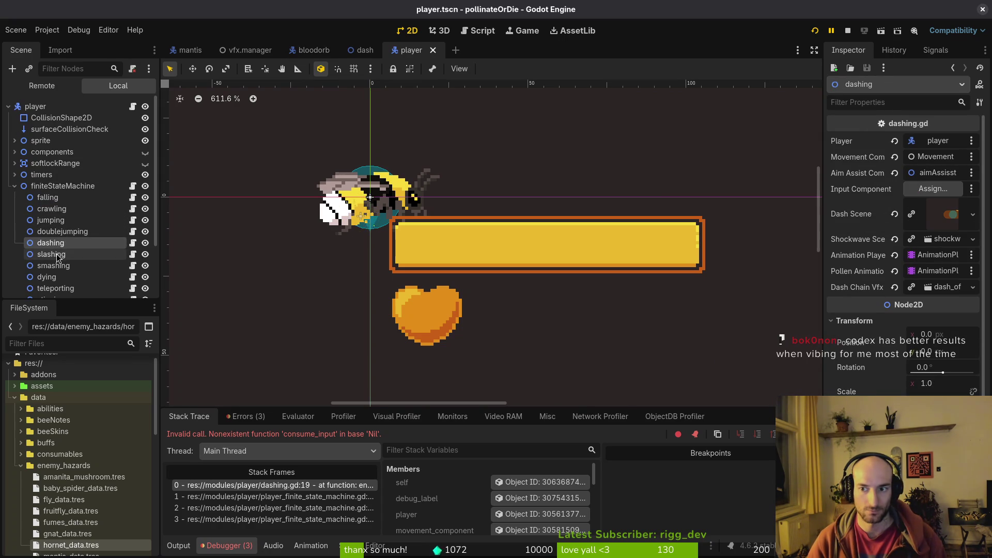
click(932, 188)
click(465, 172)
- Review the remaining states' properties, save player.tscn, and restart the game
click(533, 446)
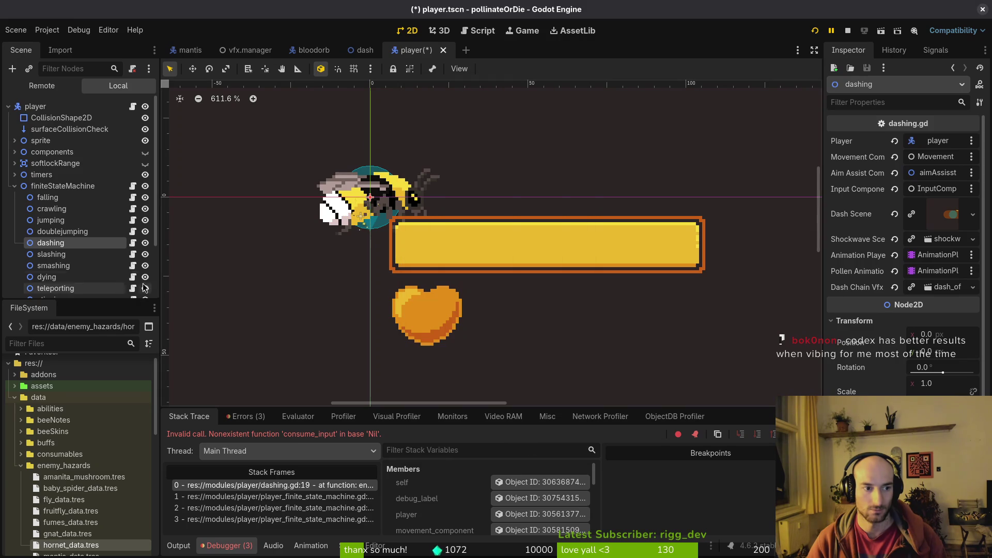
click(52, 254)
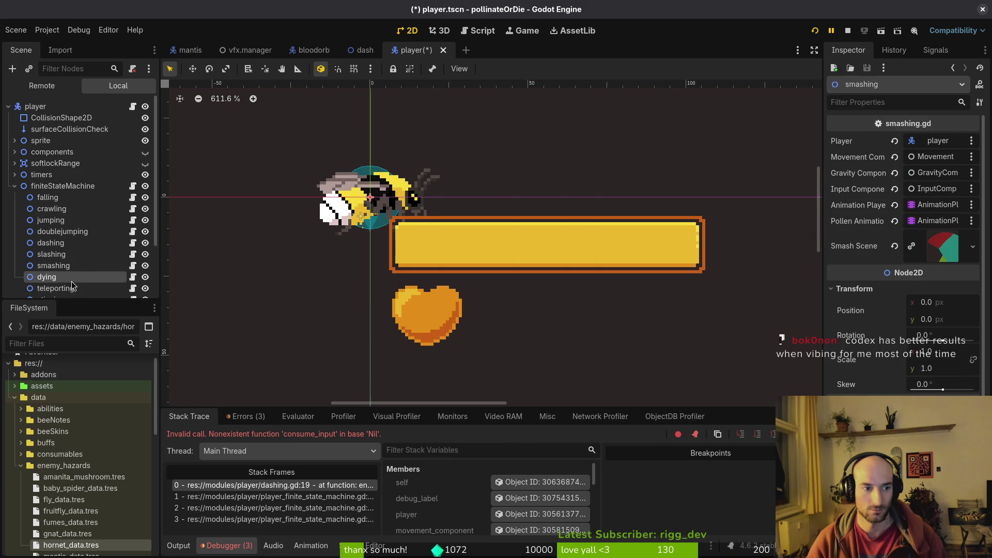
click(67, 288)
scroll(85, 259, down, 2)
click(61, 253)
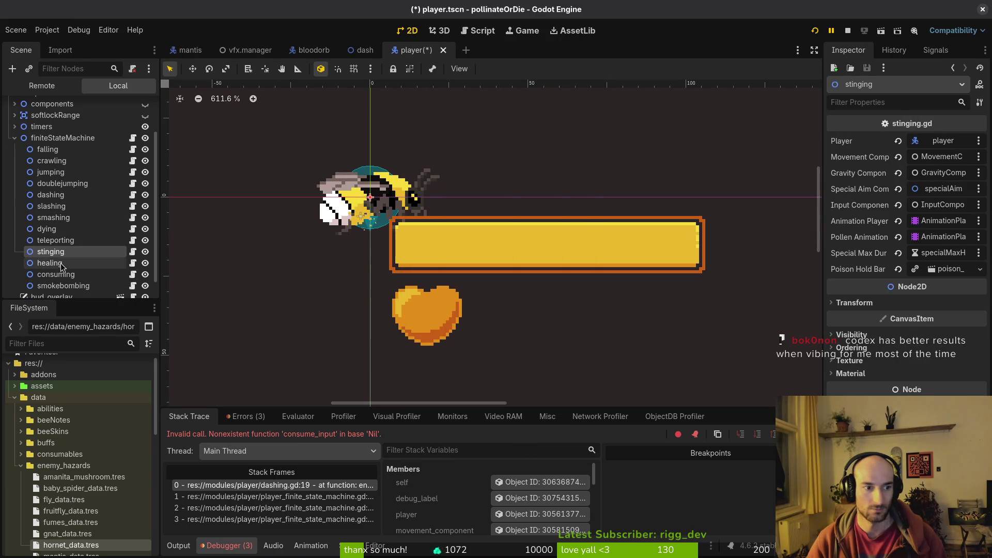
click(62, 263)
click(70, 275)
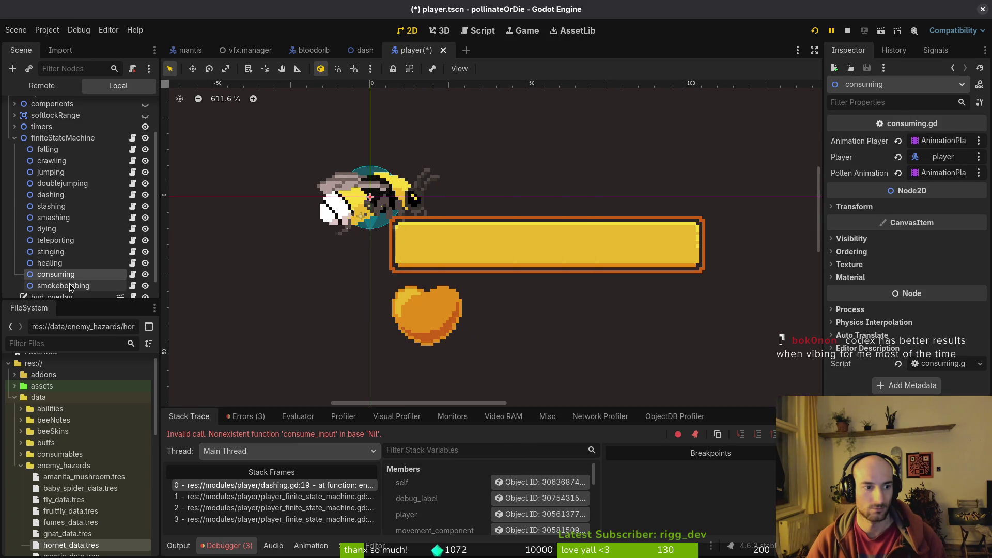
click(69, 285)
click(70, 218)
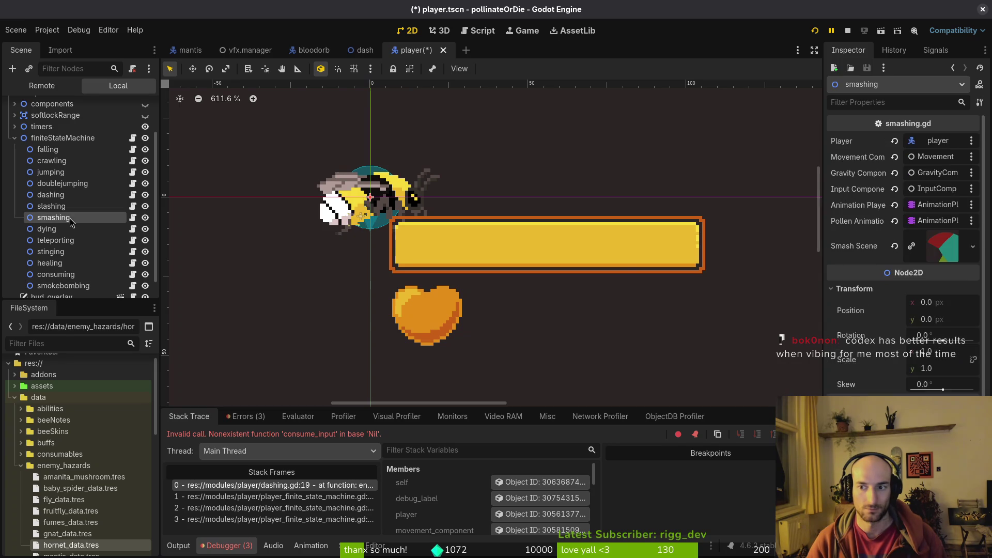
key(ctrl+s)
click(815, 30)
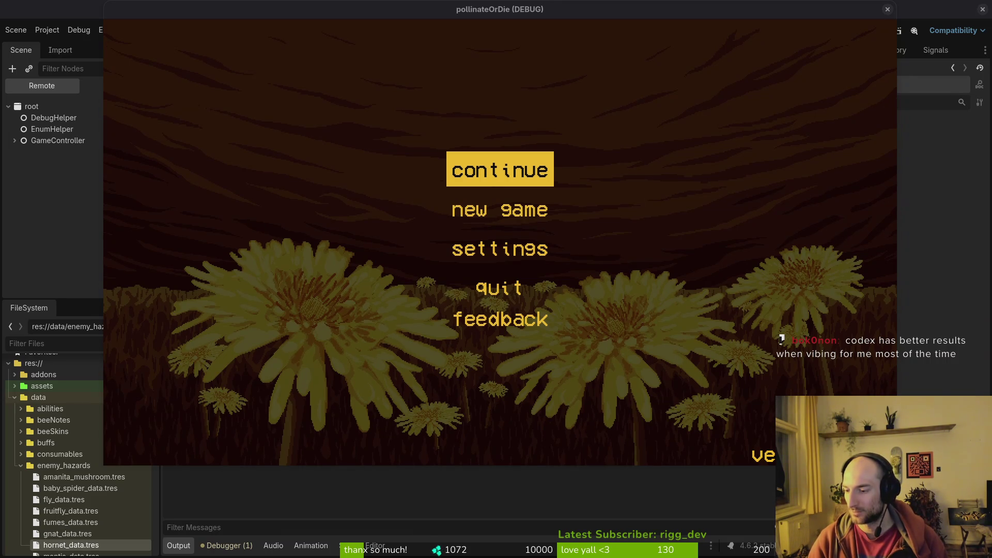
- Continue the saved game into the hive level, then switch back to Neovim
click(514, 63)
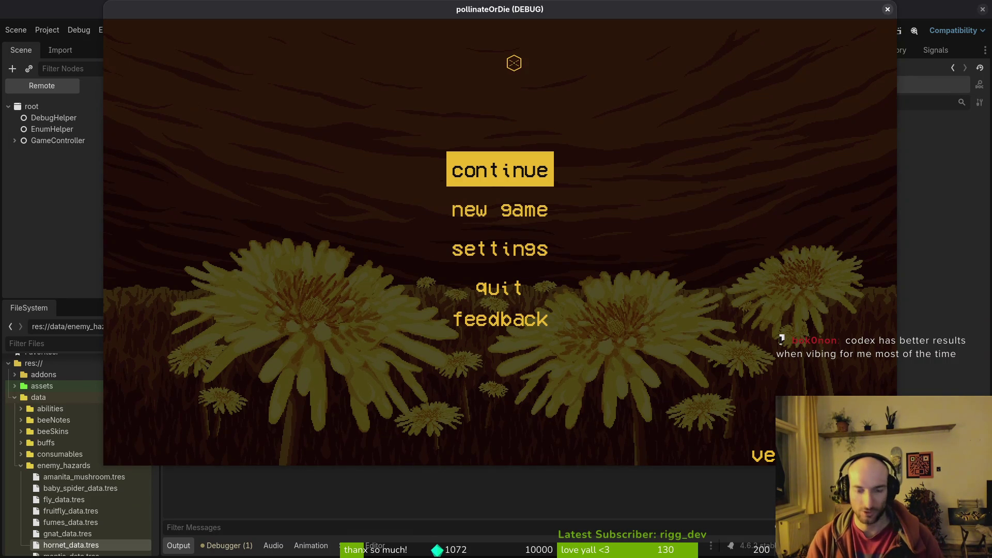
key(Return)
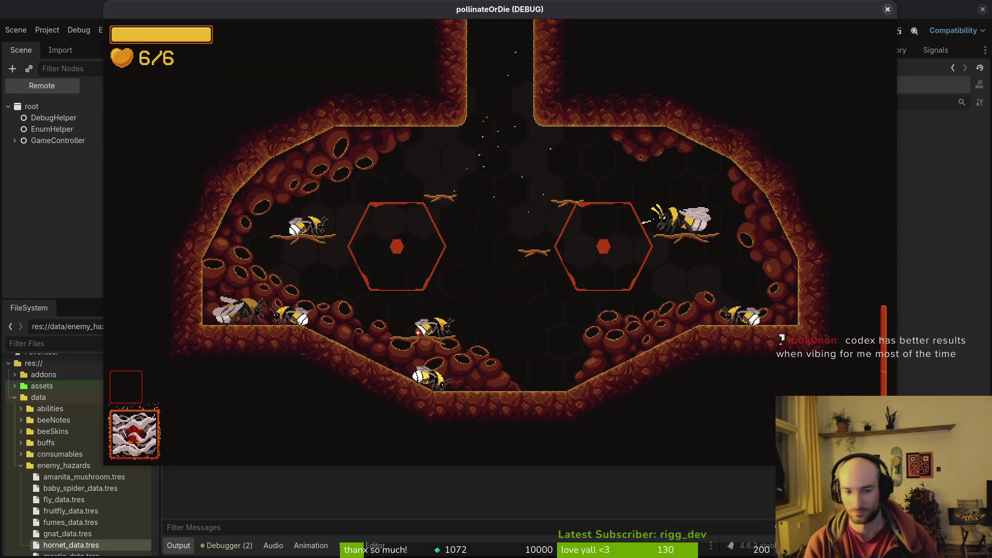
key(alt+Tab)
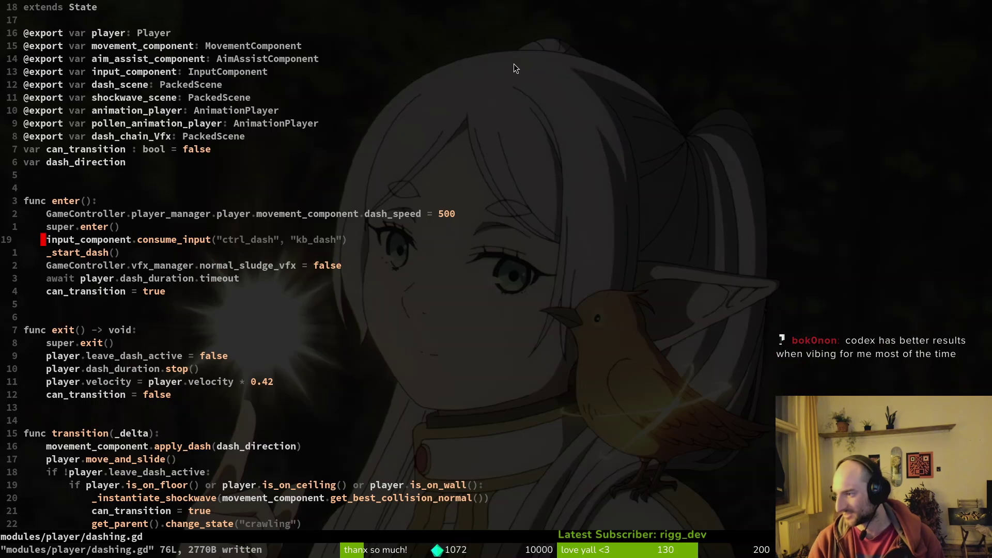
key(ctrl+s)
key(j)
key(k)
key(shift+v)
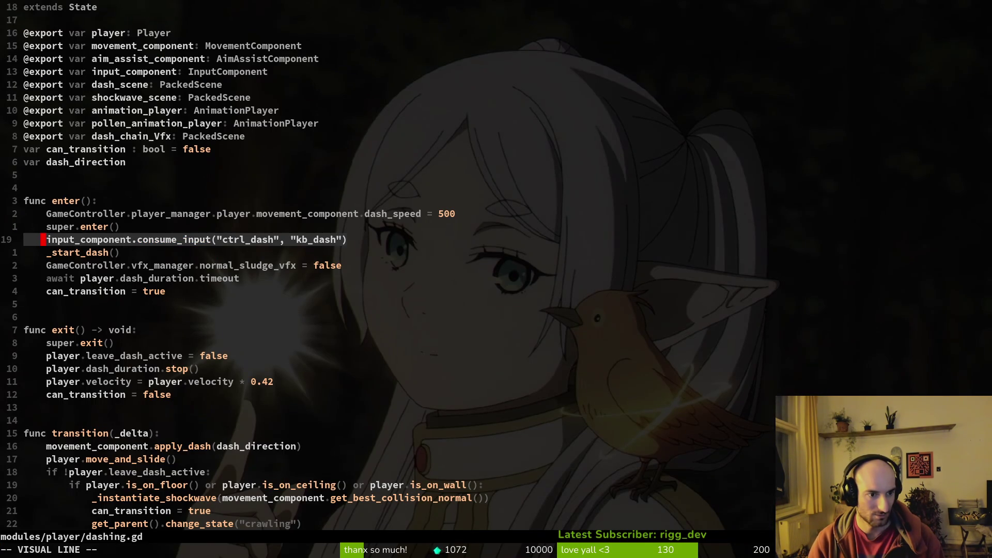
key(Escape)
key(g)
key(g)
text(:write)
key(Return)
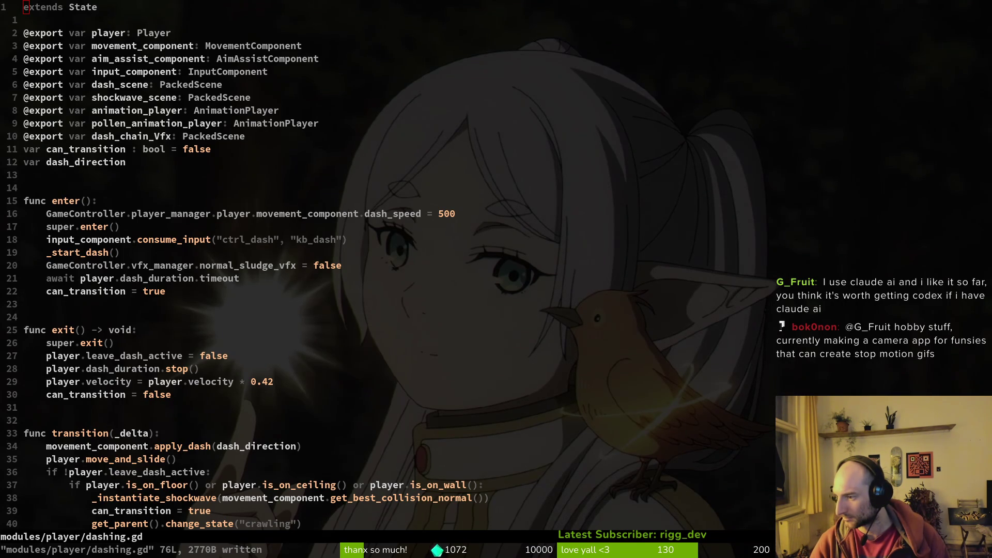
click(364, 324)
- Open input_component.gd with the project file finder using 'inpcomp'
key(space)
key(f)
key(f)
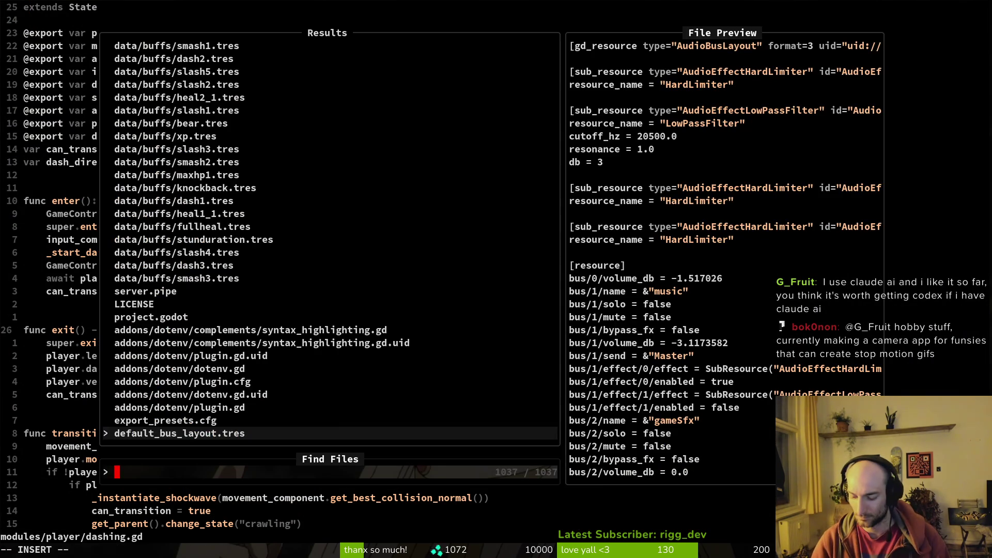
text(inpcomp)
key(Return)
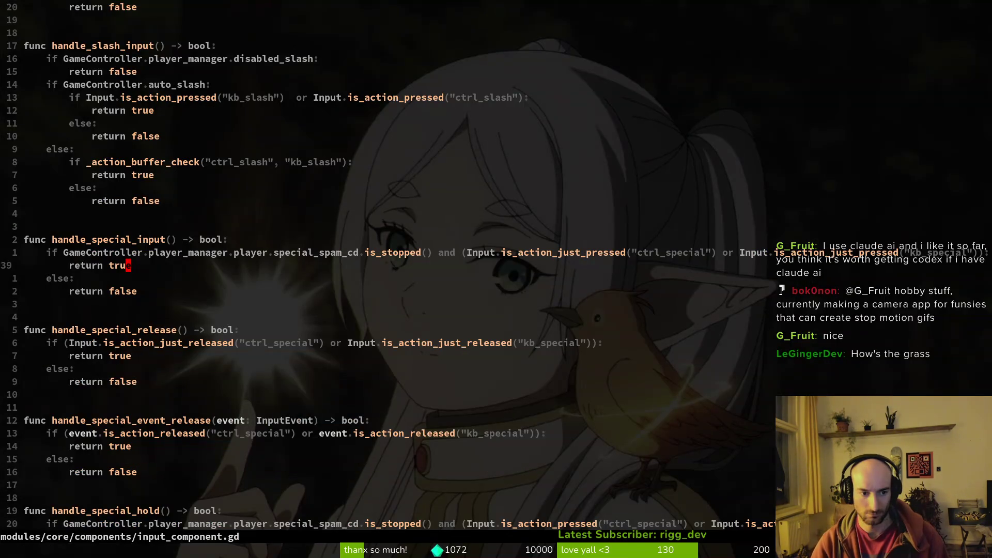
- Review earlier versions through undo history, then restore the newest and go to handle_dash_input
scroll(120, 322, up, 2)
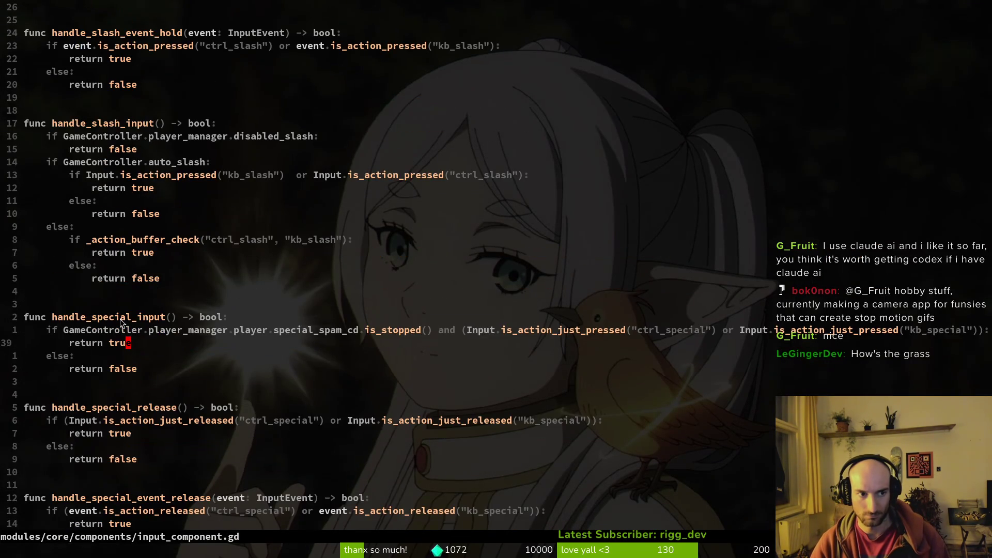
scroll(137, 135, up, 4)
click(206, 154)
key(u)
key(u)
key(u)
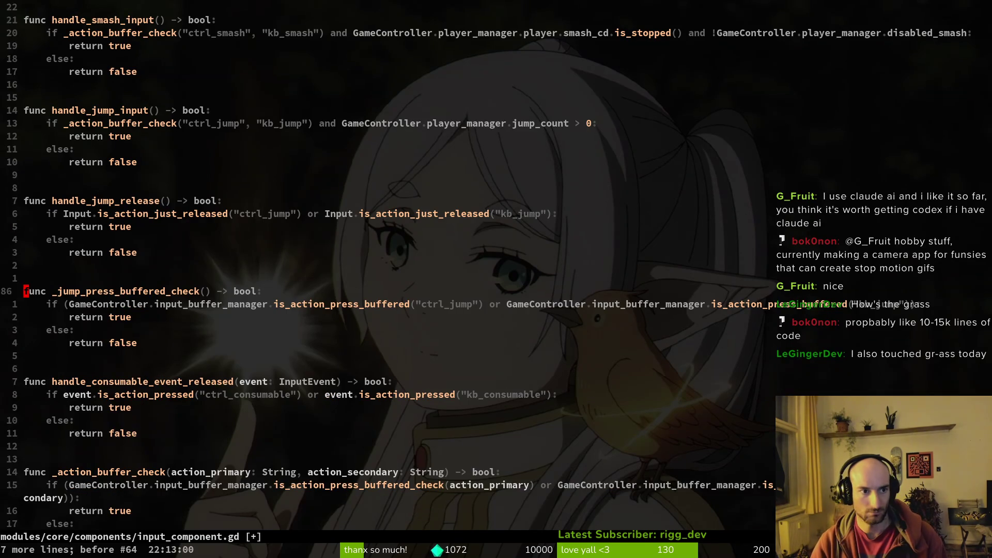
key(u)
key(u)
key(u)
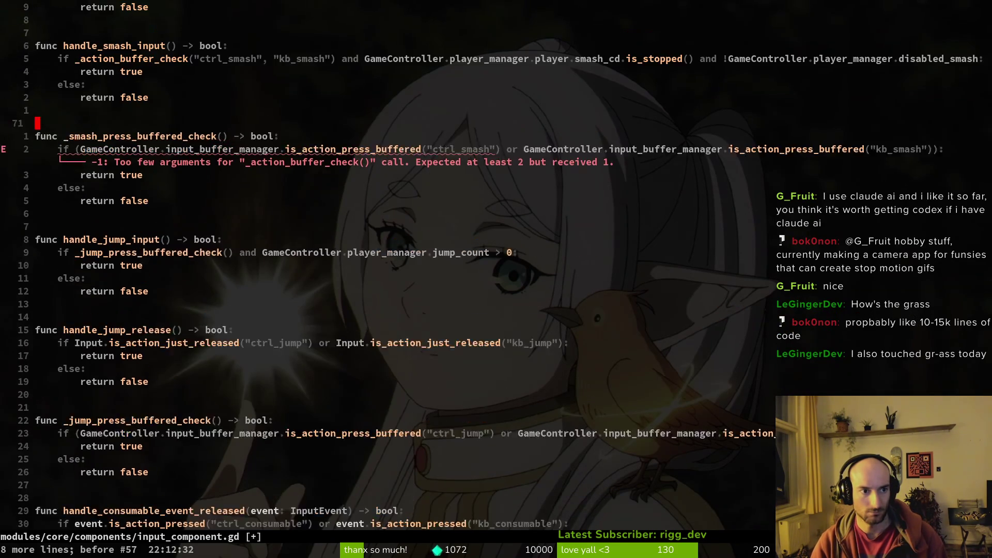
key(u)
key(u)
key(u)
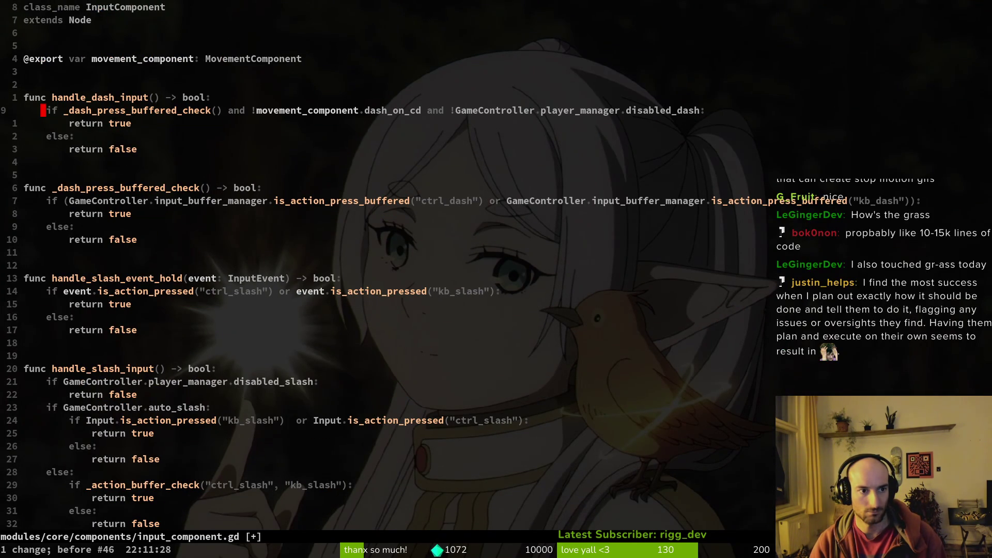
key(ctrl+r)
key(ctrl+r)
key(ctrl+r)
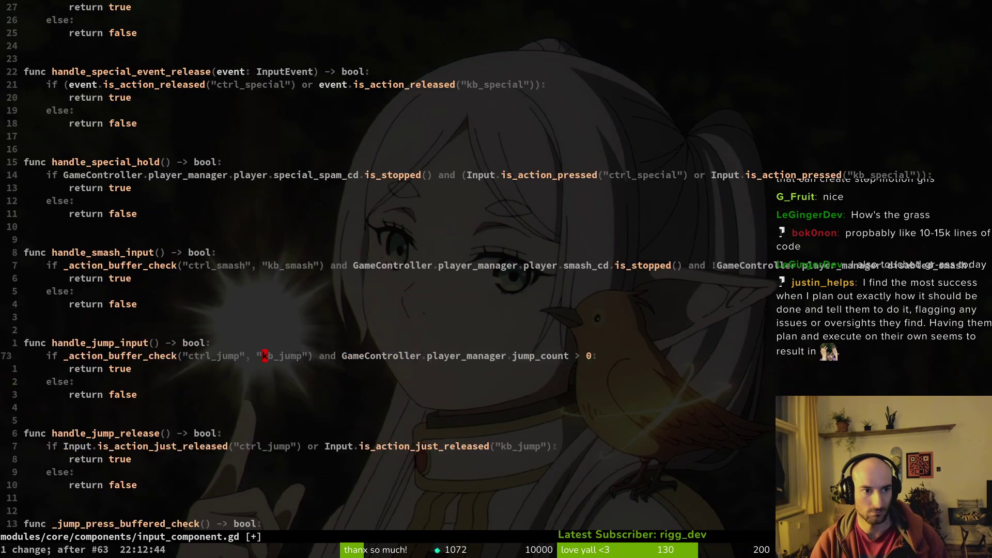
key(g)
key(g)
key(j)
key(j)
key(j)
key(j)
key(j)
- Add '!GameController.player_manager.disabled_dash' to the handle_dash_input condition
text(oif)
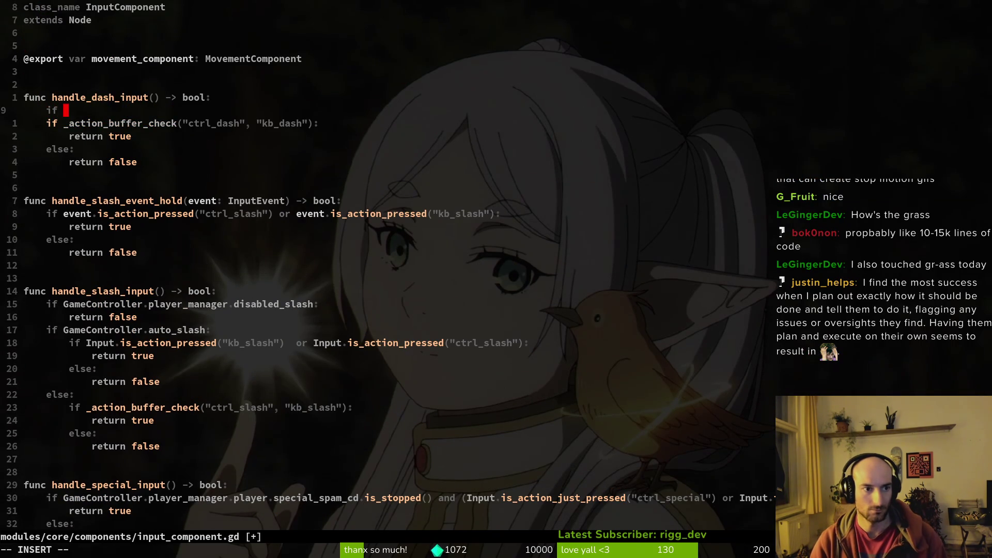
key(Escape)
key(u)
key(w)
key(w)
key(w)
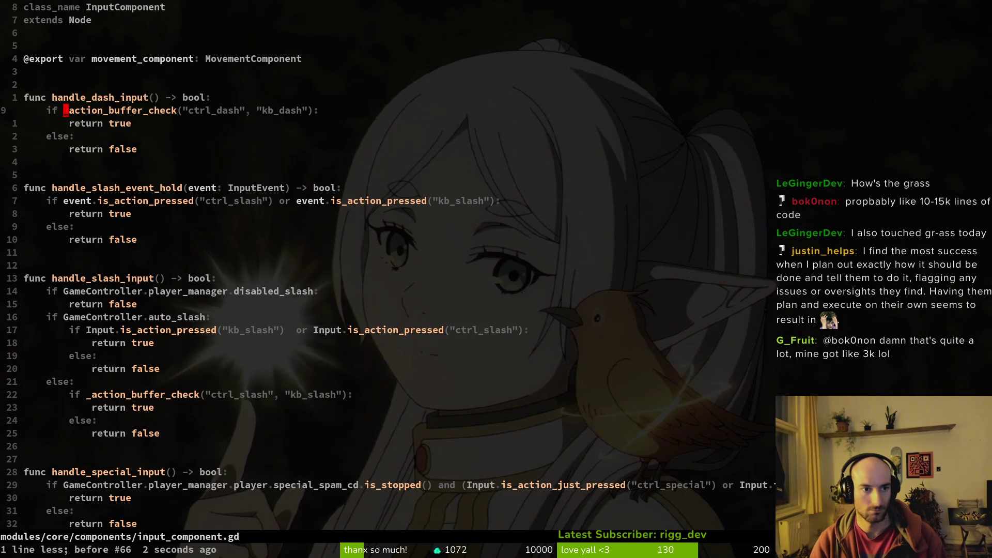
text(jkla and)
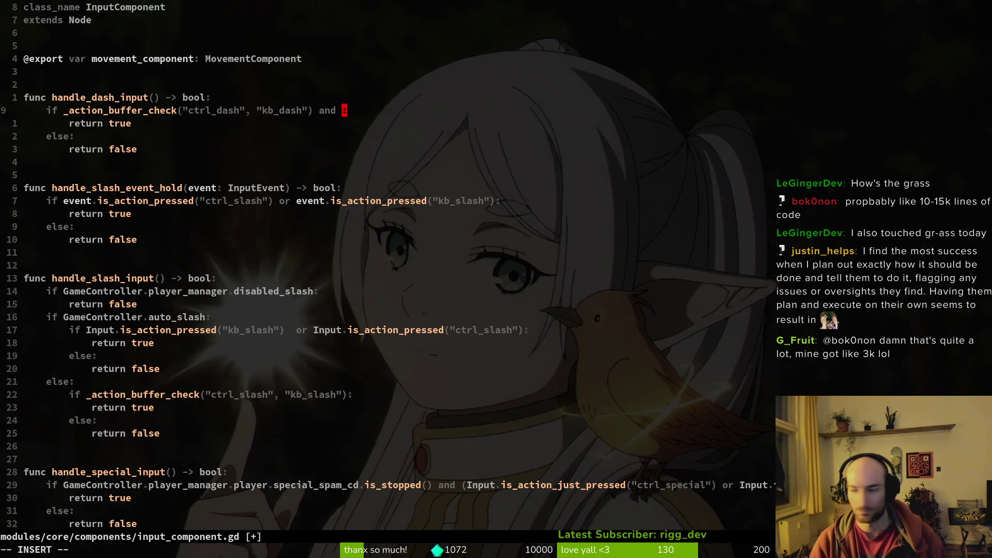
text(ame)
key(Tab)
text(.)
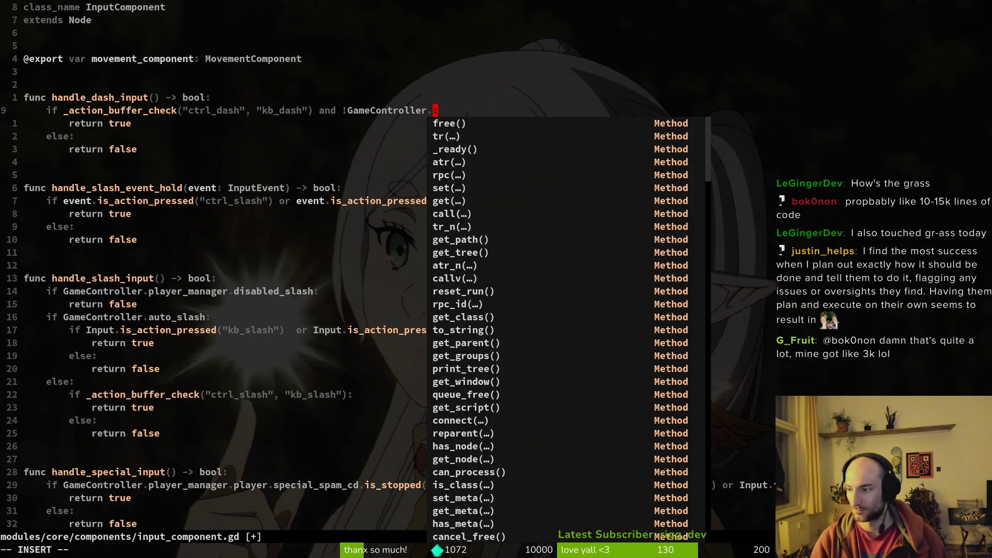
text(player)
key(Tab)
text(.)
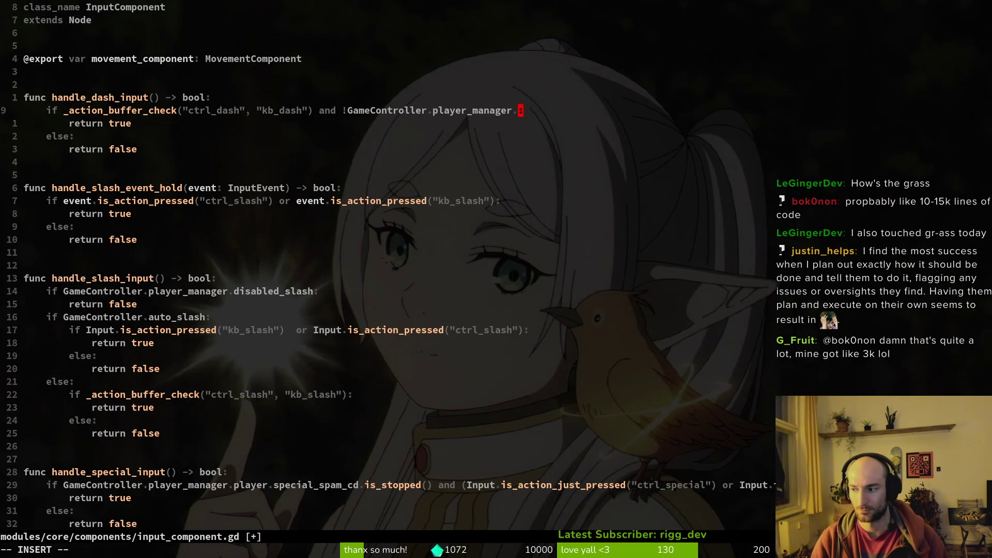
text(dis)
key(Tab)
key(Tab)
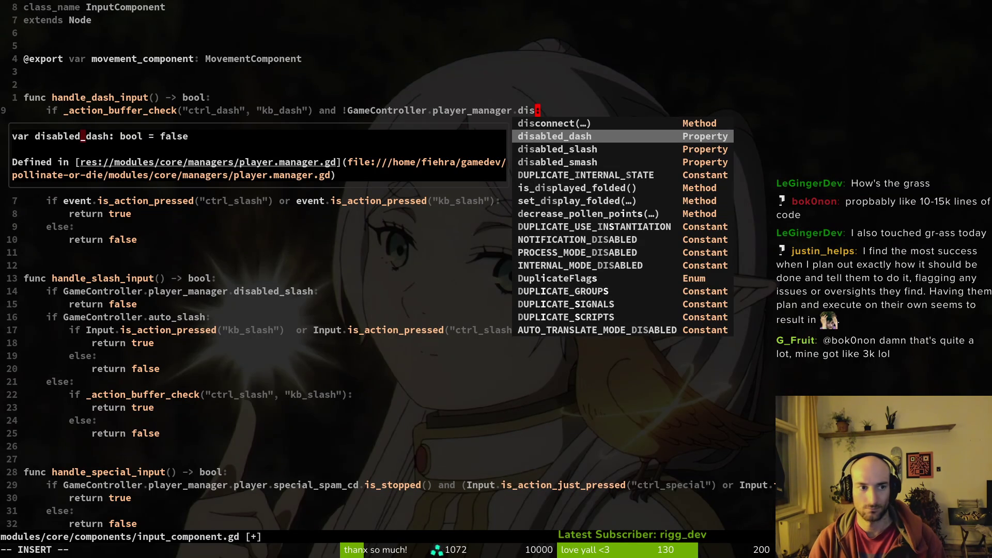
key(Return)
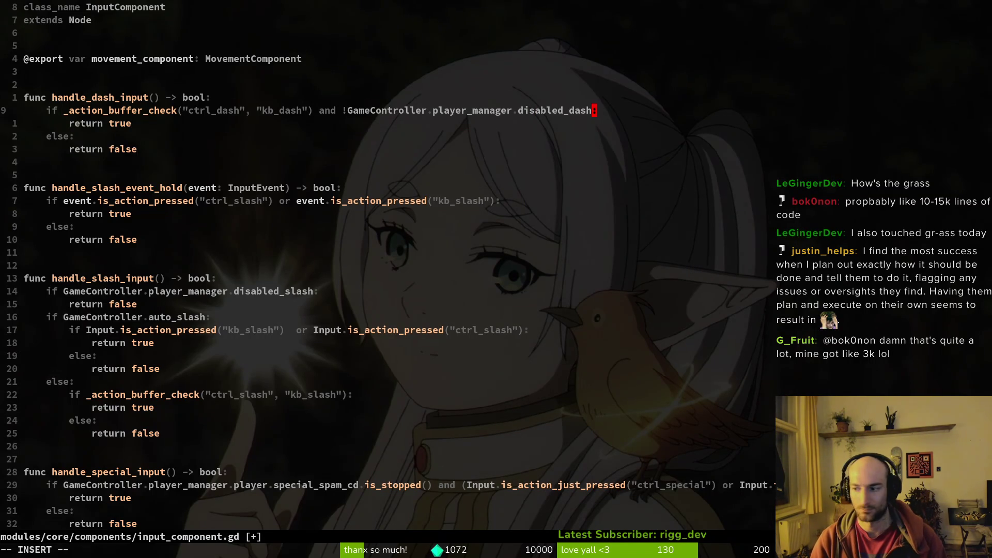
key(Escape)
- Undo and redo to restore the _action_buffer_check and disabled_dash edits on line 9
key(u)
key(u)
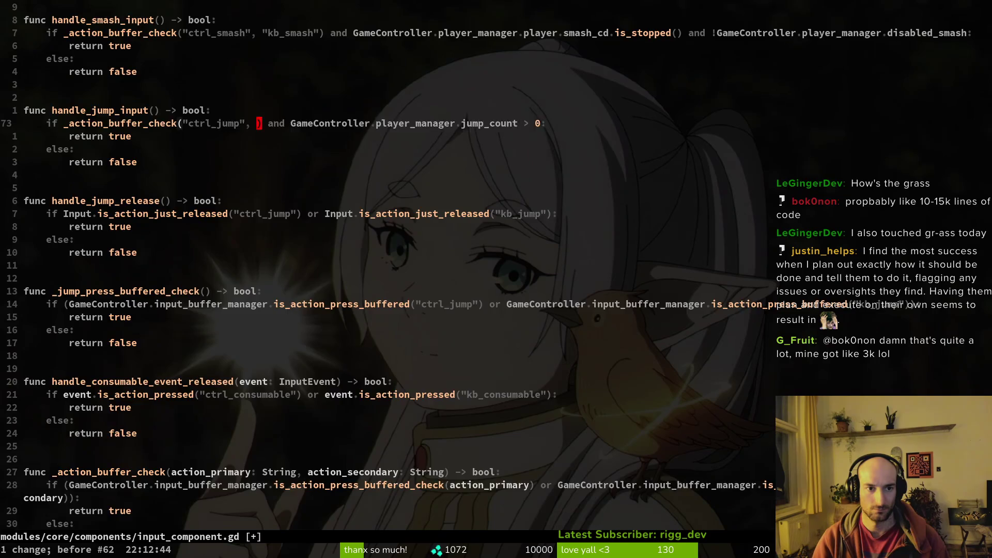
key(u)
key(u)
key(u)
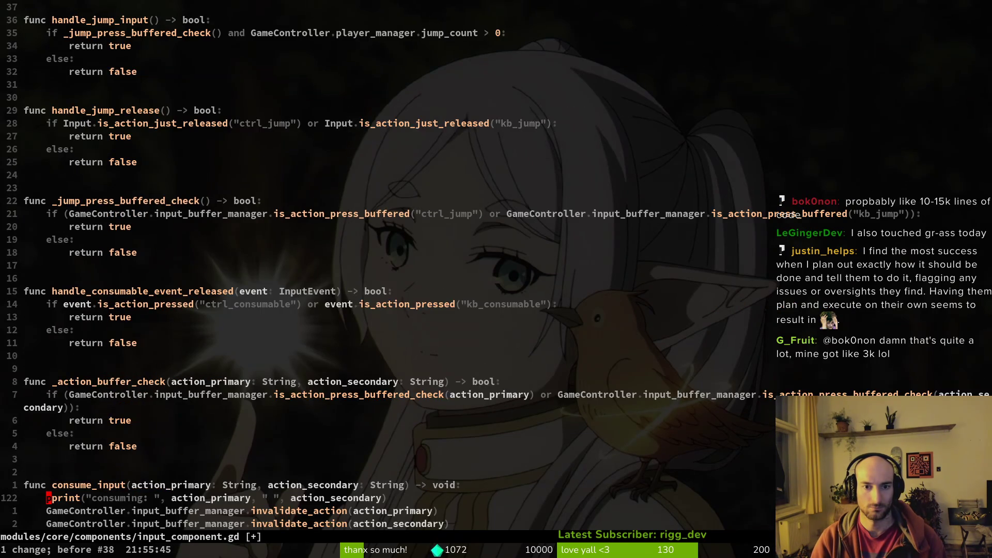
key(ctrl+r)
key(ctrl+r)
key(ctrl+r)
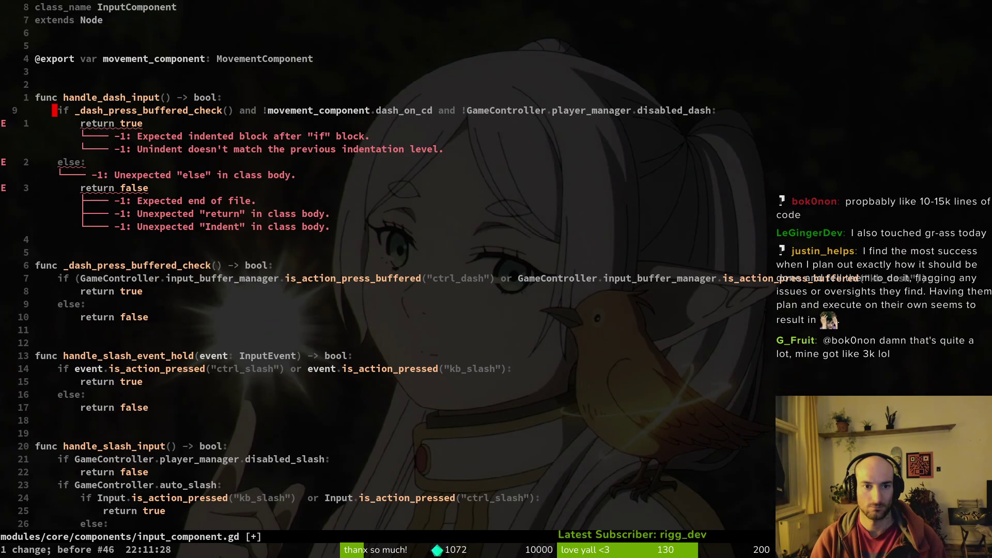
key(ctrl+r)
key(ctrl+r)
key(ctrl+r)
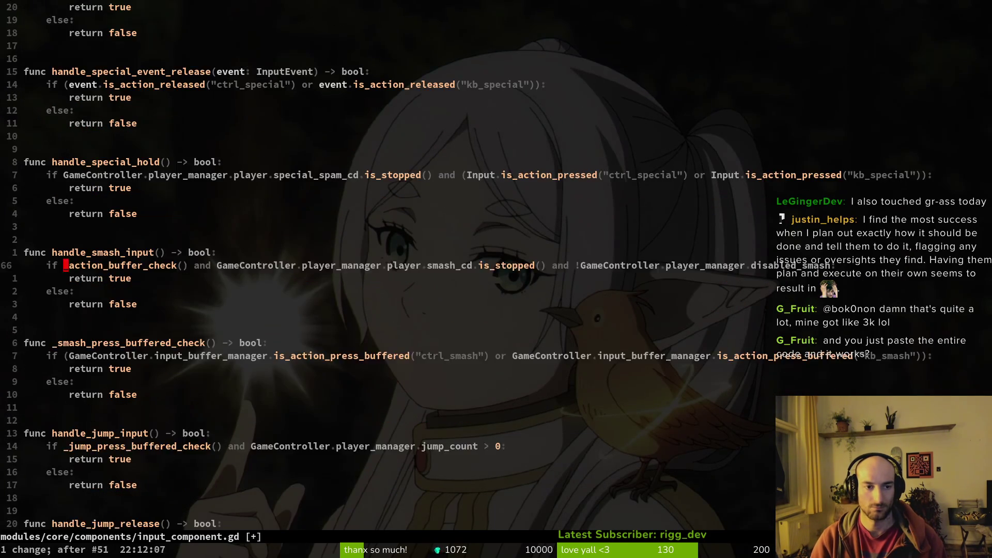
key(ctrl+r)
key(ctrl+r)
key(ctrl+r)
- Append 'and !GameController.player_manager.player.movement_component.dash_on_cd' to the dash condition
key(shift+a)
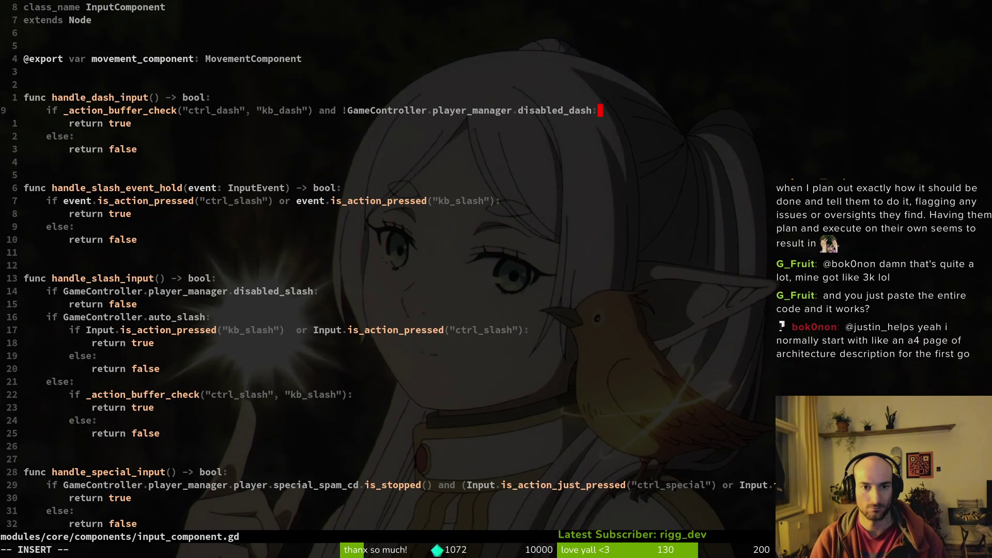
key(Escape)
text(isabled_dash and !GameController)
key(BackSpace)
text(player_manager.mo)
key(BackSpace)
key(BackSpace)
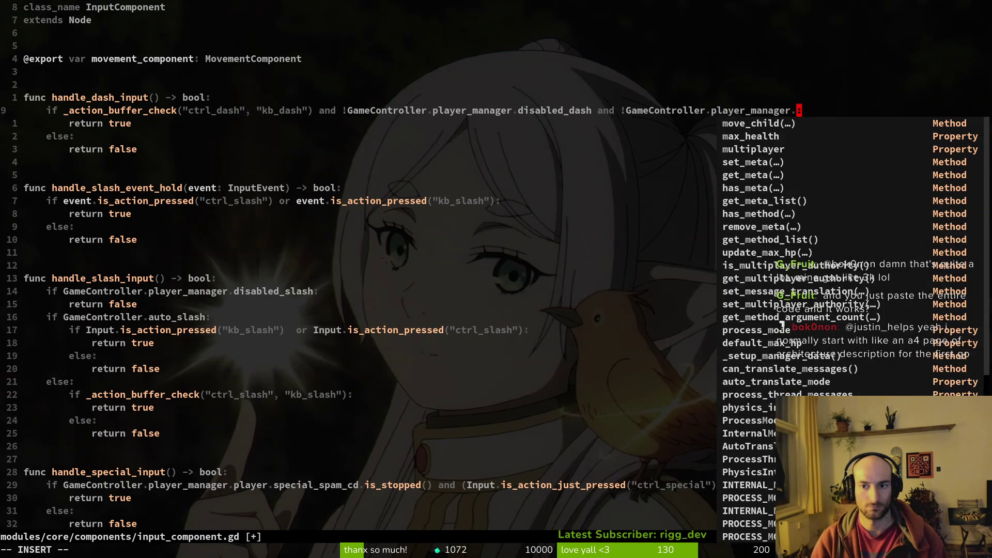
text(player.mo)
text(vement_component.)
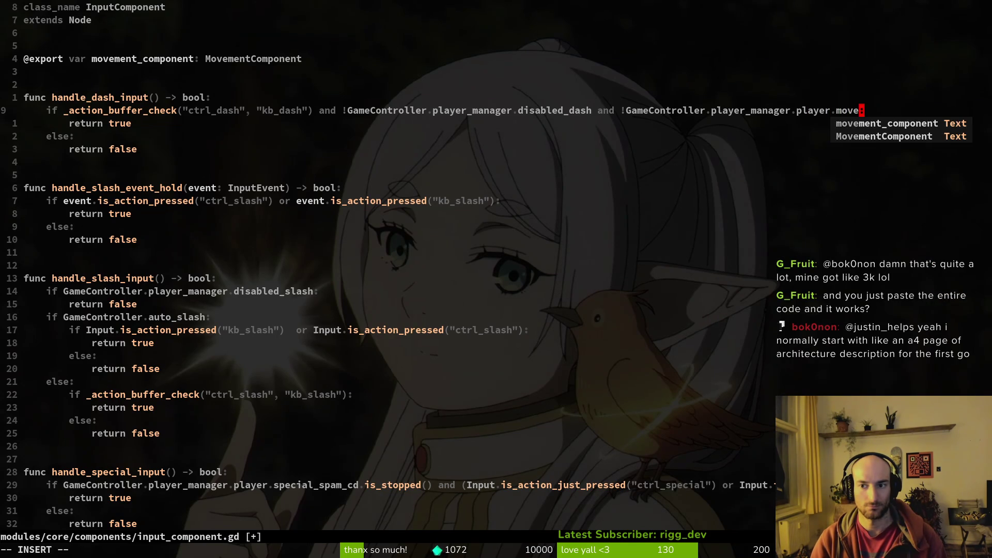
text(d)
key(Tab)
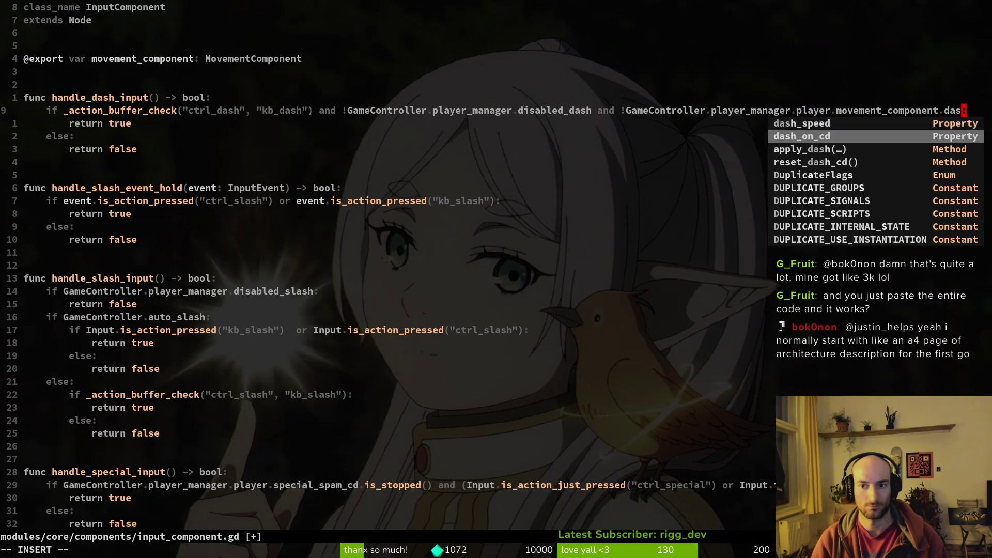
key(Tab)
key(Return)
- Save input_component.gd with :w and run the game in Godot to test dashing
text(:w)
key(Return)
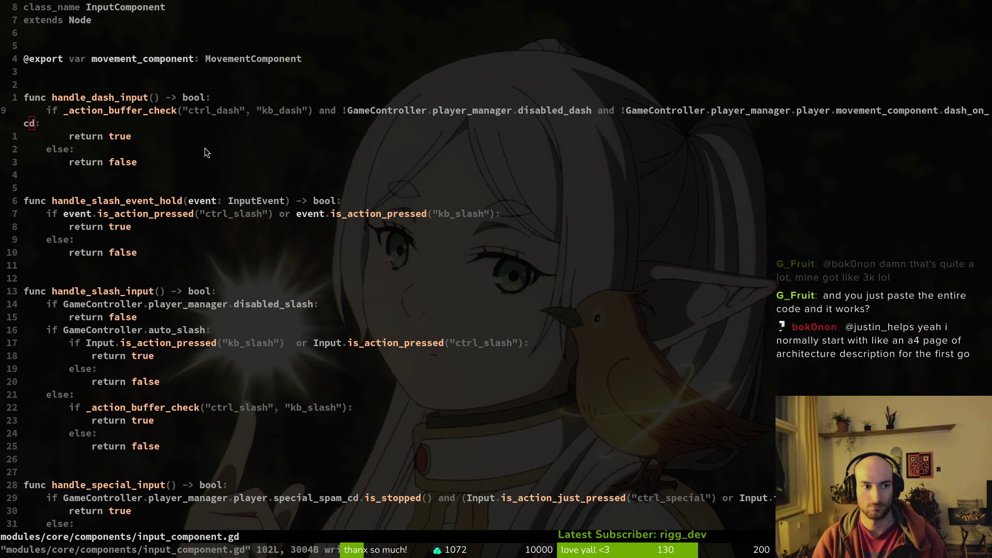
key(alt+Tab)
key(F5)
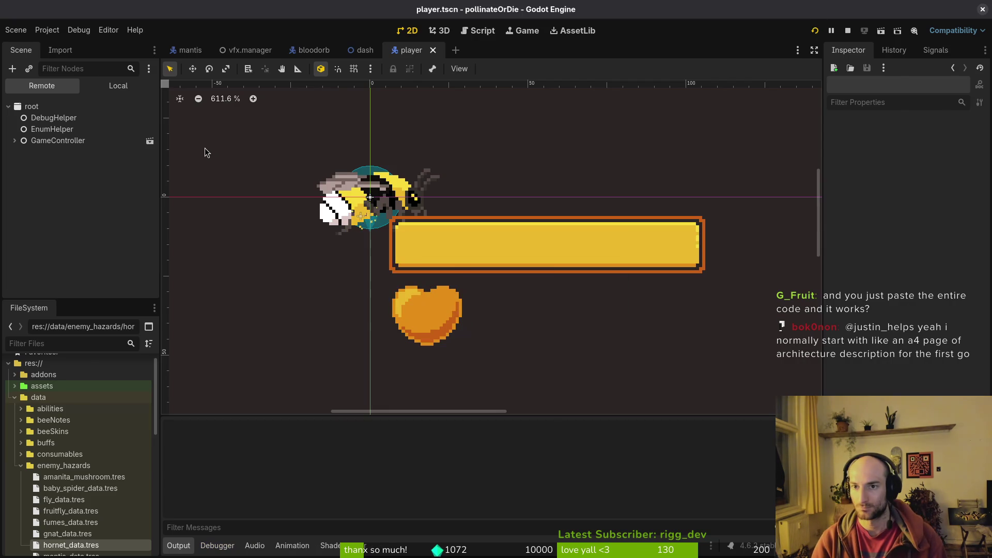
key(Return)
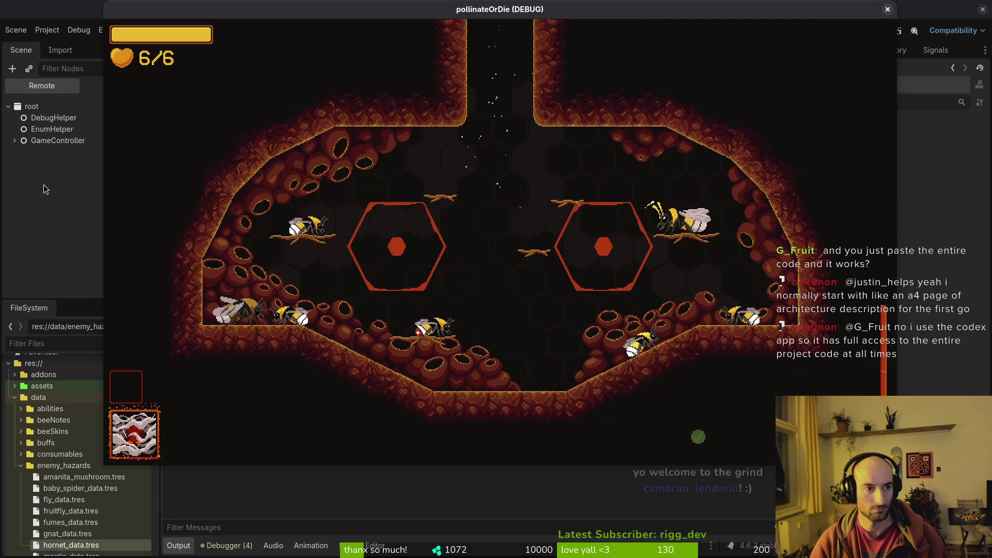
key(F8)
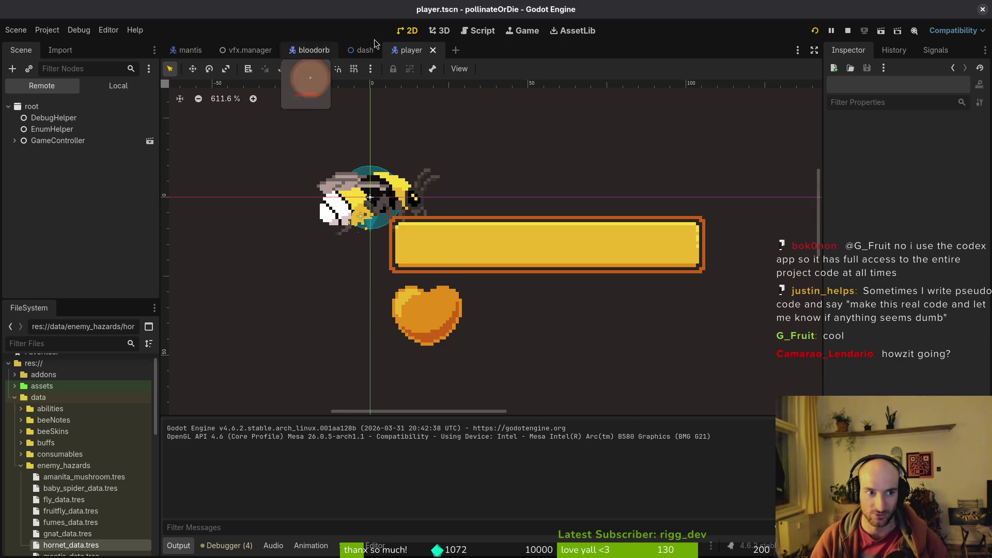
mouse_move(350, 57)
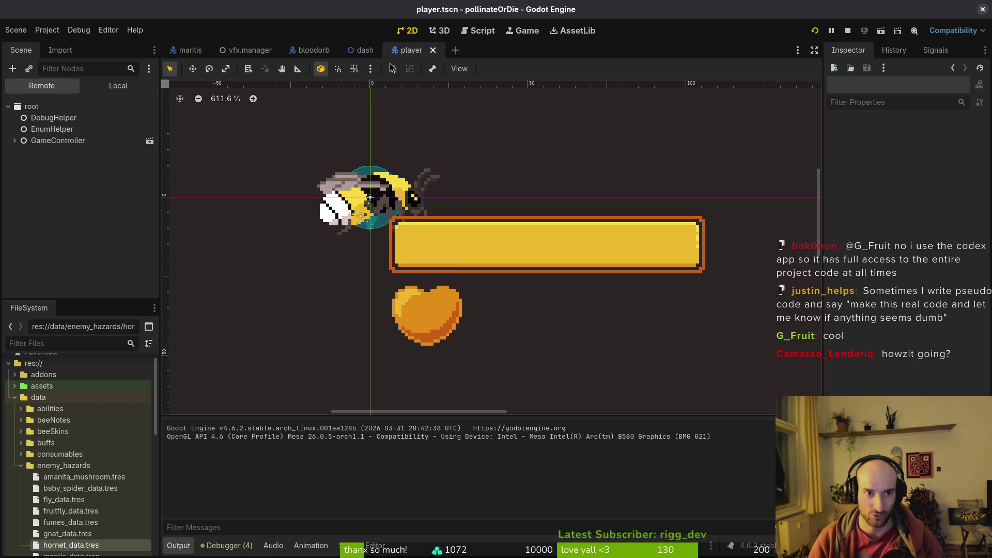
- In the Game workspace, set the game speed to 1/16× for testing
scroll(516, 237, down, 2)
scroll(523, 232, down, 1)
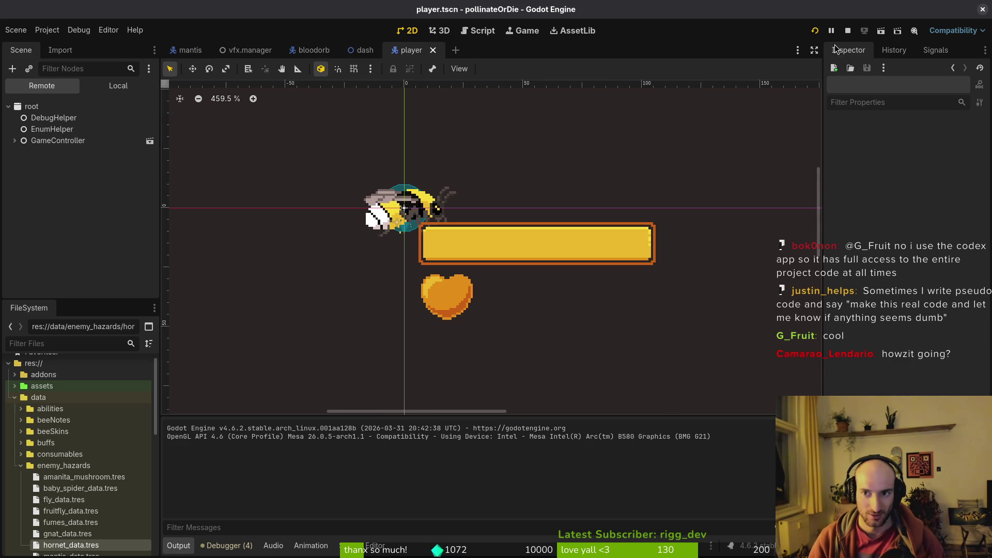
click(524, 30)
click(210, 68)
click(217, 88)
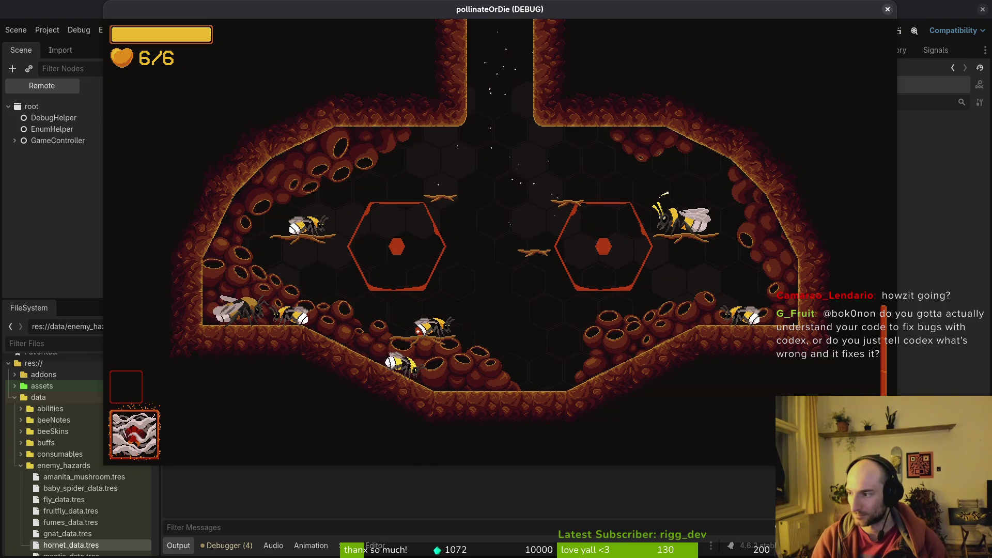
key(super+1)
- Scroll through the dash, slash, special, smash, jump and consumable handlers in input_component.gd
key(l)
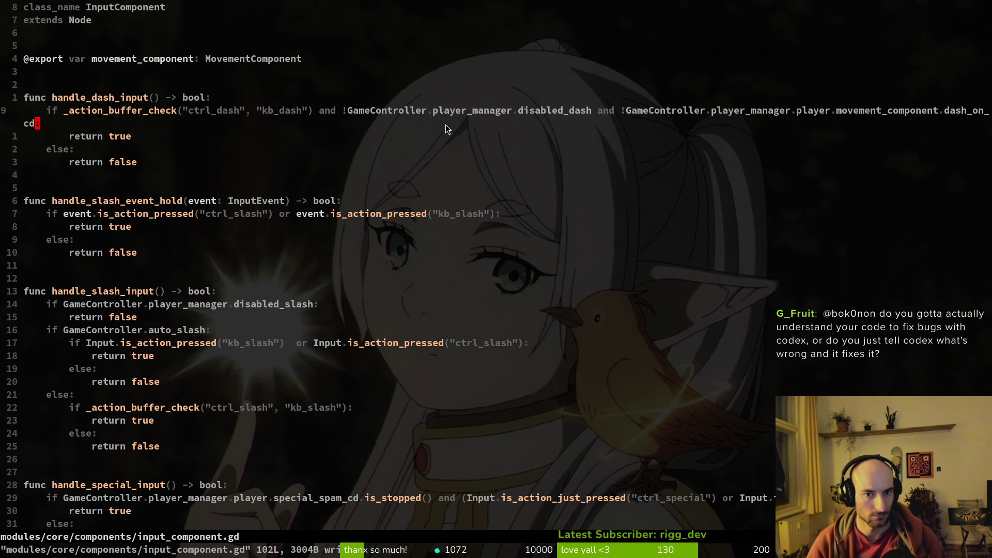
scroll(209, 144, down, 6)
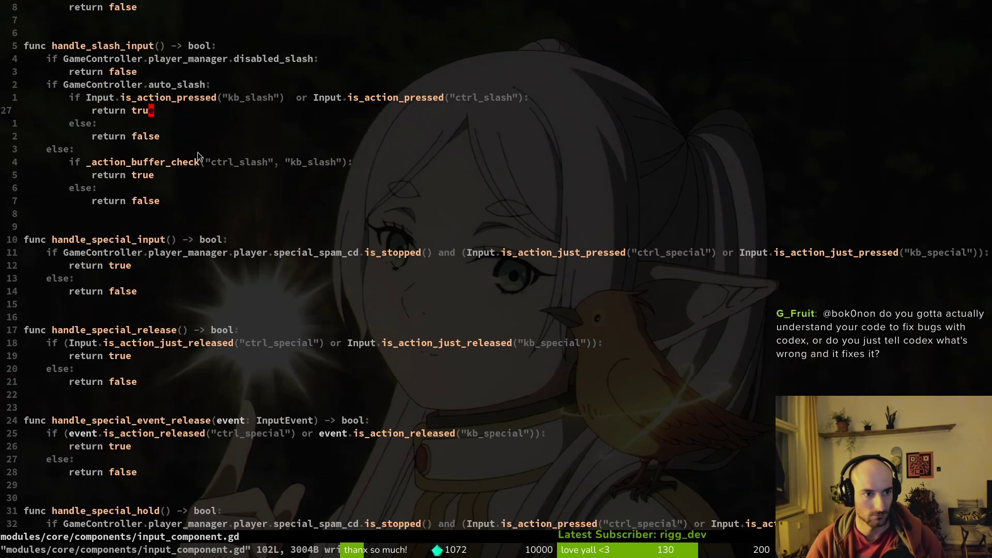
scroll(168, 263, down, 6)
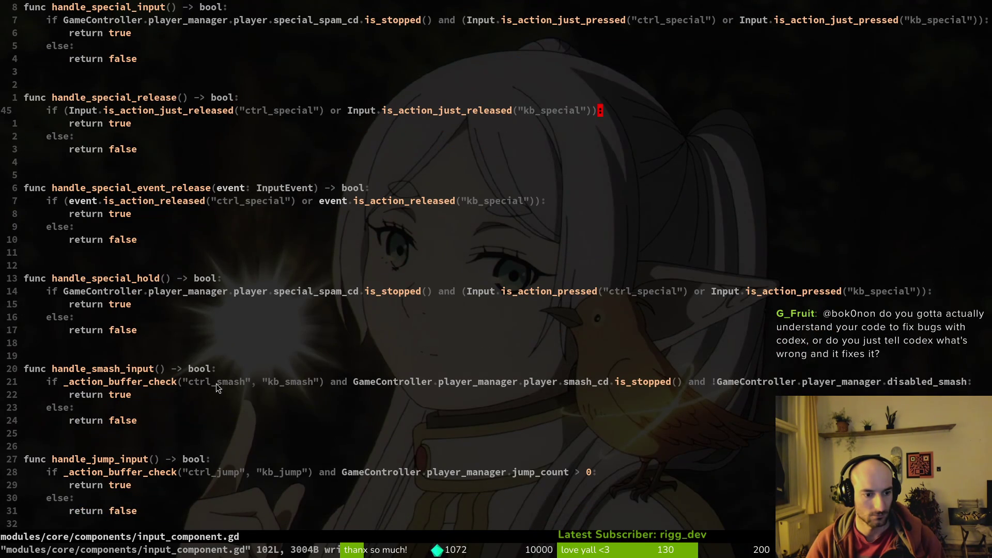
scroll(295, 454, down, 2)
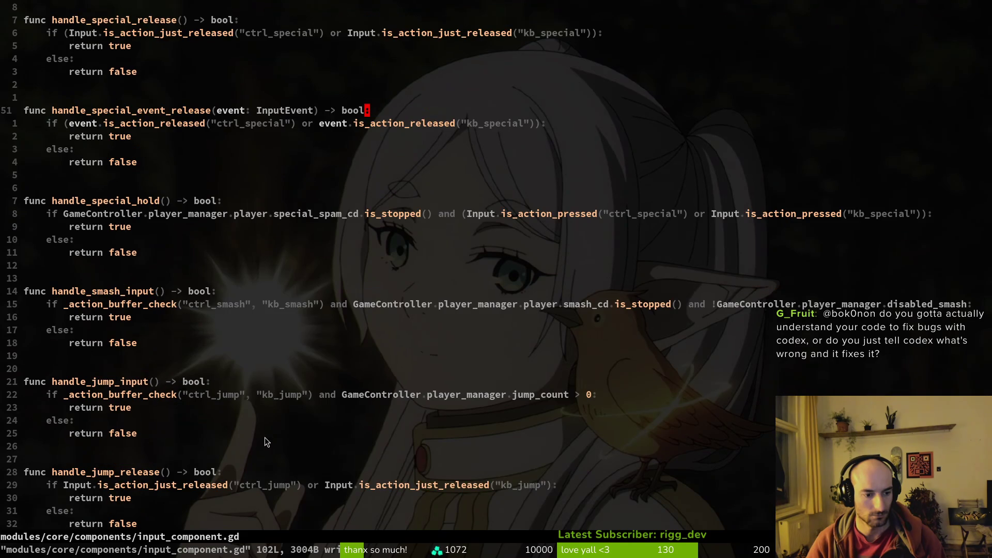
scroll(289, 443, down, 2)
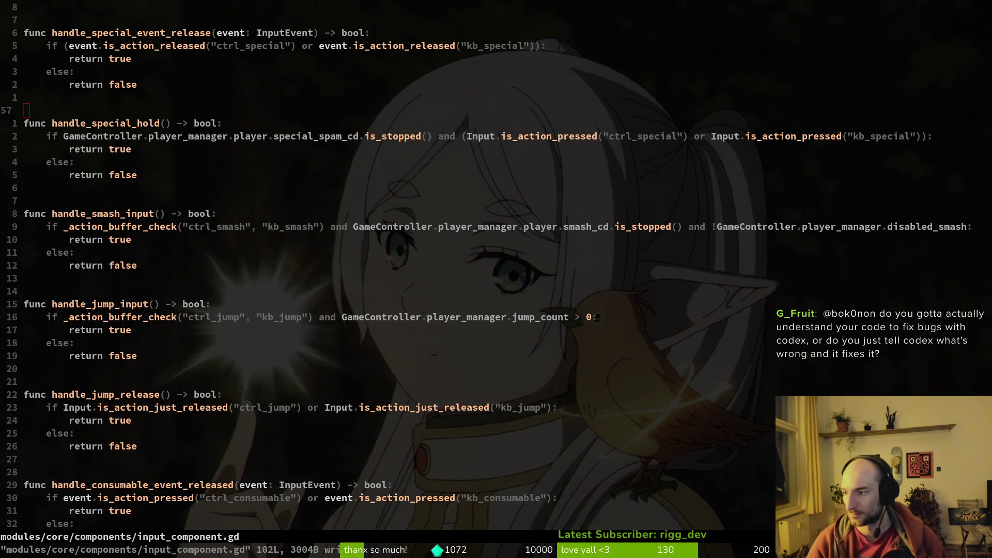